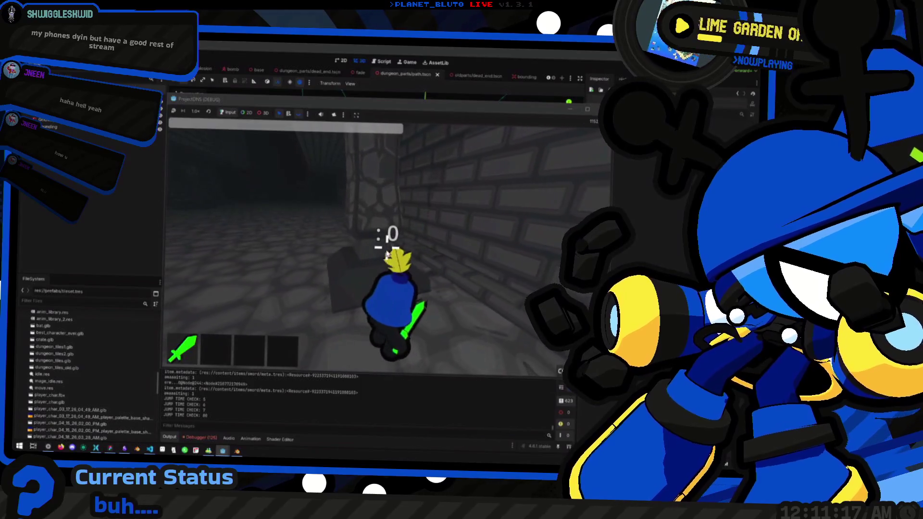
Stop the running game and lower the Player's Safe Margin to 0.02
{"action": "key", "text": "F8"}
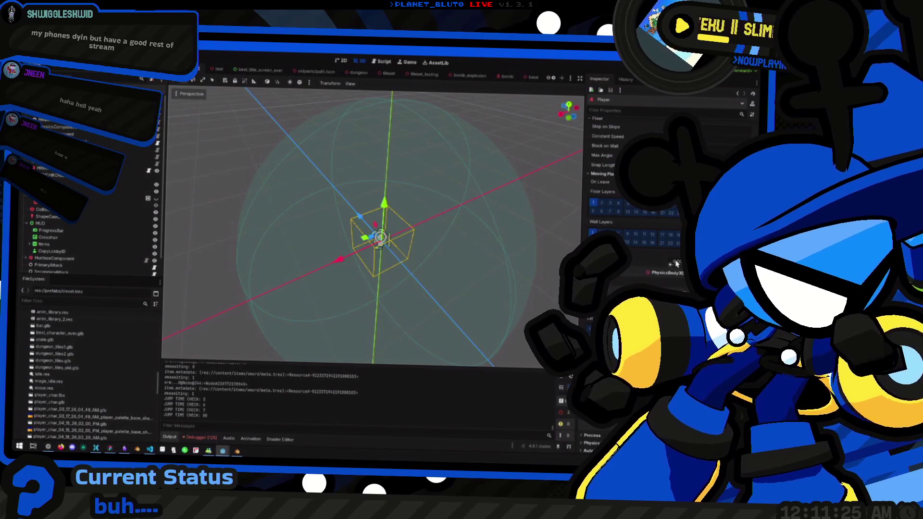
{"action": "left_click_drag", "start_coordinate": [676, 264], "coordinate": [678, 261]}
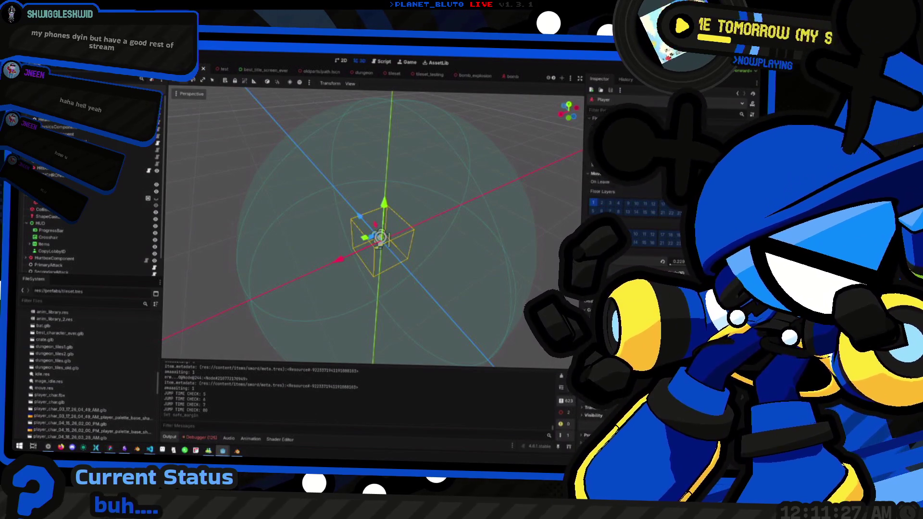
Run the game and walk the player around and down the dungeon corridor
{"action": "key", "text": "F5"}
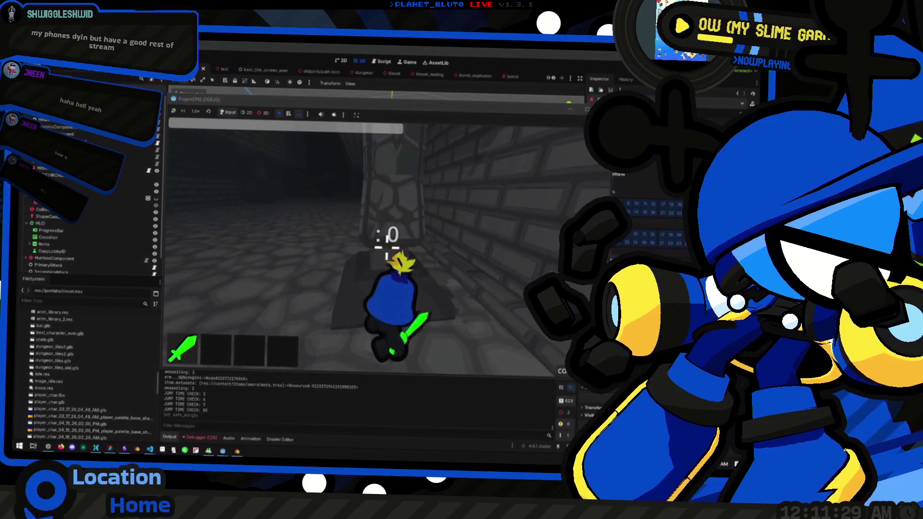
{"action": "key", "text": "a"}
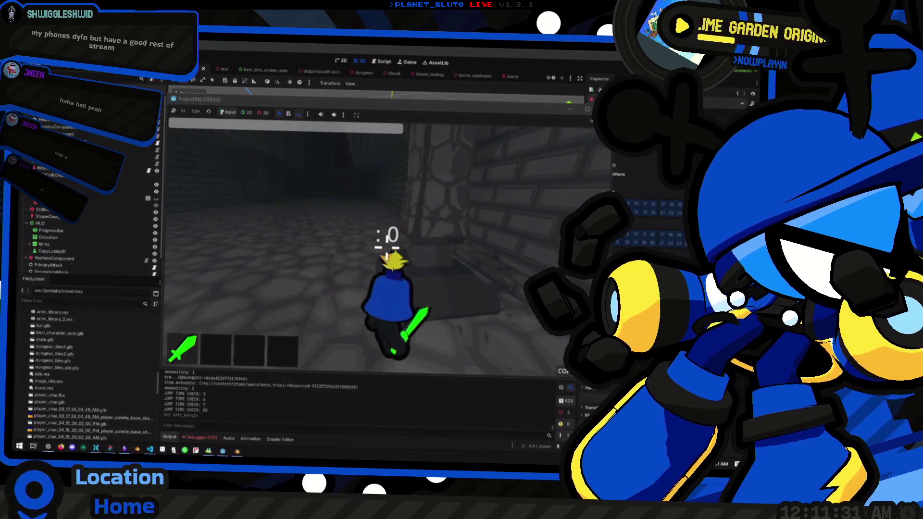
{"action": "key", "text": "a"}
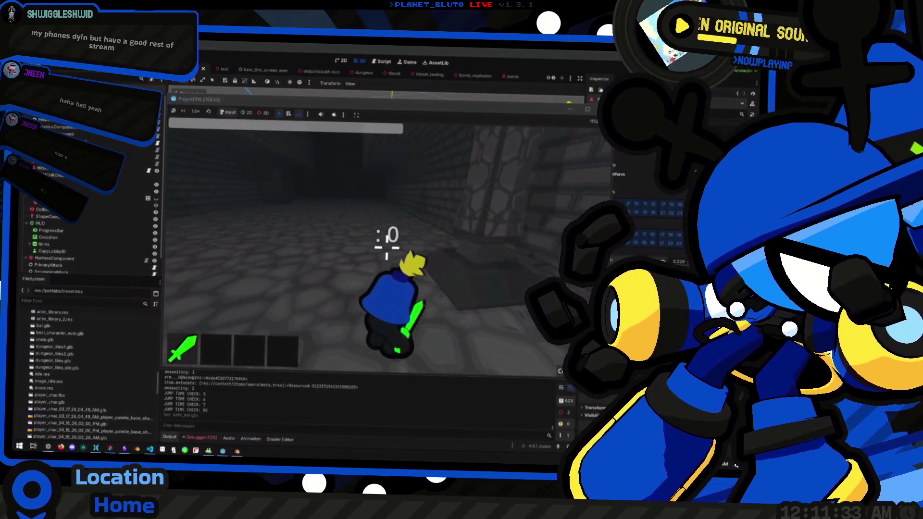
{"action": "key", "text": "w"}
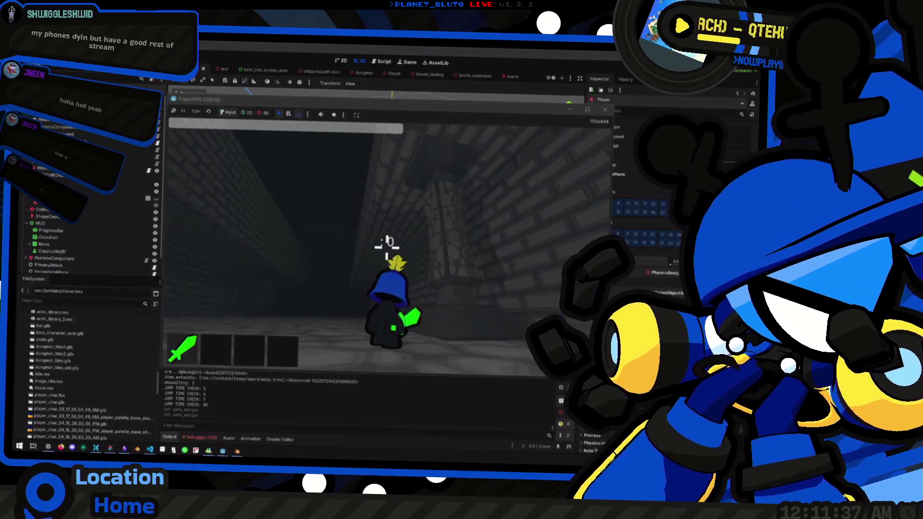
{"action": "key", "text": "w"}
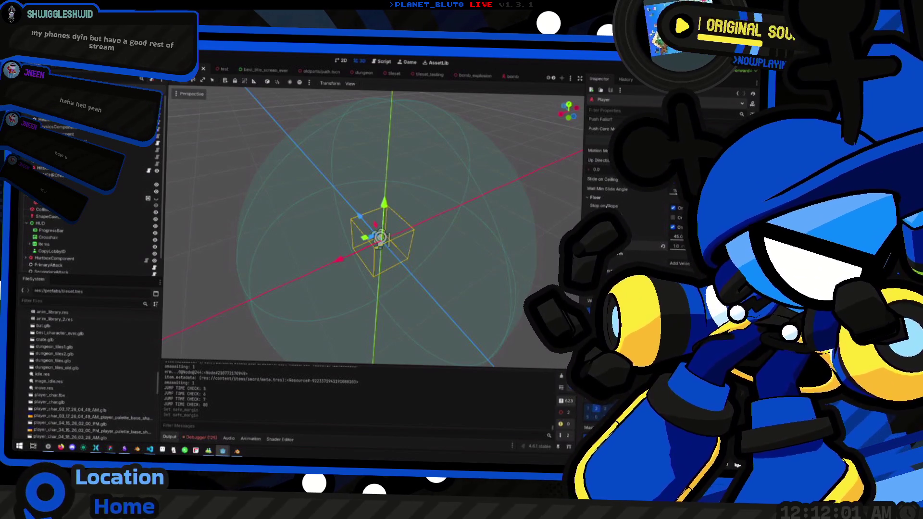
Uncheck Floor Stop on Slope and bring up a fresh game run
{"action": "left_click", "coordinate": [680, 210]}
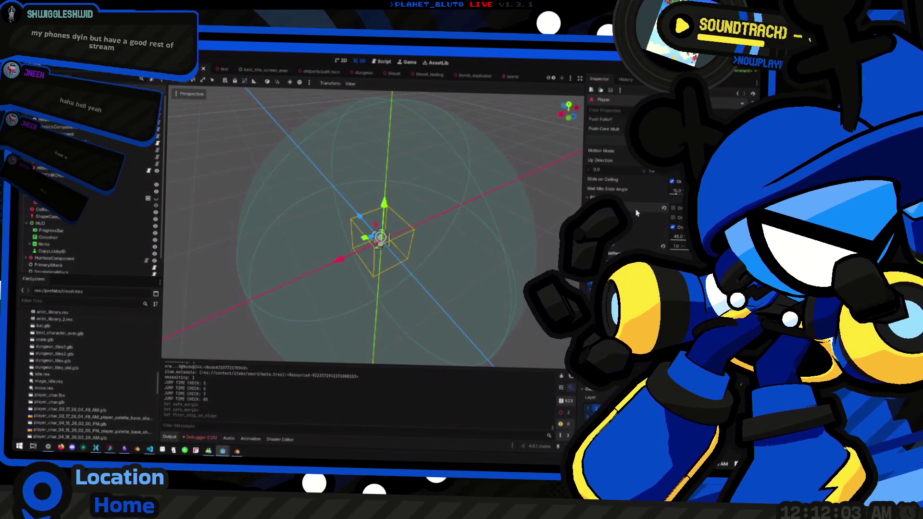
{"action": "key", "text": "F5"}
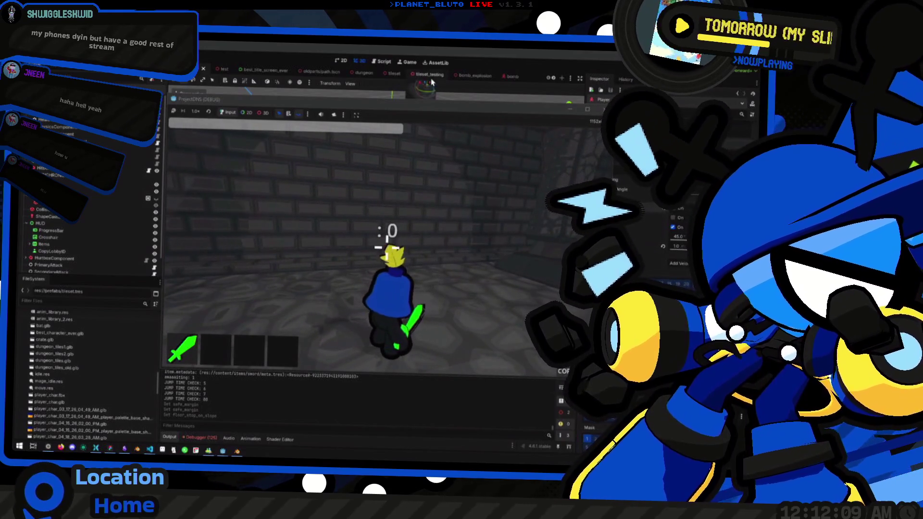
{"action": "scroll", "coordinate": [432, 77], "scroll_direction": "down", "scroll_amount": 3}
{"action": "key", "text": "alt+Tab"}
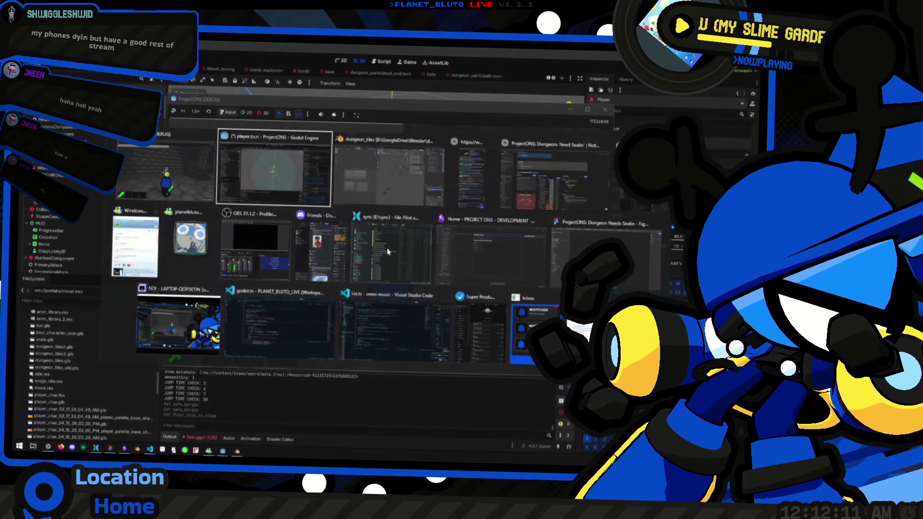
Run and jump the player down the corridor, then stop the game
{"action": "key", "text": "w"}
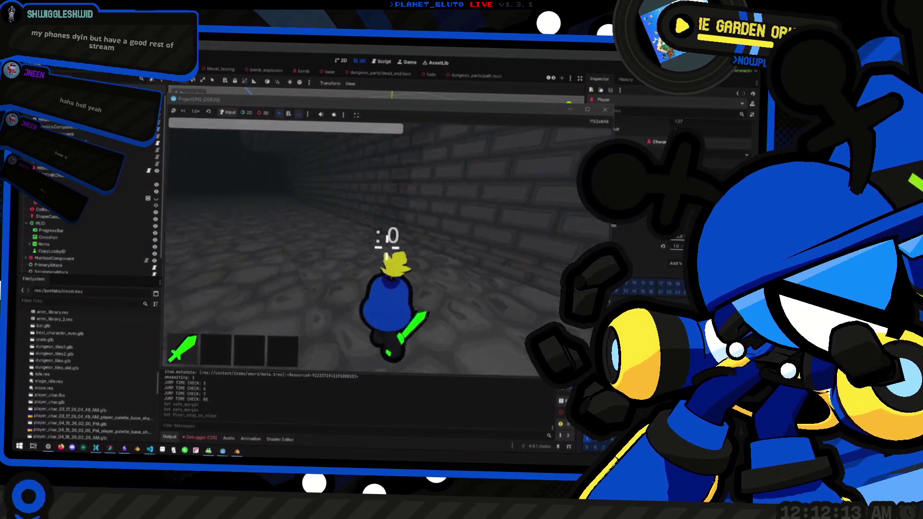
{"action": "key", "text": "space"}
{"action": "key", "text": "space"}
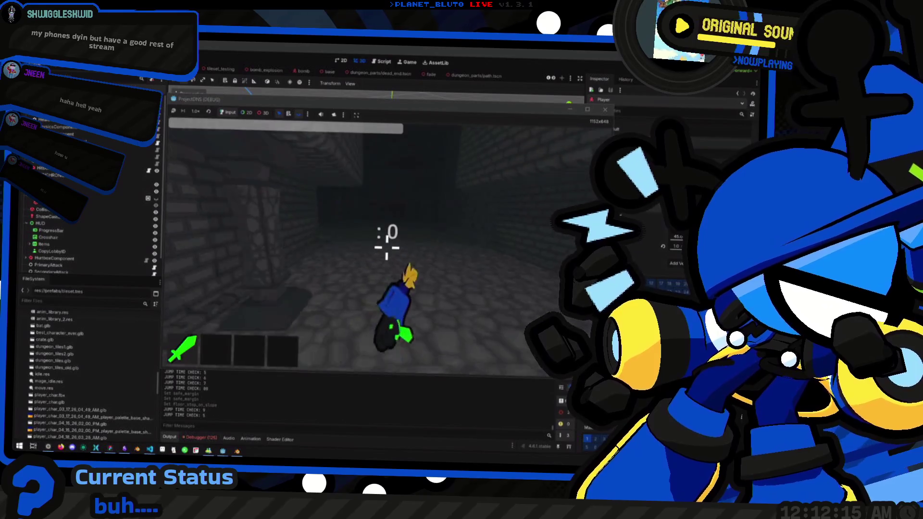
{"action": "key", "text": "w"}
{"action": "key", "text": "space"}
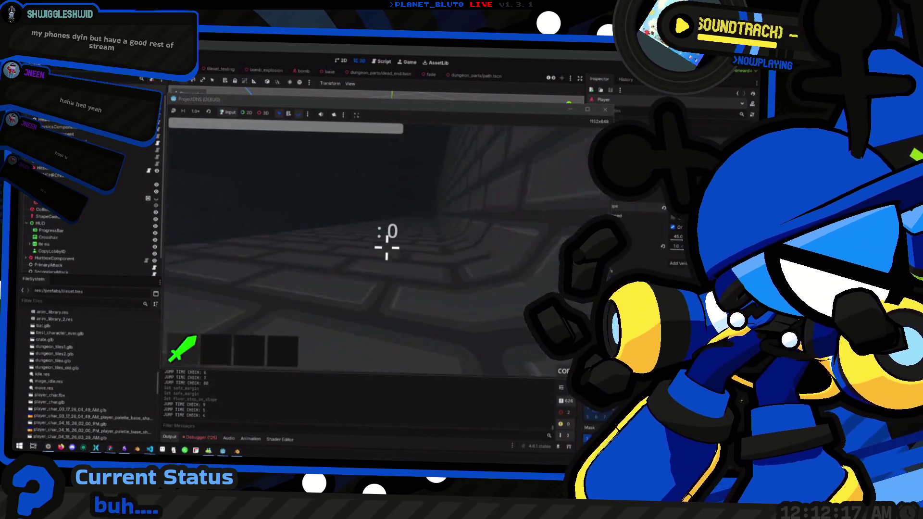
{"action": "key", "text": "space"}
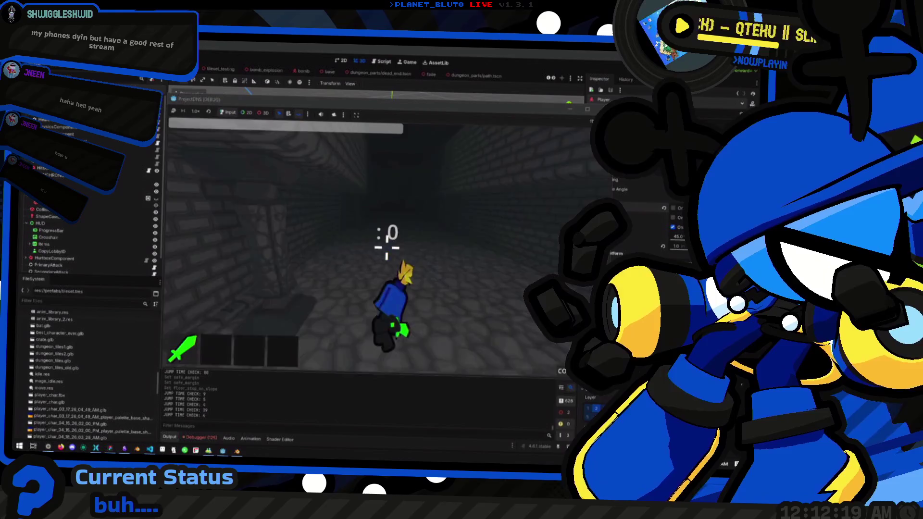
{"action": "key", "text": "space"}
{"action": "key", "text": "space"}
{"action": "key", "text": "space"}
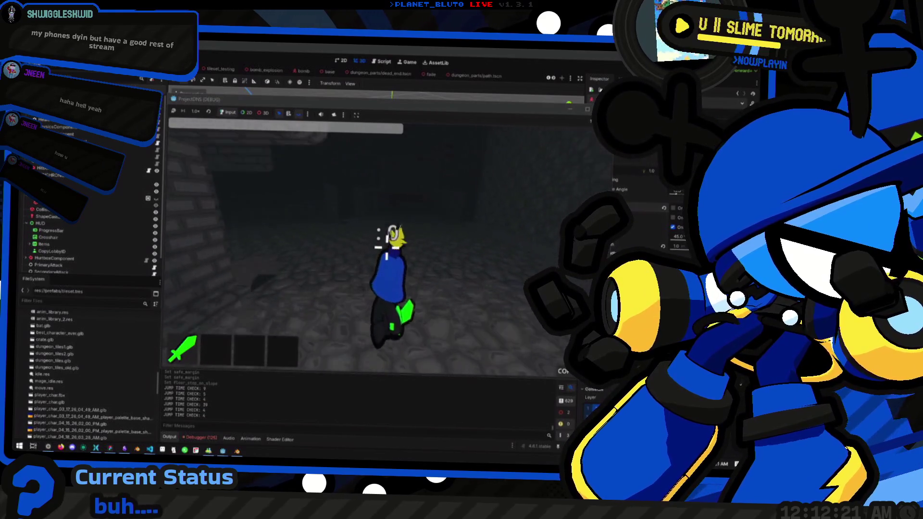
{"action": "key", "text": "space"}
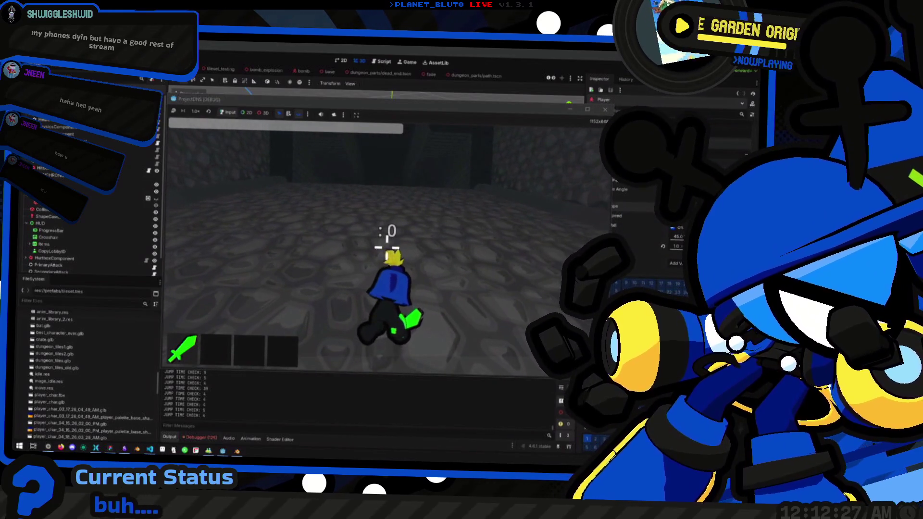
{"action": "key", "text": "F8"}
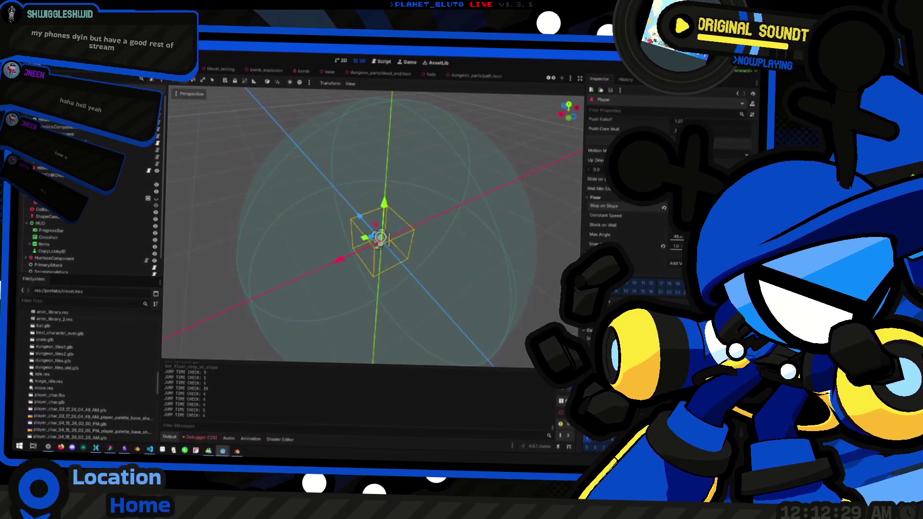
Enable floor Constant Speed, keep Stop on Slope off, disable Block on Wall, and run the game
{"action": "mouse_move", "coordinate": [628, 220]}
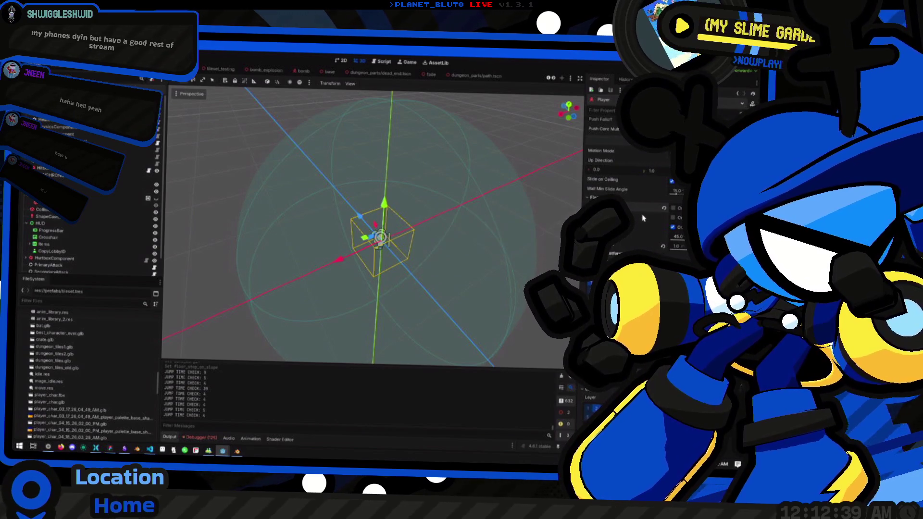
{"action": "left_click", "coordinate": [675, 218]}
{"action": "left_click", "coordinate": [673, 208]}
{"action": "left_click", "coordinate": [673, 209]}
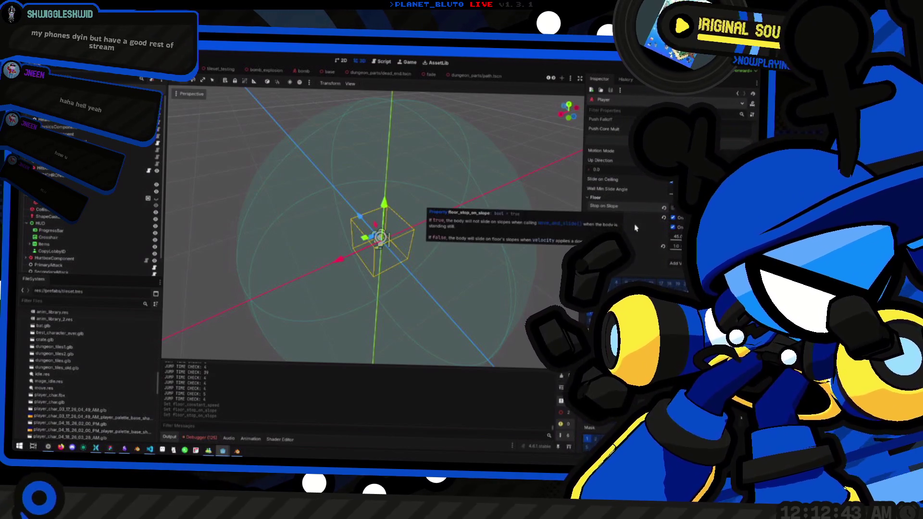
{"action": "mouse_move", "coordinate": [628, 230]}
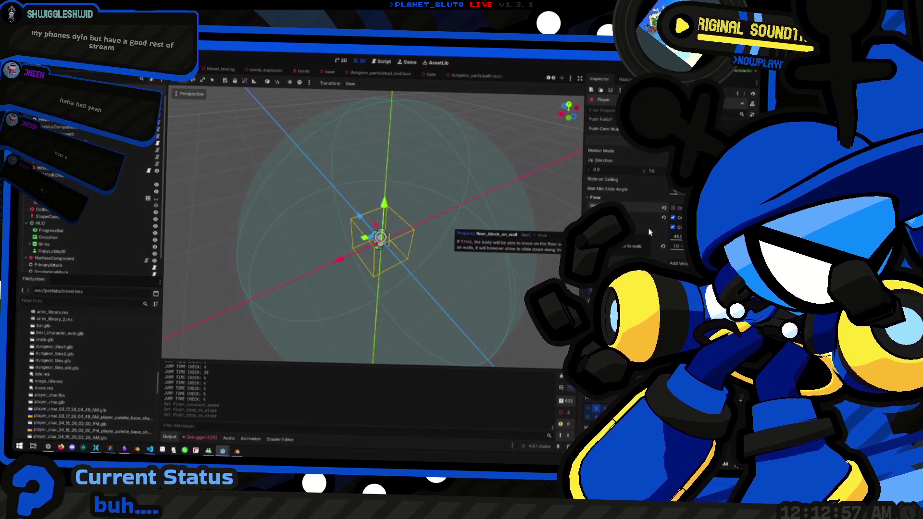
{"action": "left_click", "coordinate": [673, 227]}
{"action": "key", "text": "F5"}
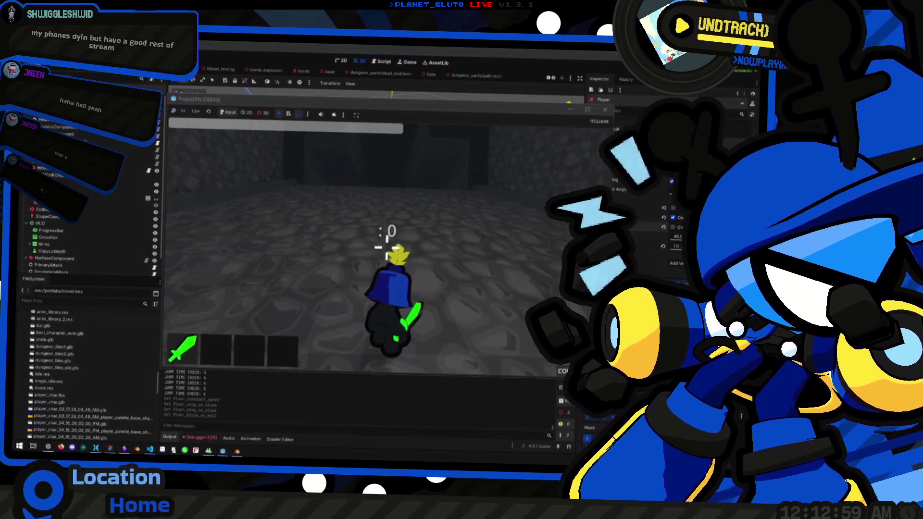
Walk and jump the player into the brick corridor, then stop the game
{"action": "key", "text": "w"}
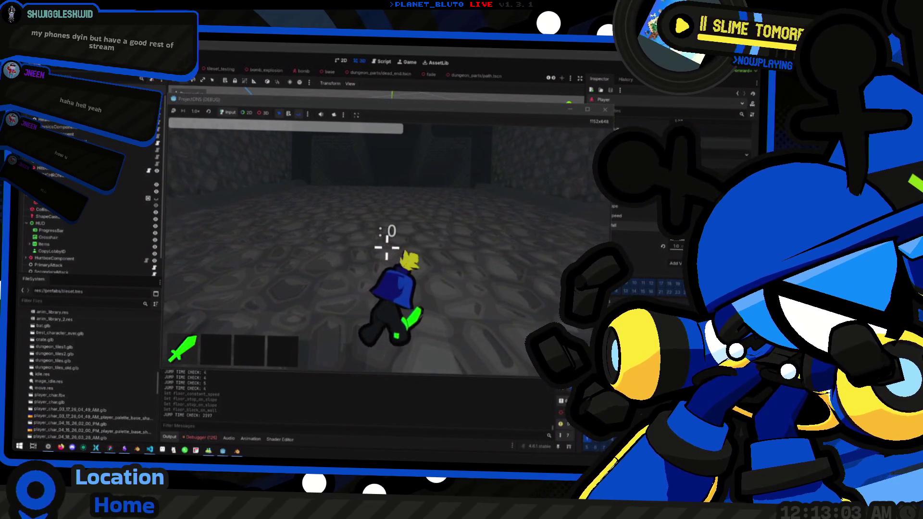
{"action": "key", "text": "space"}
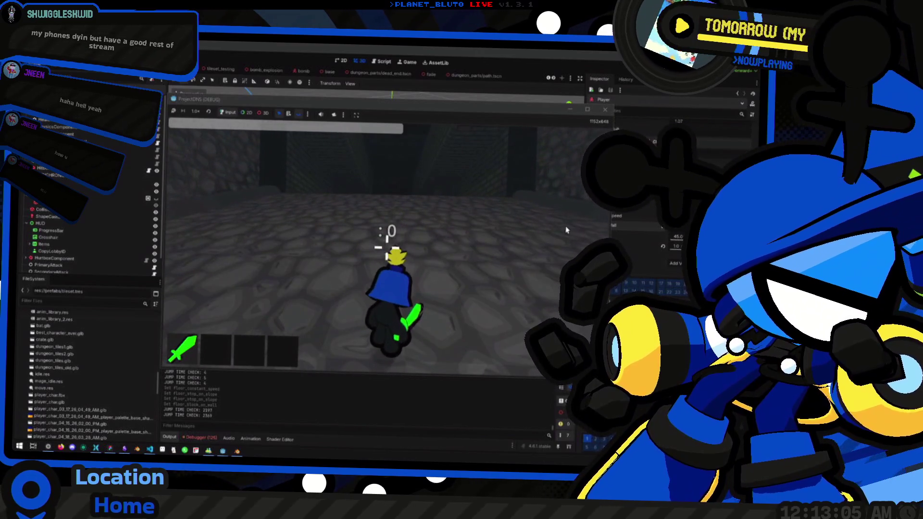
{"action": "key", "text": "w"}
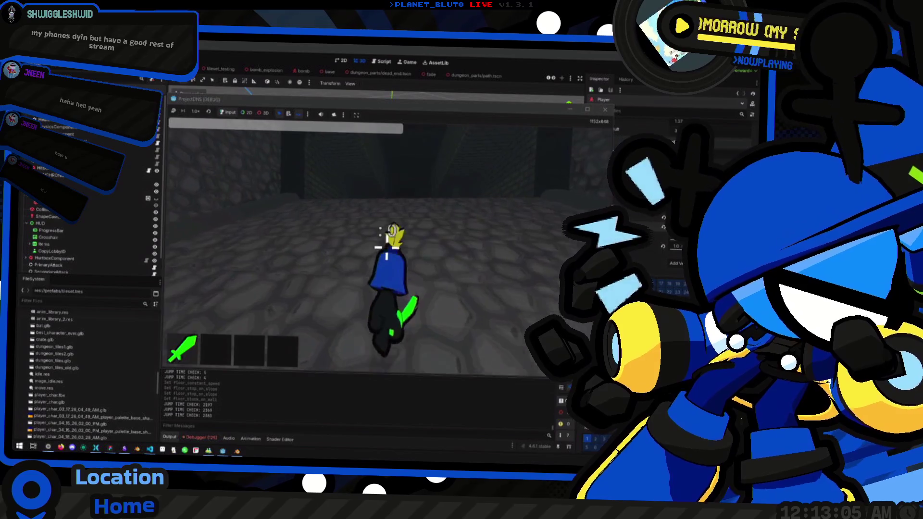
{"action": "key", "text": "space"}
{"action": "key", "text": "w"}
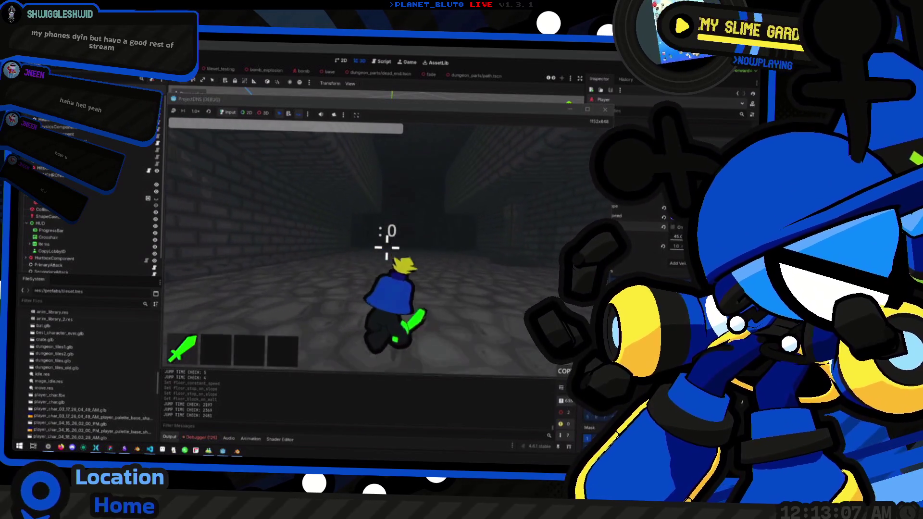
{"action": "key", "text": "w"}
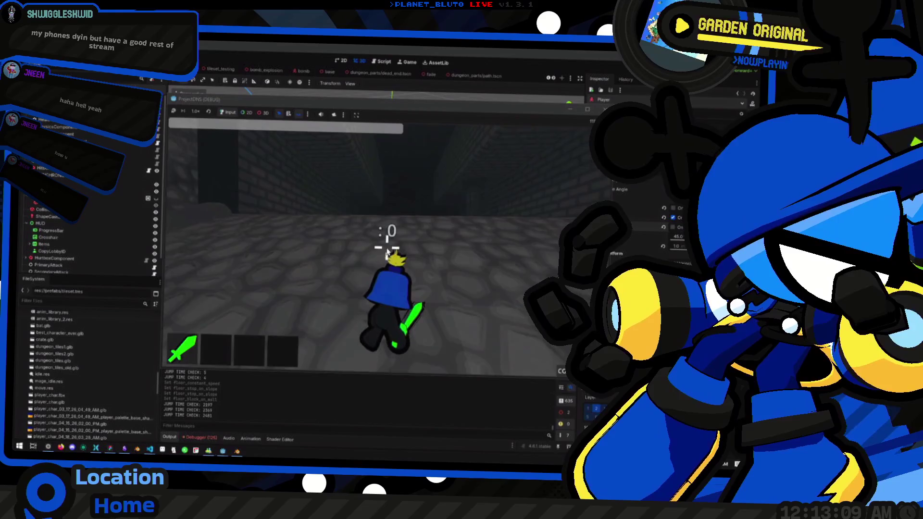
{"action": "key", "text": "F8"}
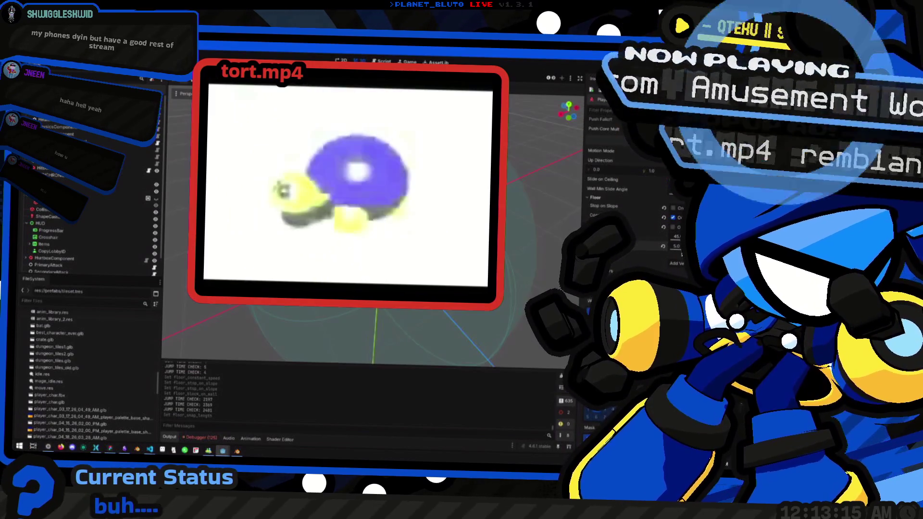
Relaunch the game, run and jump the player a few times, then stop it
{"action": "key", "text": "F5"}
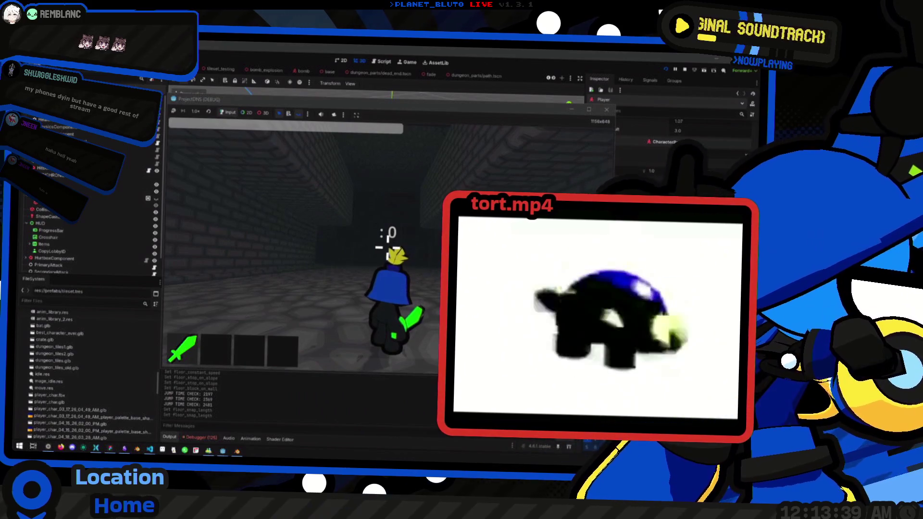
{"action": "left_click", "coordinate": [242, 174]}
{"action": "key", "text": "w"}
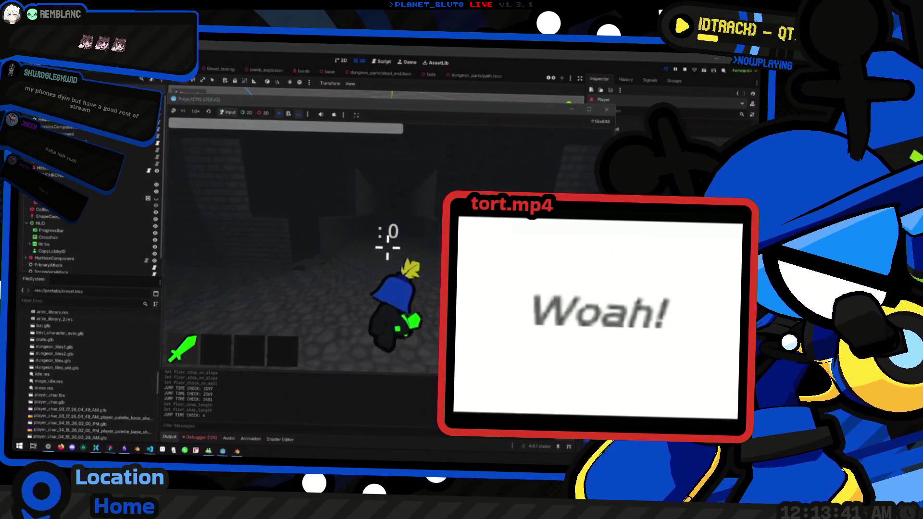
{"action": "key", "text": "space"}
{"action": "key", "text": "space"}
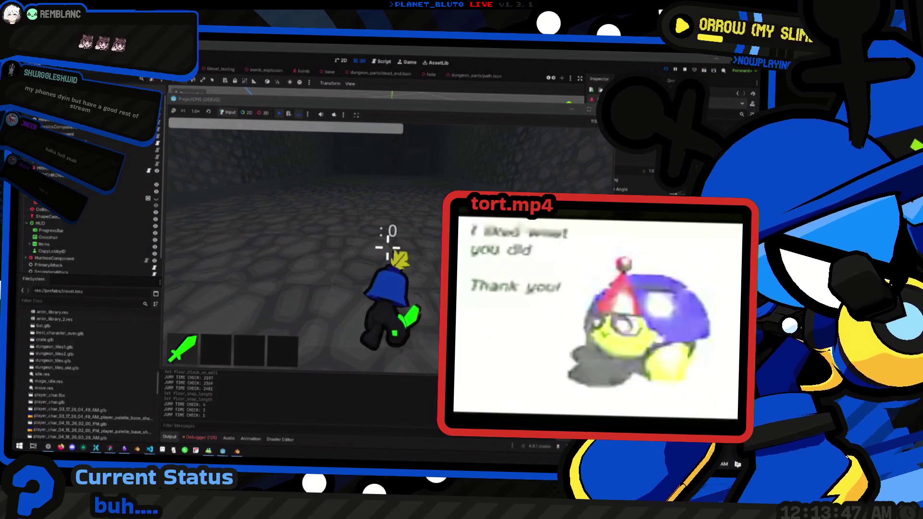
{"action": "key", "text": "space"}
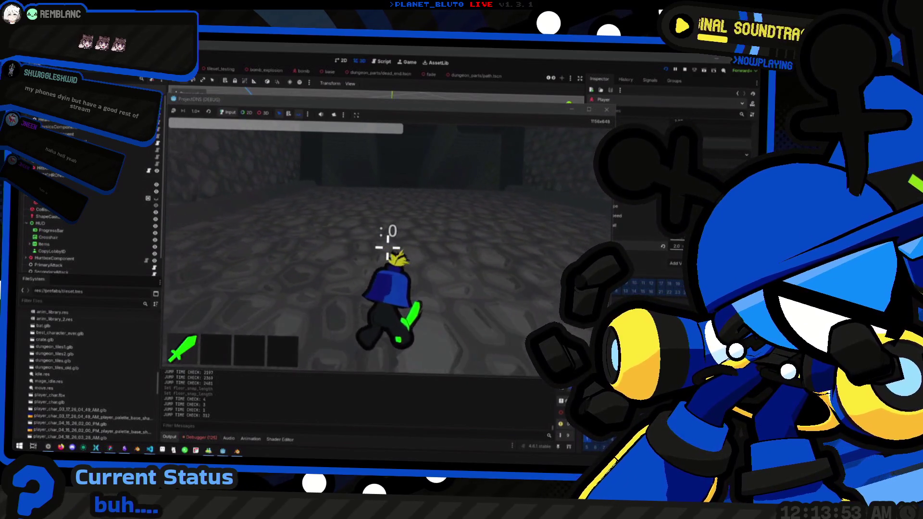
{"action": "key", "text": "F8"}
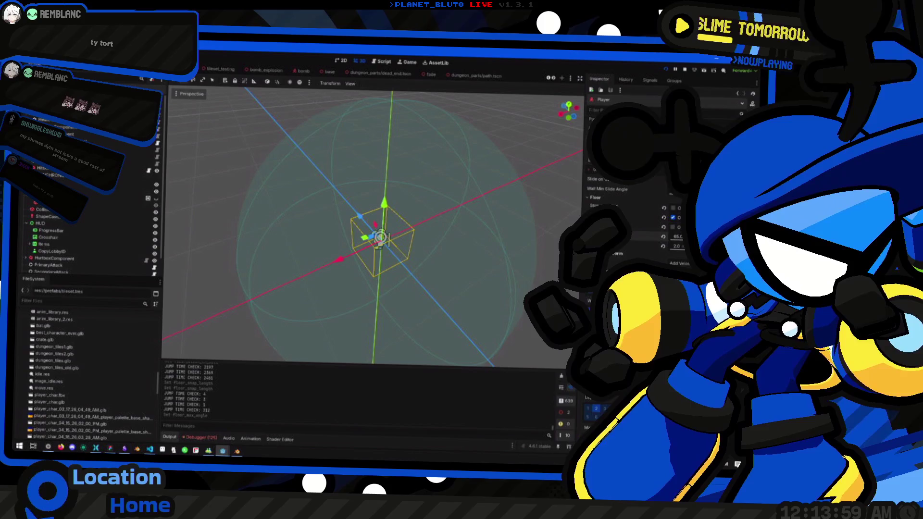
Playtest walking the character through the dark wall opening and along the corridor, then stop
{"action": "key", "text": "F5"}
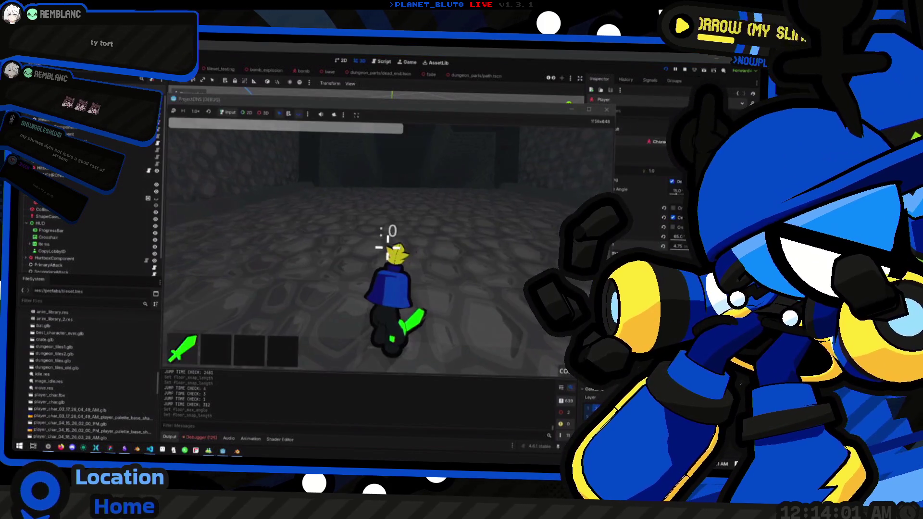
{"action": "key", "text": "w"}
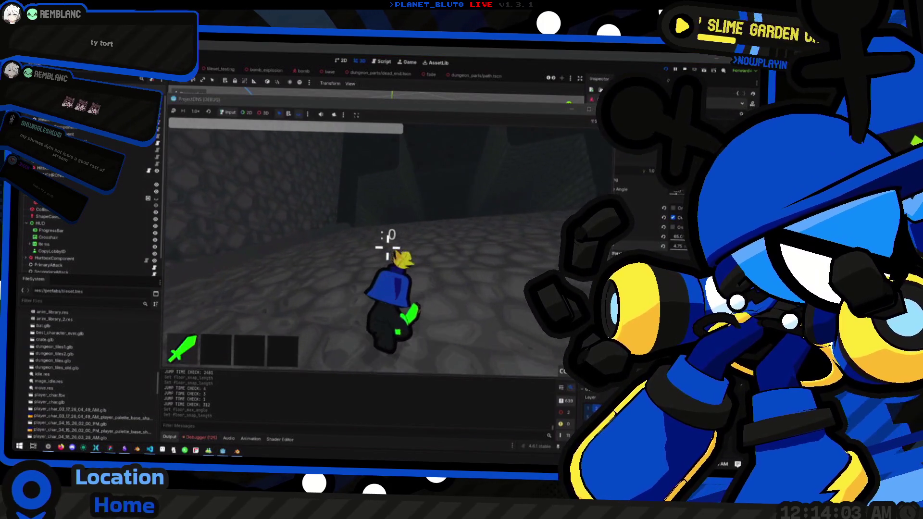
{"action": "key", "text": "w"}
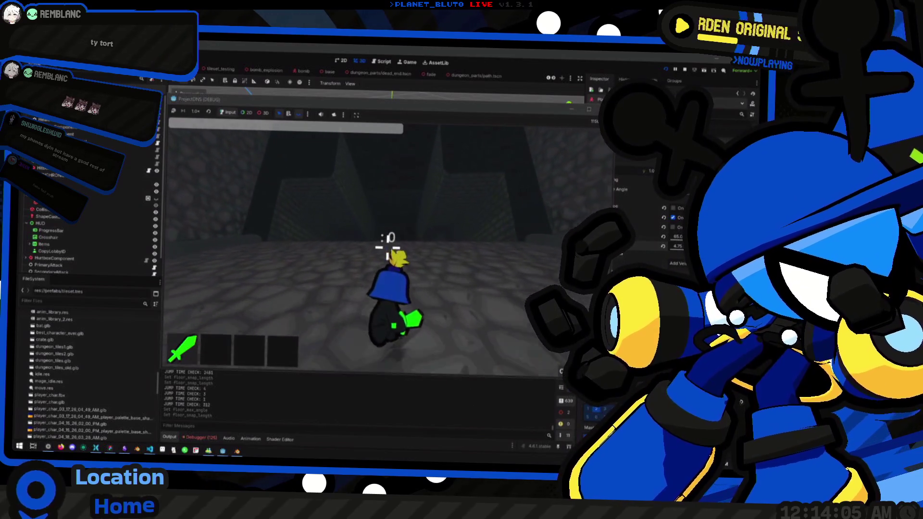
{"action": "key", "text": "w"}
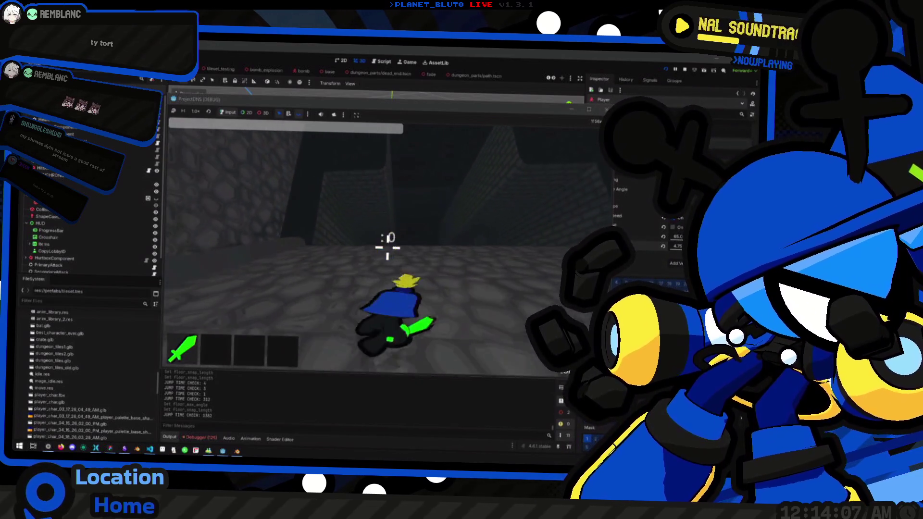
{"action": "key", "text": "w"}
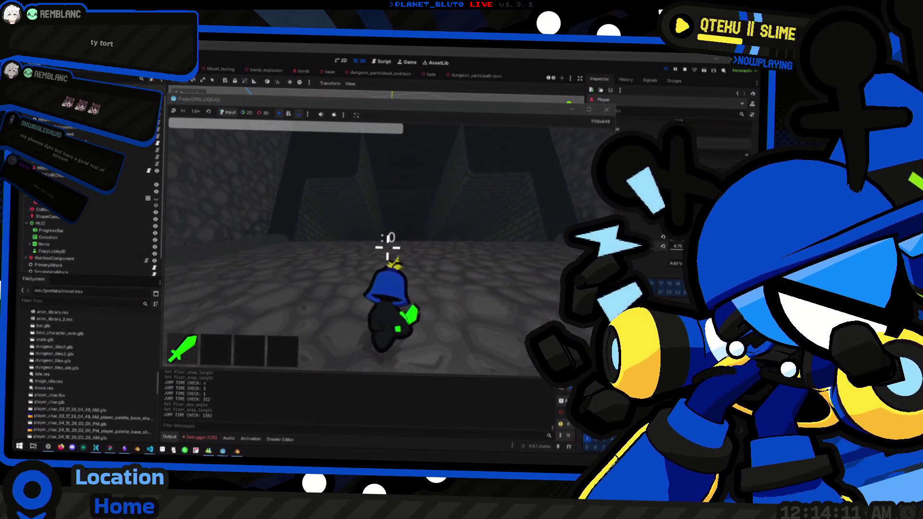
{"action": "key", "text": "F8"}
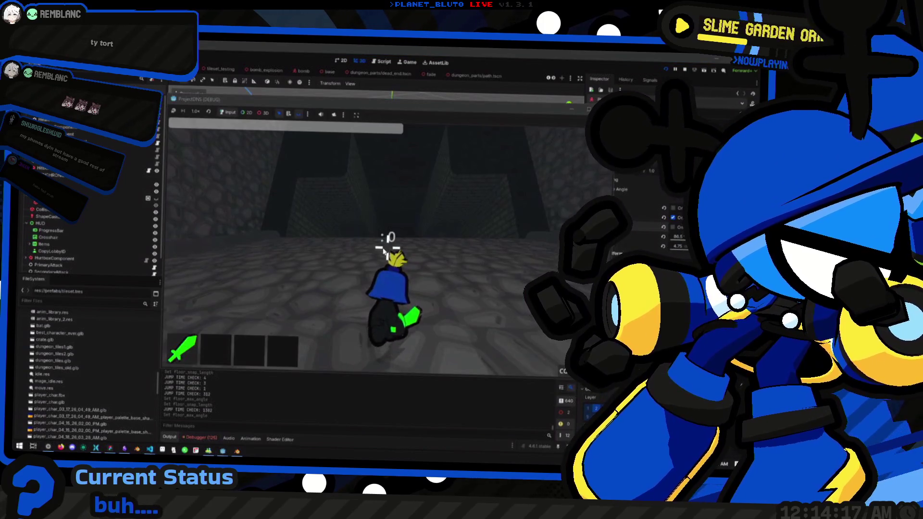
{"action": "key", "text": "F8"}
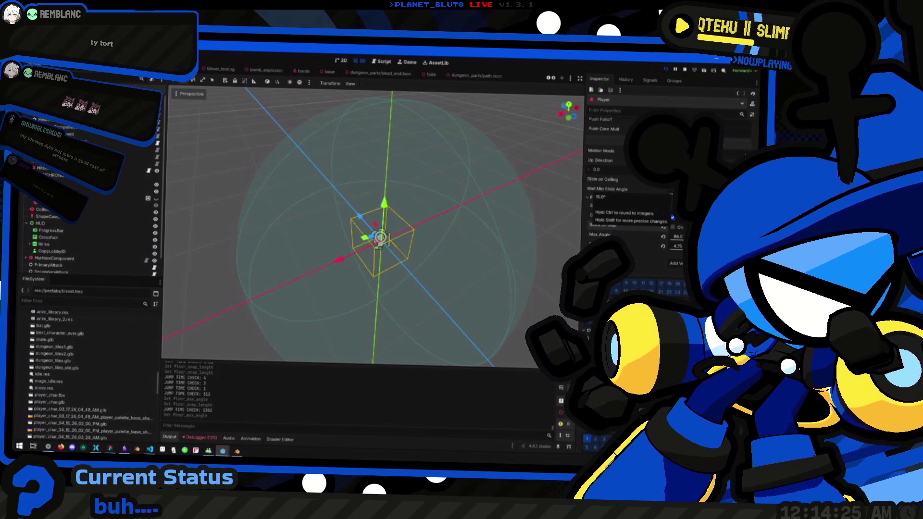
Retest the movement change in a new run, then undo the Wall Min Slide Angle edit
{"action": "key", "text": "F5"}
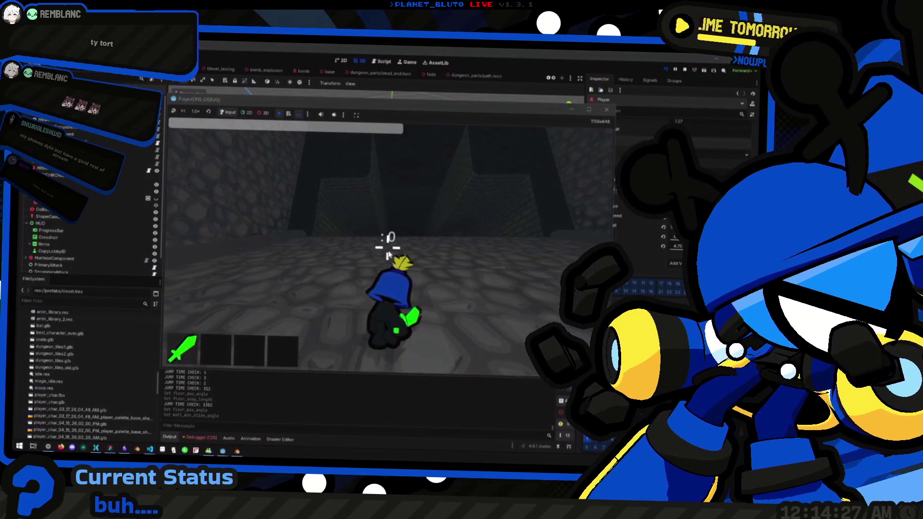
{"action": "mouse_move", "coordinate": [387, 254]}
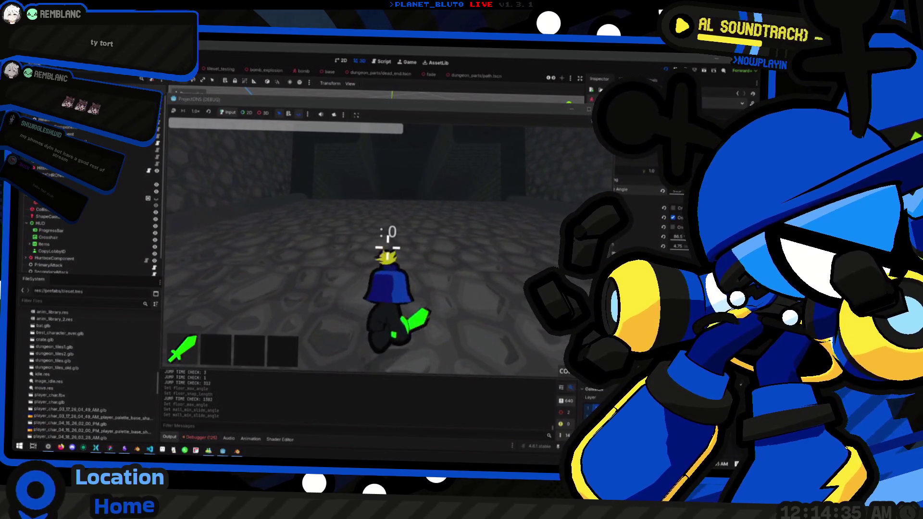
{"action": "key", "text": "F8"}
{"action": "key", "text": "ctrl+z"}
{"action": "key", "text": "ctrl+z"}
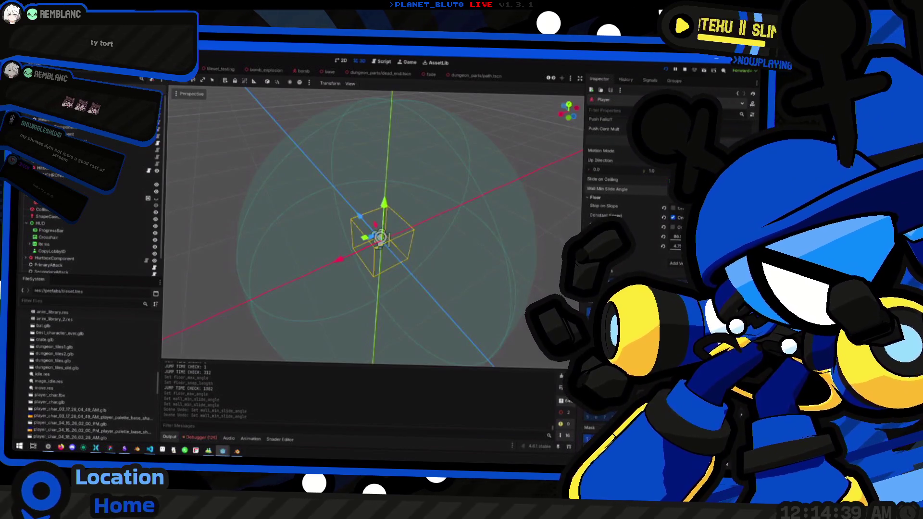
Undo the floor max angle and snap length edits
{"action": "key", "text": "ctrl+z"}
{"action": "scroll", "coordinate": [624, 270], "scroll_direction": "up", "scroll_amount": 2}
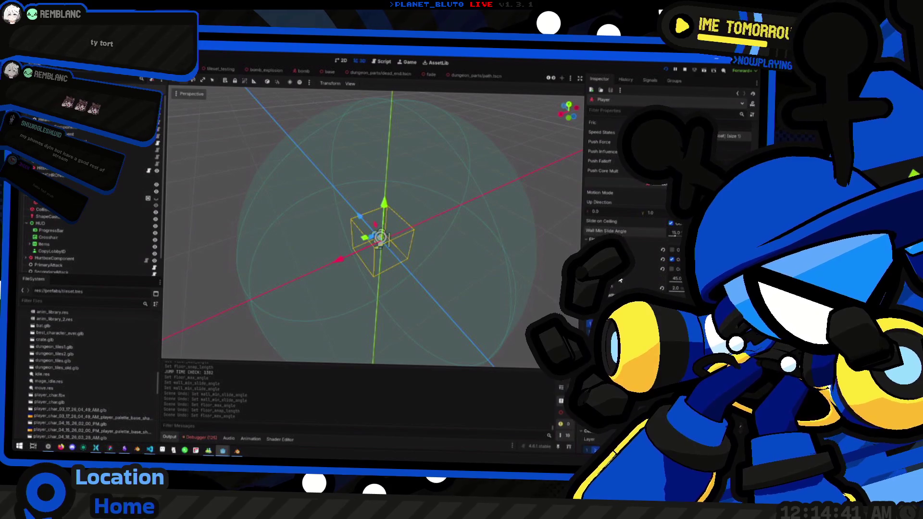
{"action": "key", "text": "ctrl+z"}
{"action": "key", "text": "ctrl+z"}
{"action": "key", "text": "ctrl+z"}
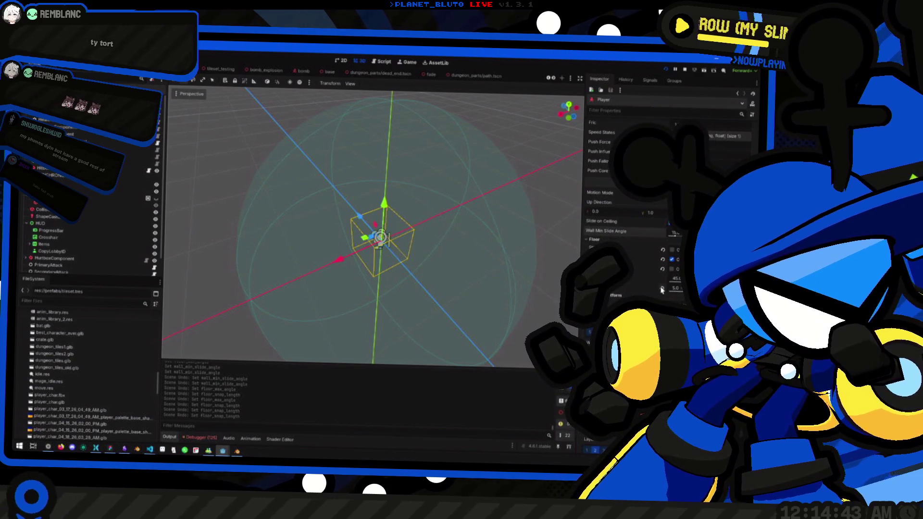
{"action": "left_click", "coordinate": [677, 288]}
Try toggling Stop on Slope, Constant Speed and Block on Wall, leaving Stop on Slope off, and run the game
{"action": "left_click", "coordinate": [662, 288]}
{"action": "left_click", "coordinate": [662, 250]}
{"action": "left_click", "coordinate": [672, 259]}
{"action": "left_click", "coordinate": [672, 269]}
{"action": "left_click", "coordinate": [672, 259]}
{"action": "left_click", "coordinate": [673, 269]}
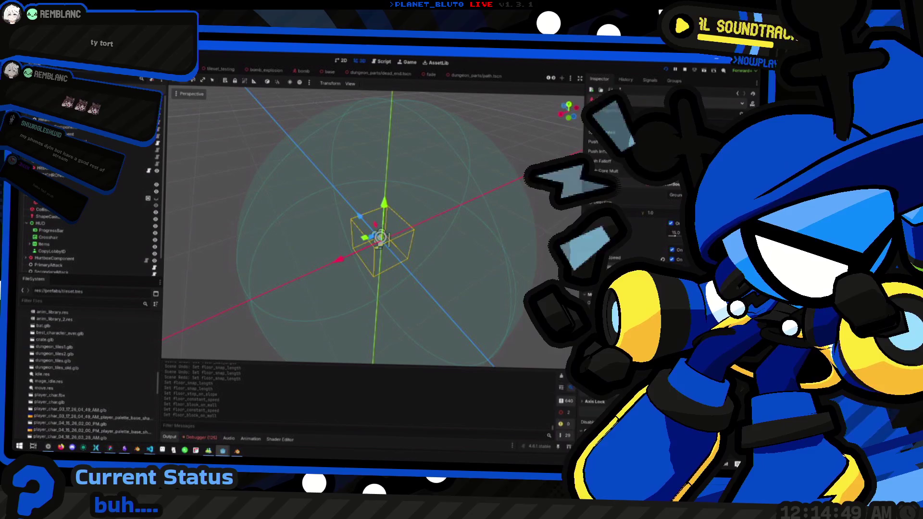
{"action": "left_click", "coordinate": [672, 249]}
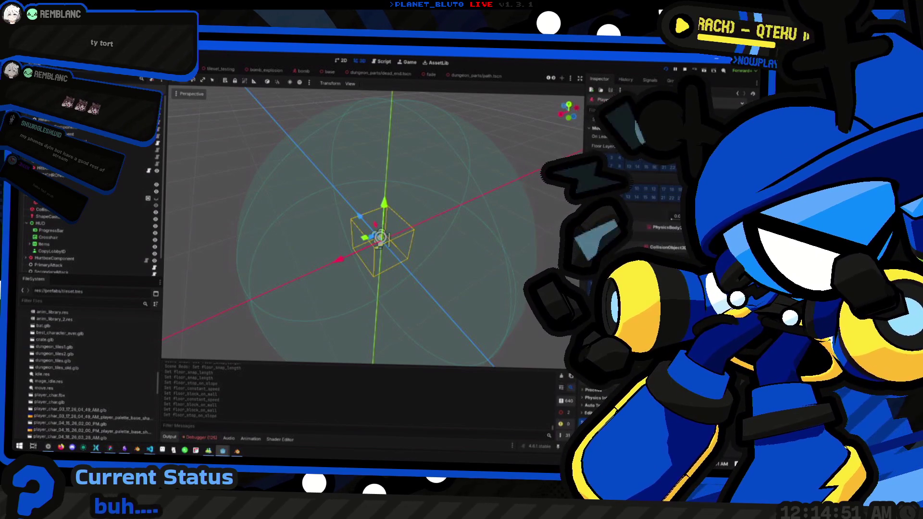
{"action": "scroll", "coordinate": [635, 217], "scroll_direction": "down", "scroll_amount": 5}
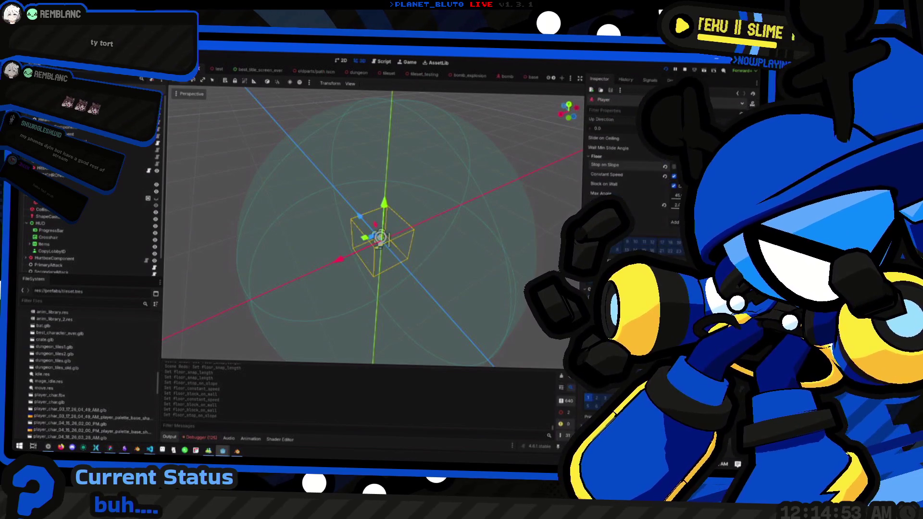
{"action": "key", "text": "F5"}
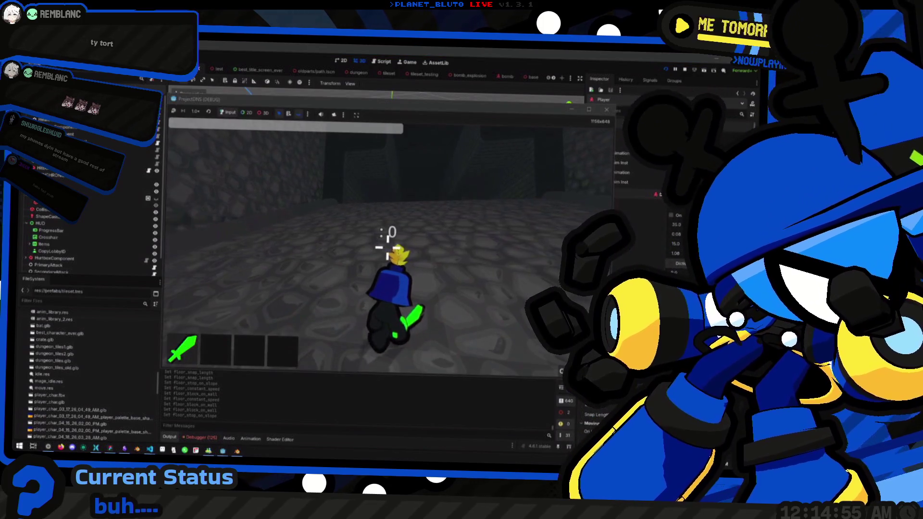
Walk and jump the player toward the back wall and into the brick corridor
{"action": "key", "text": "w"}
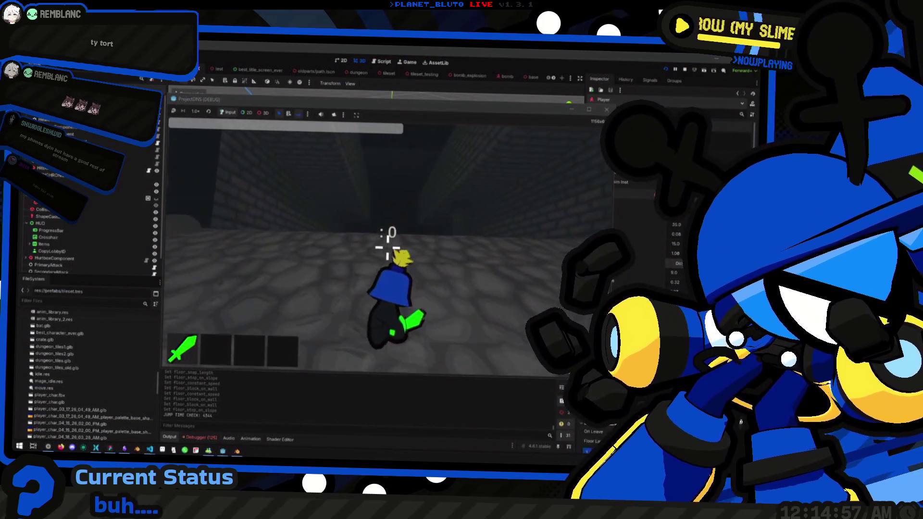
{"action": "key", "text": "space"}
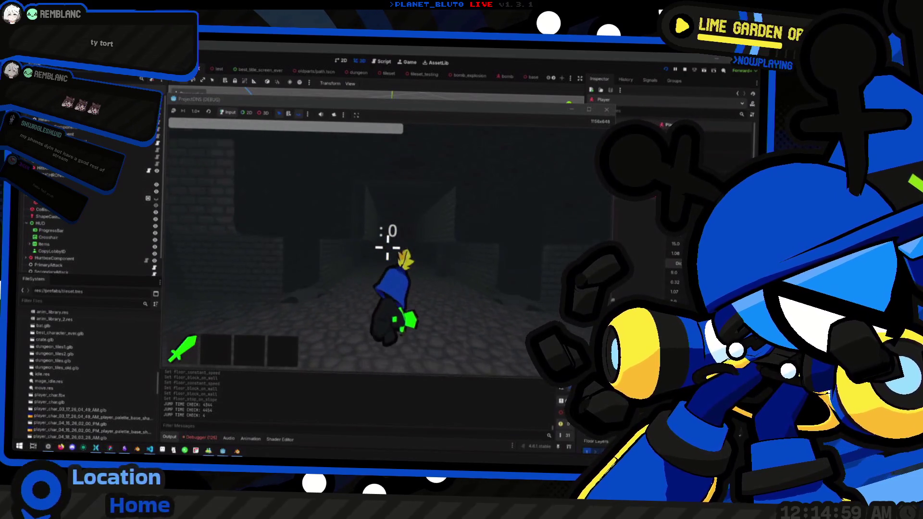
{"action": "key", "text": "space"}
{"action": "key", "text": "space"}
{"action": "key", "text": "space"}
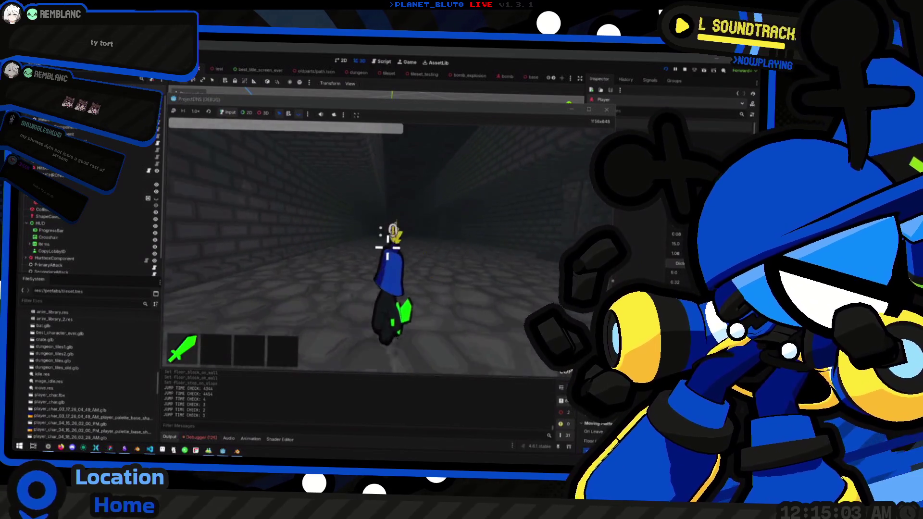
{"action": "key", "text": "space"}
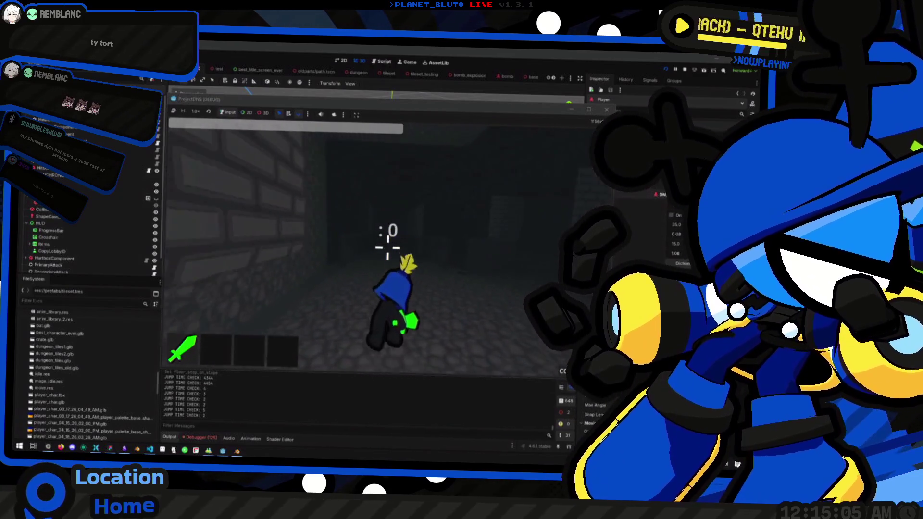
{"action": "key", "text": "space"}
{"action": "key", "text": "space"}
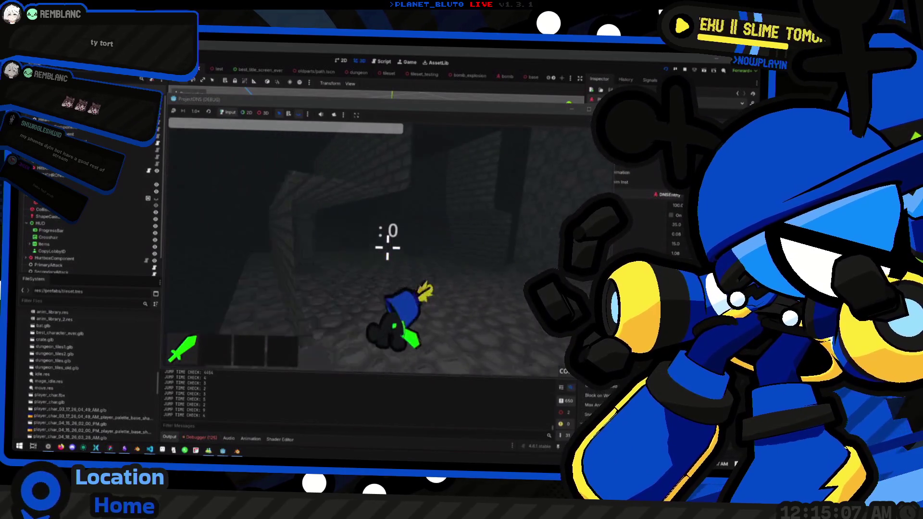
{"action": "key", "text": "w"}
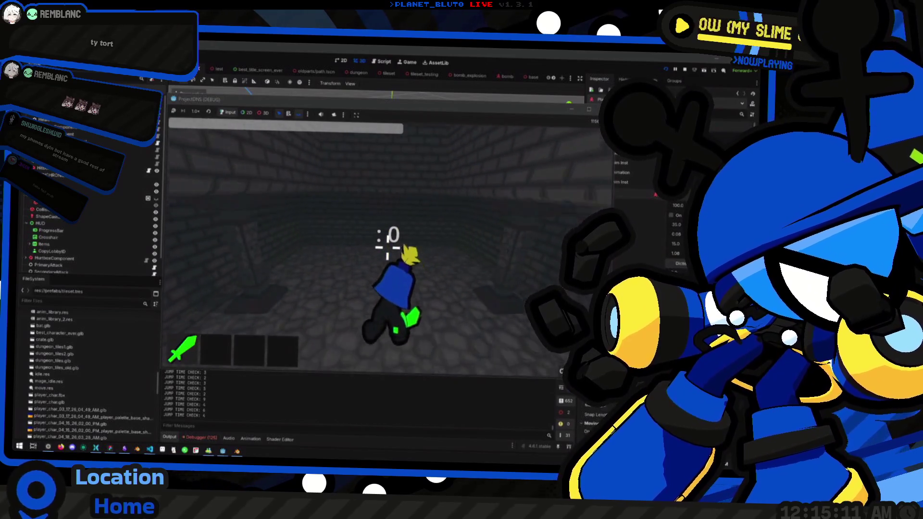
{"action": "key", "text": "w"}
{"action": "key", "text": "w"}
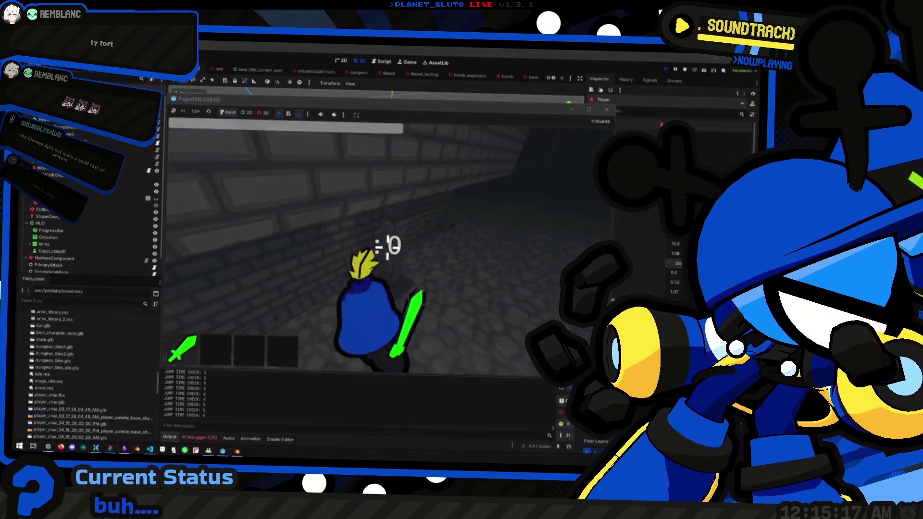
{"action": "key", "text": "space"}
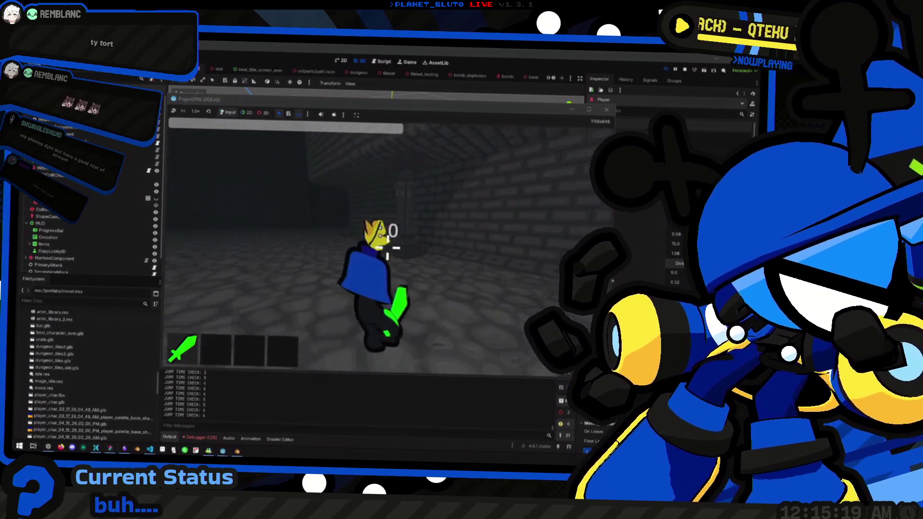
{"action": "key", "text": "w"}
Push the player against the brick walls and swing the camera to test wall collisions
{"action": "key", "text": "a"}
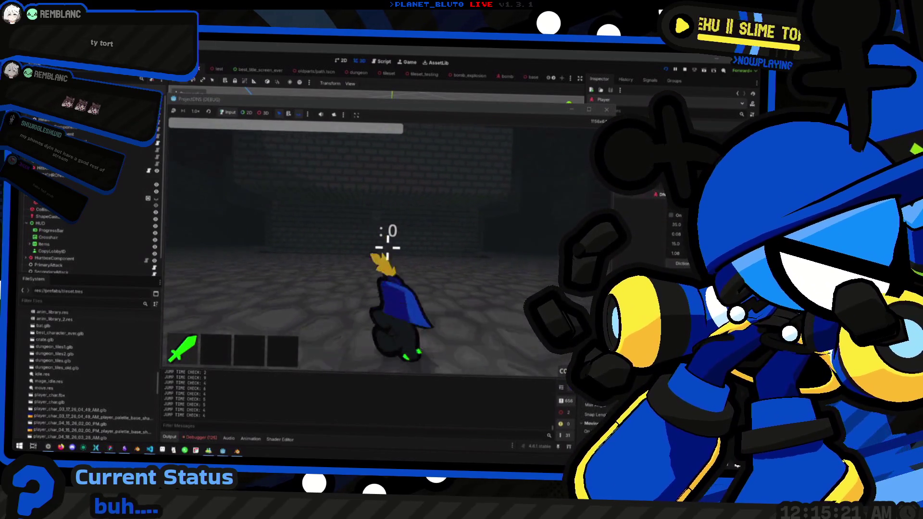
{"action": "key", "text": "d"}
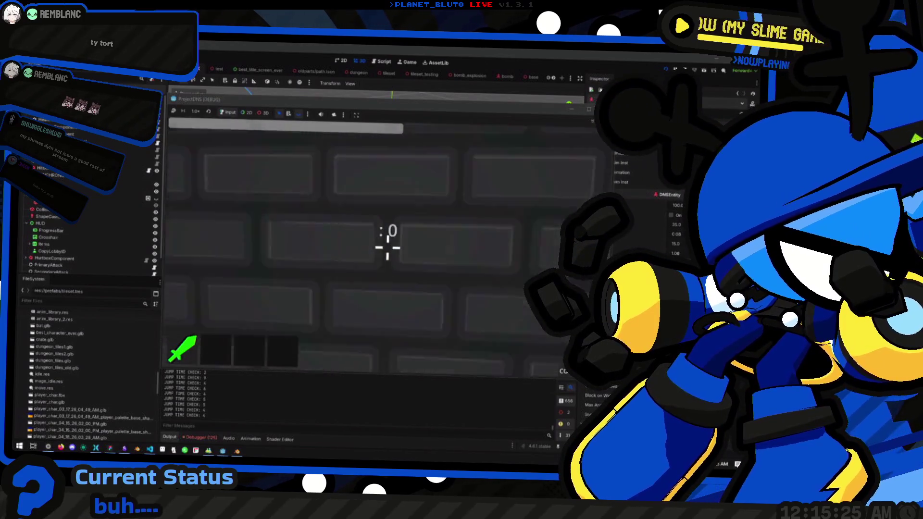
{"action": "key", "text": "s"}
{"action": "key", "text": "w"}
{"action": "key", "text": "a"}
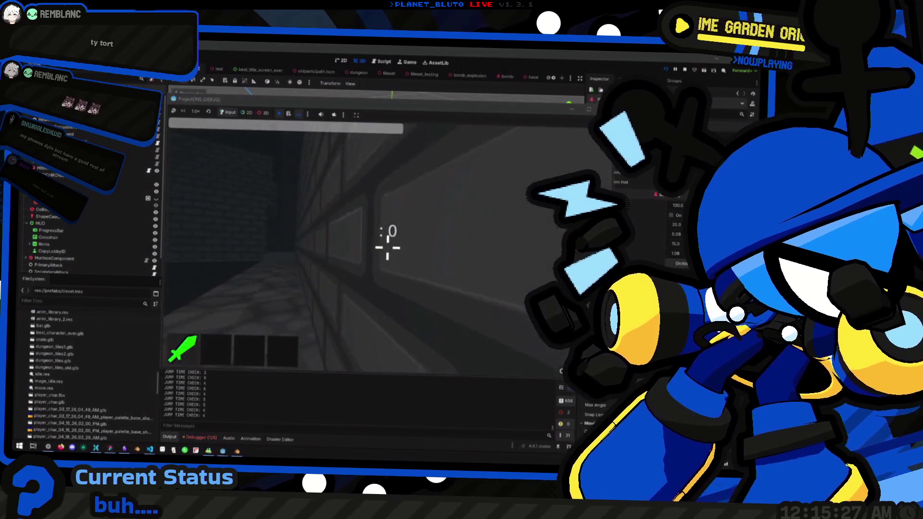
{"action": "key", "text": "d"}
{"action": "key", "text": "a"}
{"action": "key", "text": "w"}
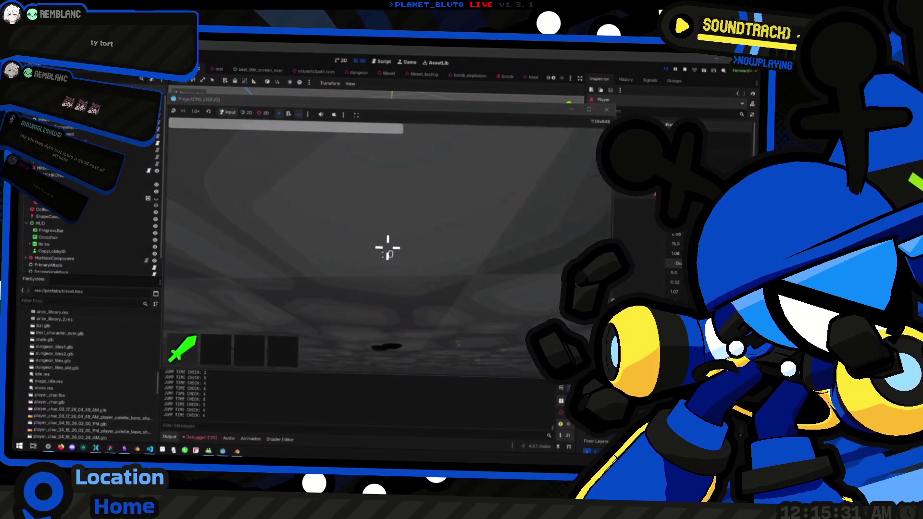
{"action": "key", "text": "a"}
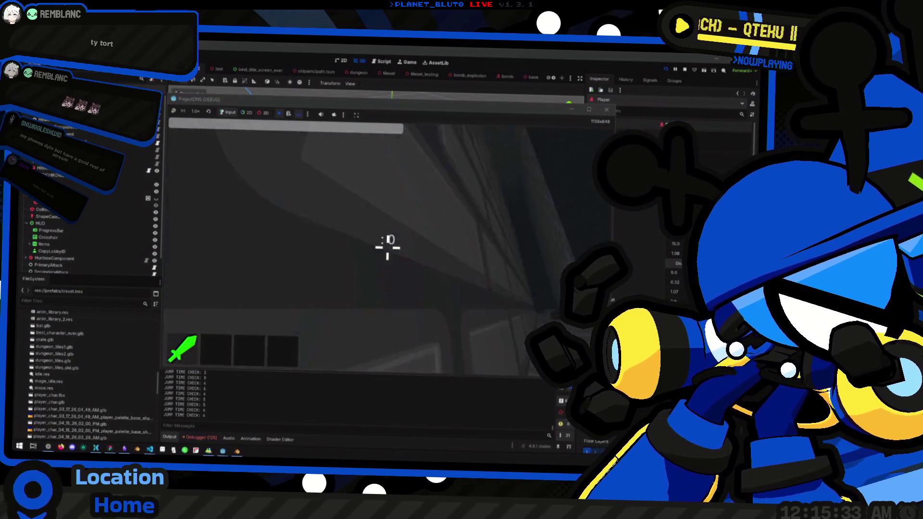
{"action": "key", "text": "s"}
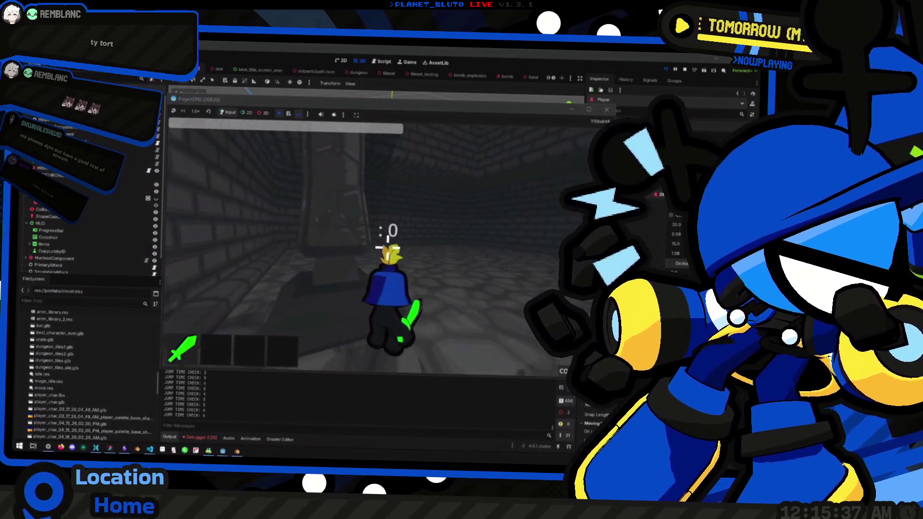
{"action": "key", "text": "w"}
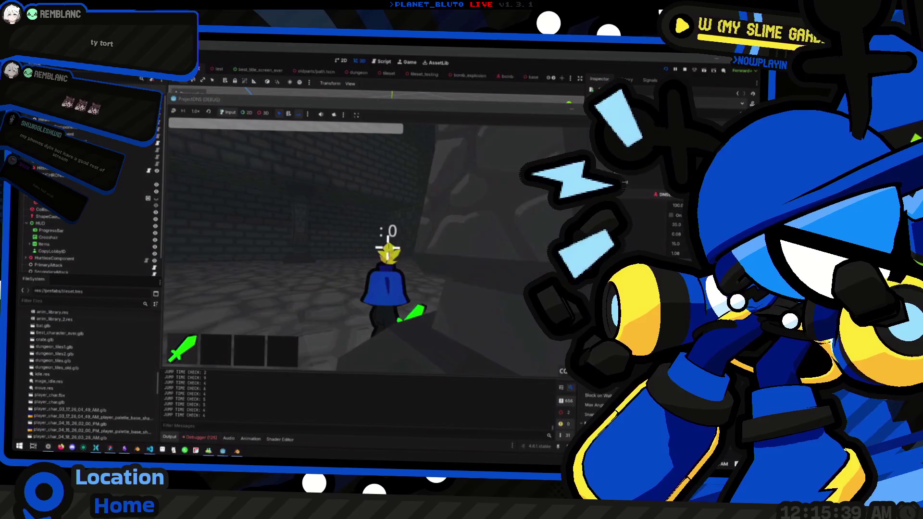
{"action": "key", "text": "d"}
{"action": "key", "text": "a"}
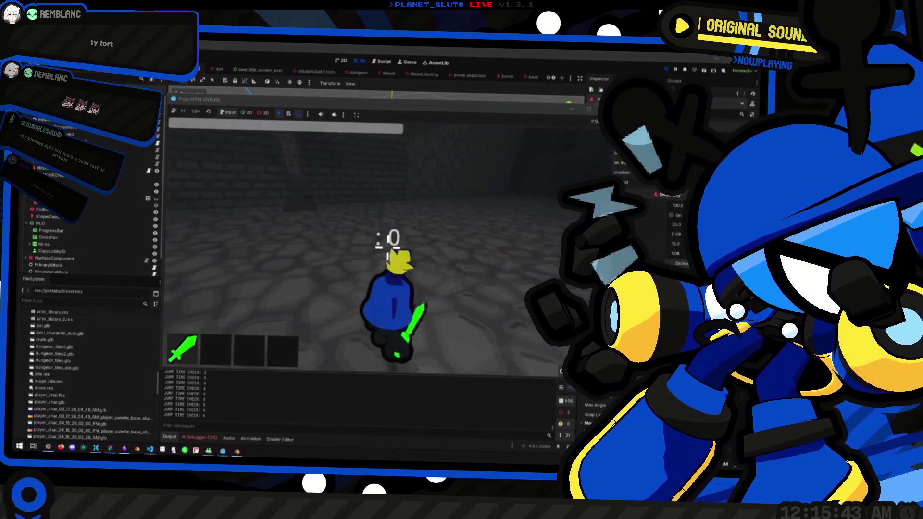
Walk the character down the corridor past the pillared wall into the darker section
{"action": "key", "text": "w"}
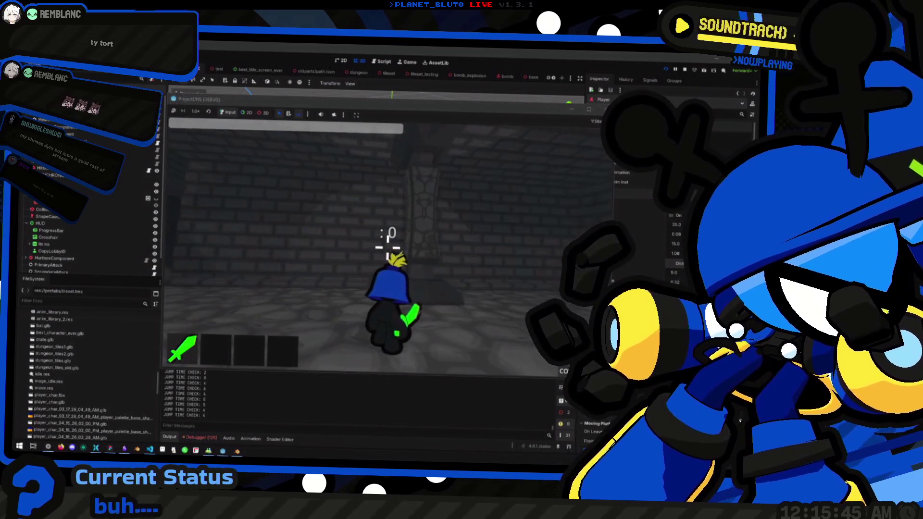
{"action": "key", "text": "w"}
{"action": "key", "text": "d"}
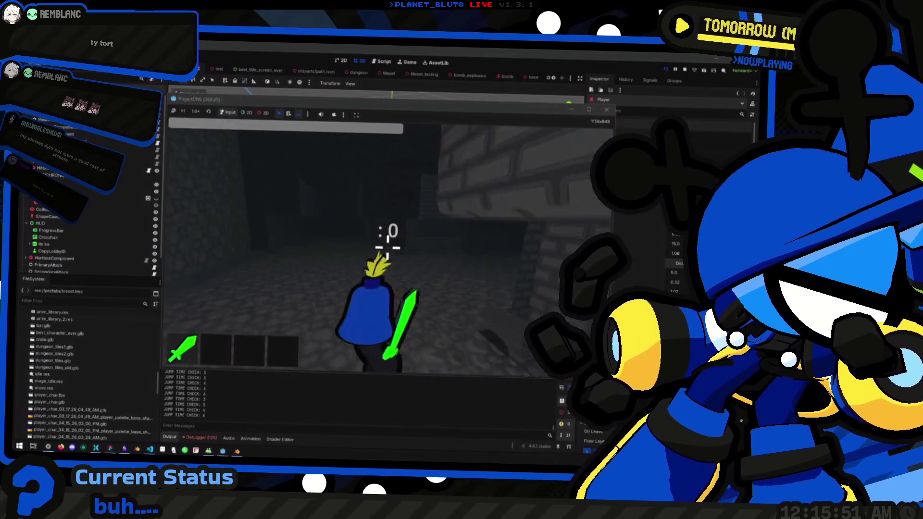
{"action": "key", "text": "w"}
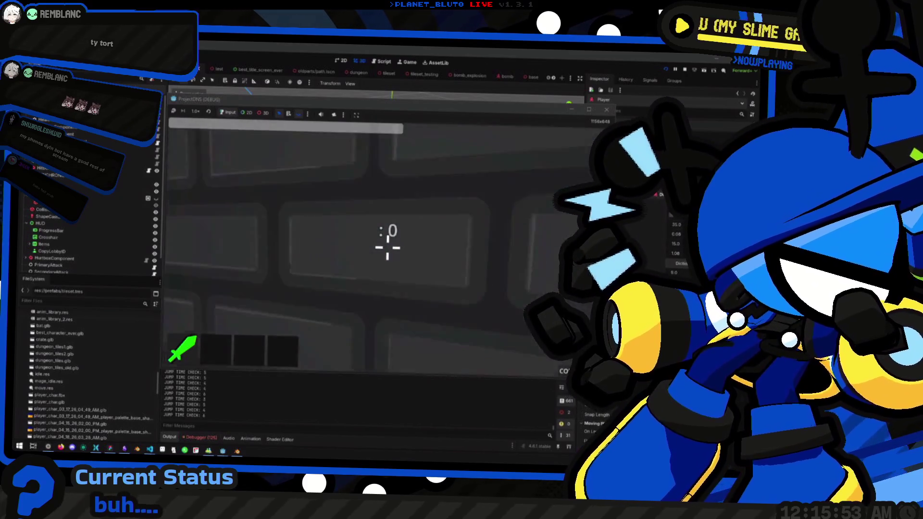
{"action": "key", "text": "s"}
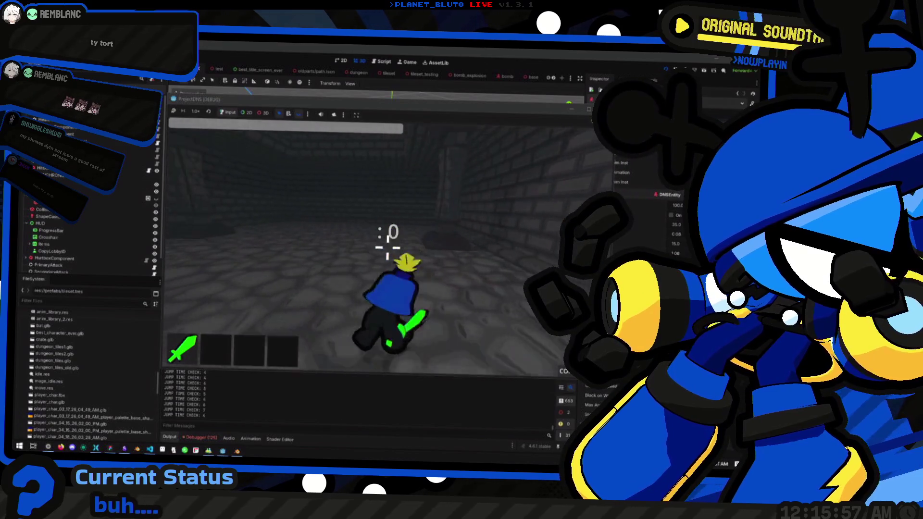
{"action": "key", "text": "w"}
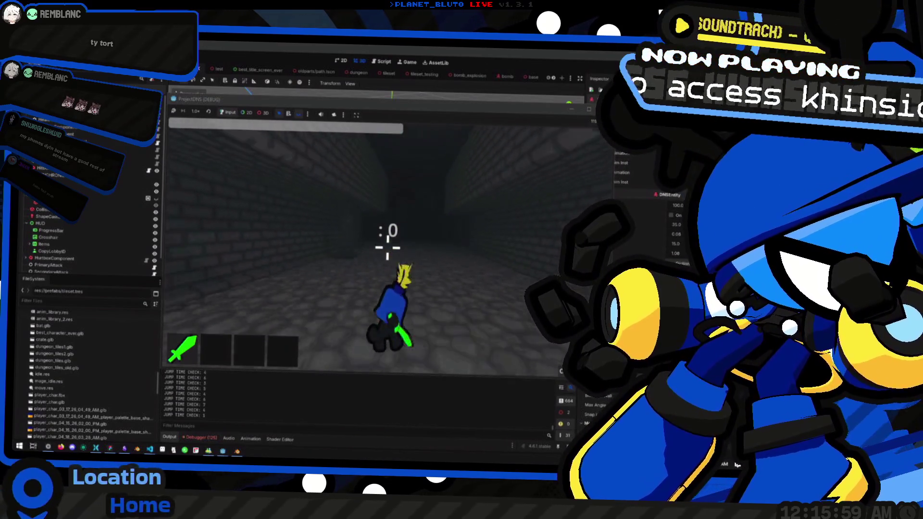
Jump repeatedly while walking and turning down the corridor
{"action": "key", "text": "space"}
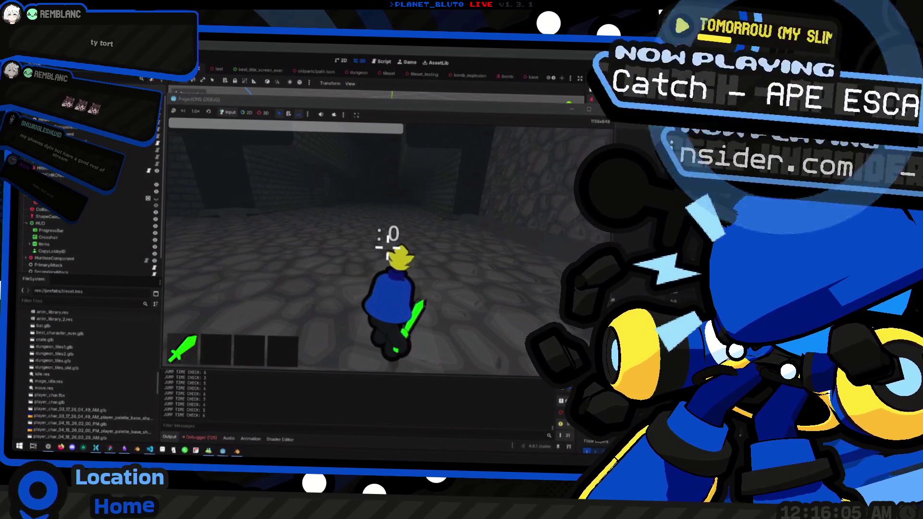
{"action": "key", "text": "w"}
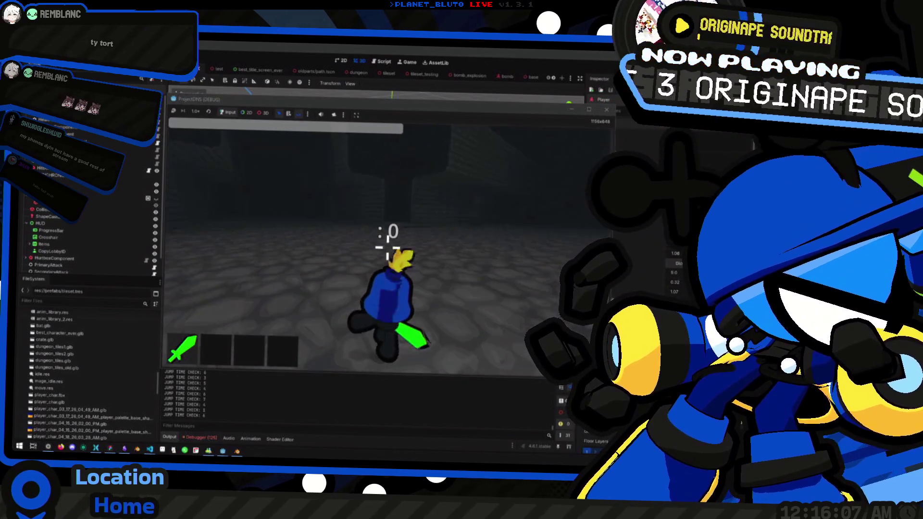
{"action": "key", "text": "w"}
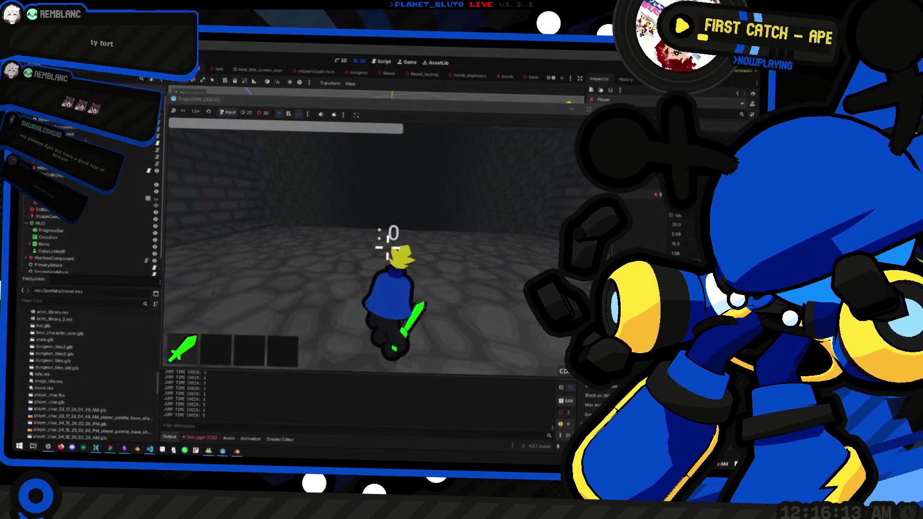
{"action": "key", "text": "w"}
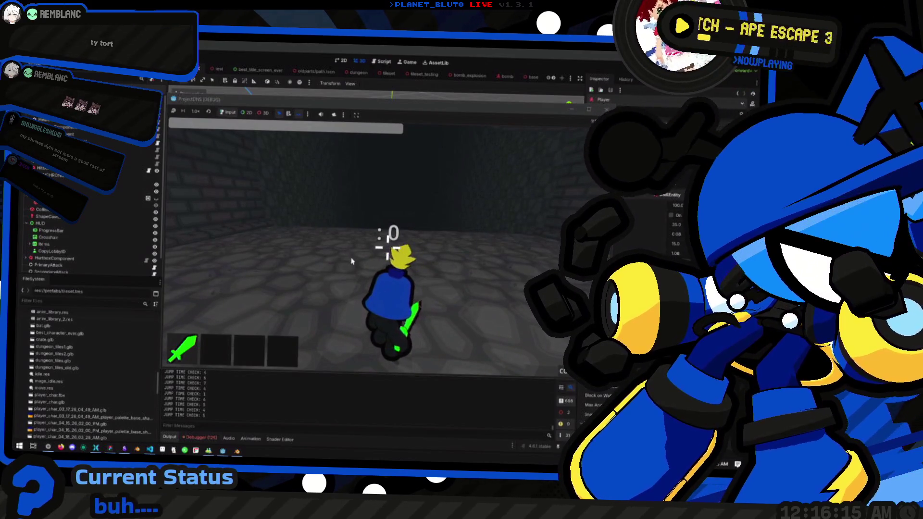
{"action": "key", "text": "space"}
{"action": "key", "text": "space"}
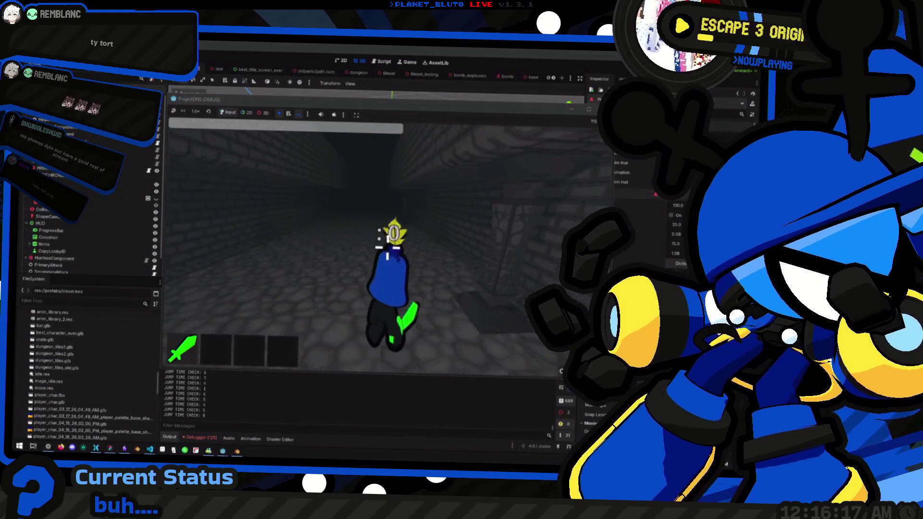
{"action": "key", "text": "space"}
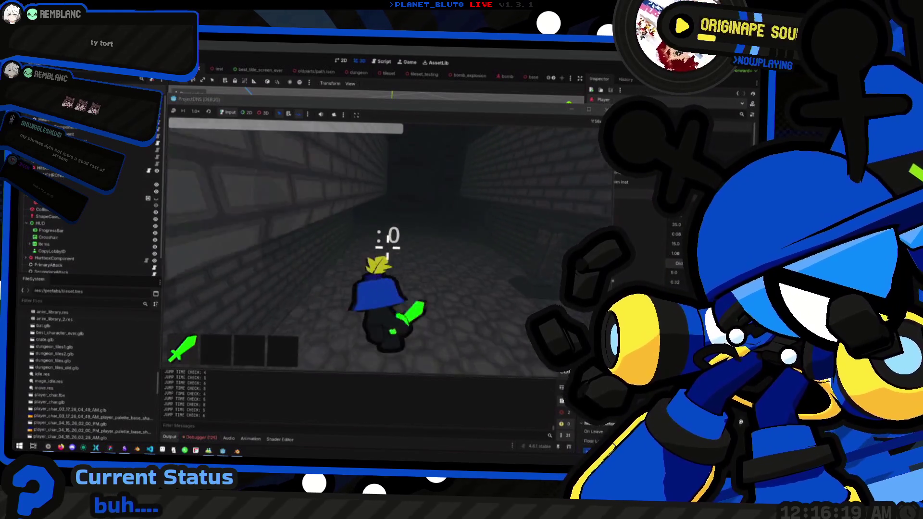
{"action": "key", "text": "space"}
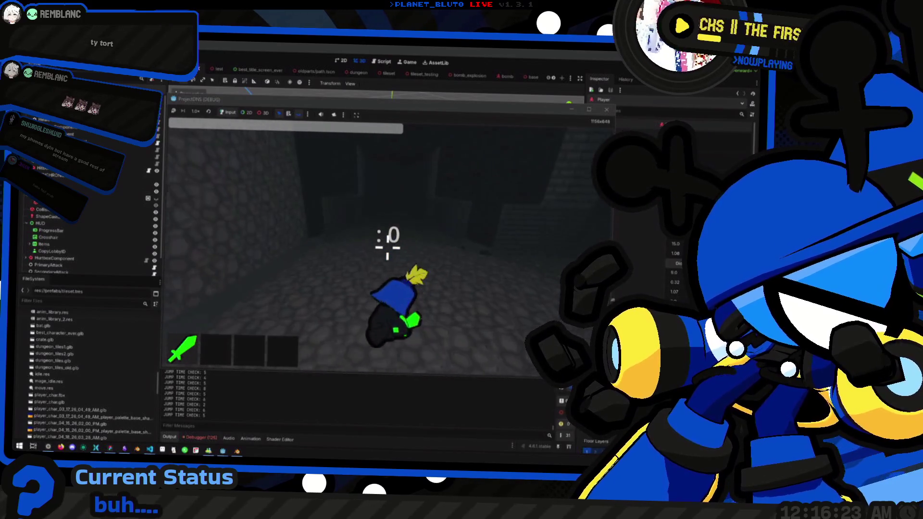
{"action": "key", "text": "space"}
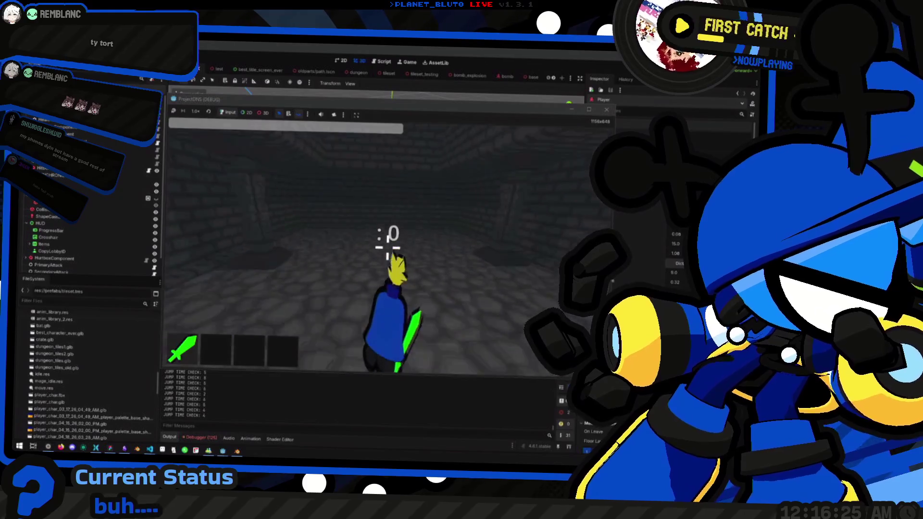
{"action": "key", "text": "space"}
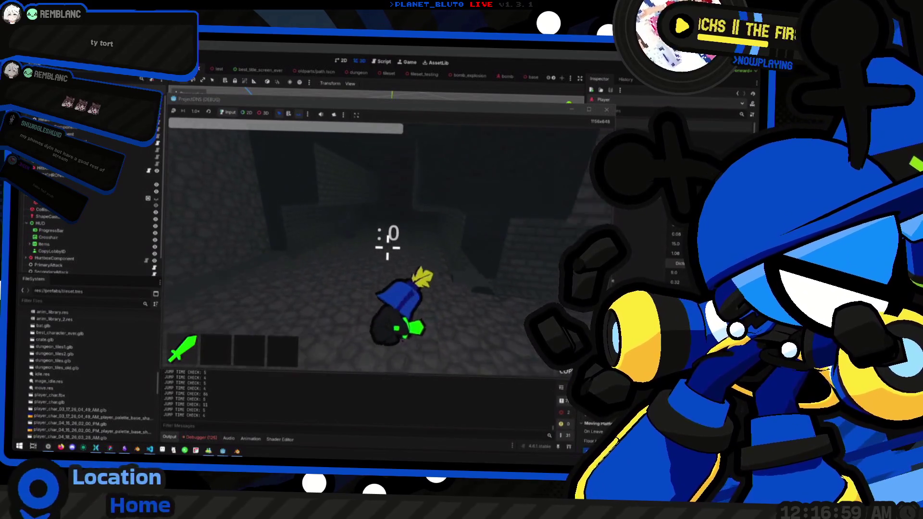
Make several more jumps across the cobblestone corridor, then stop the game and orbit the editor view
{"action": "key", "text": "w"}
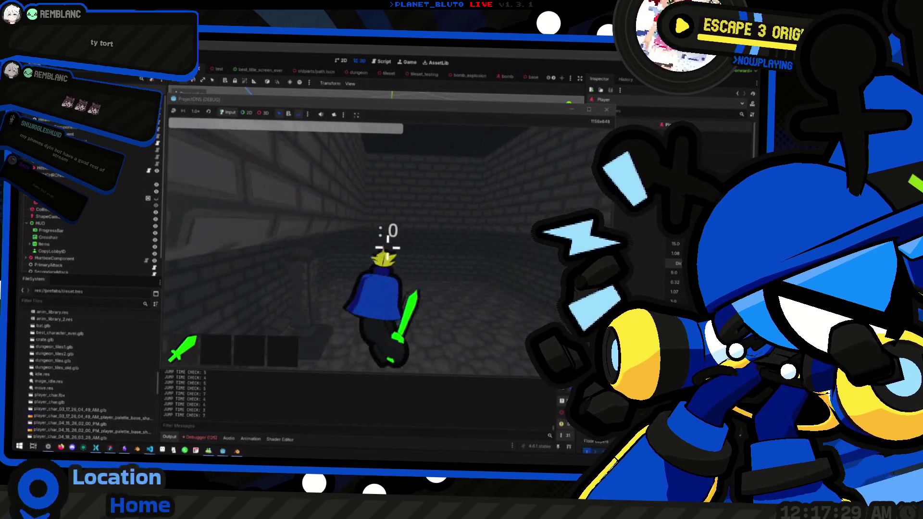
{"action": "key", "text": "space"}
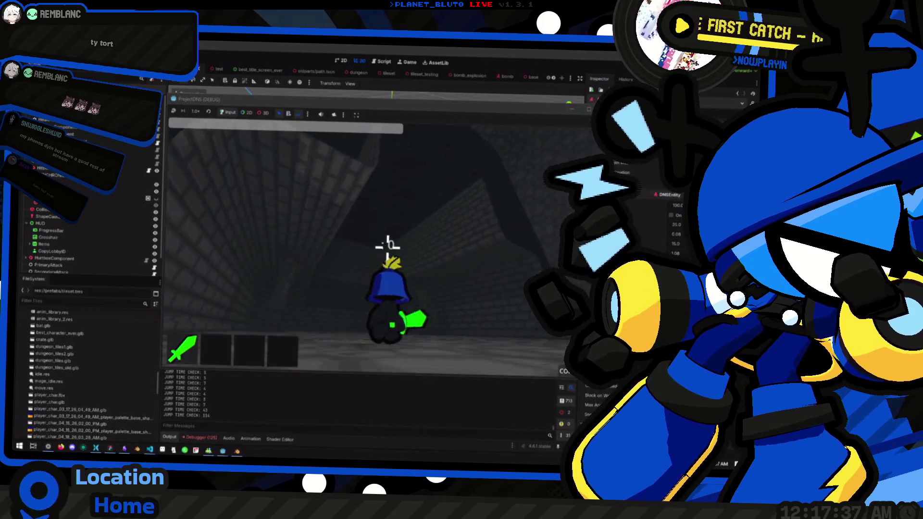
{"action": "key", "text": "space"}
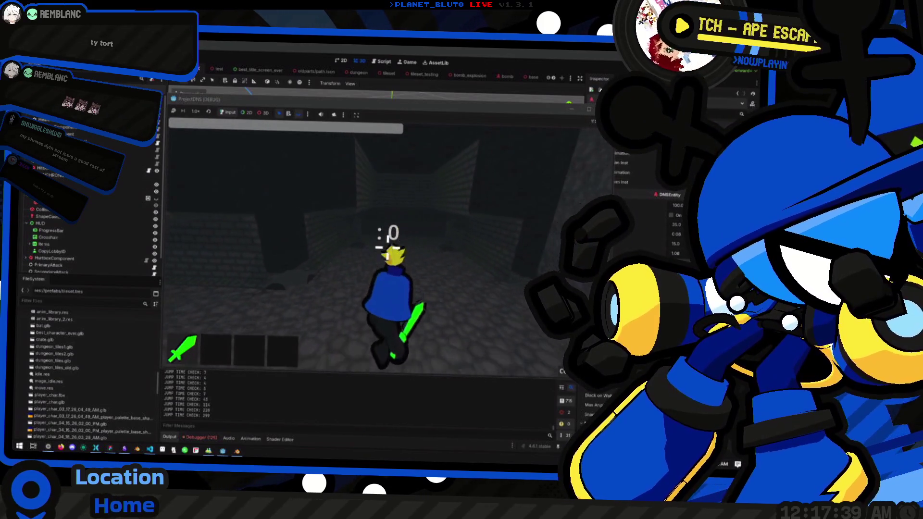
{"action": "key", "text": "space"}
{"action": "key", "text": "space"}
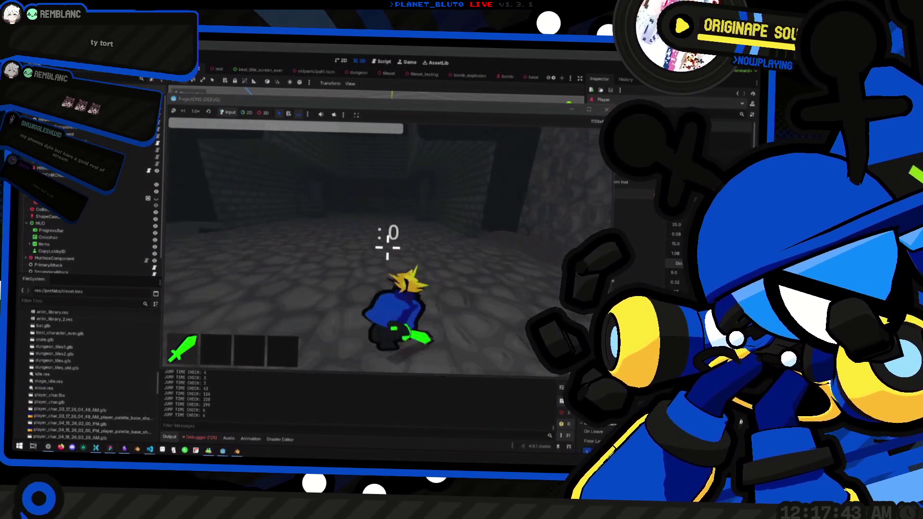
{"action": "key", "text": "space"}
{"action": "key", "text": "space"}
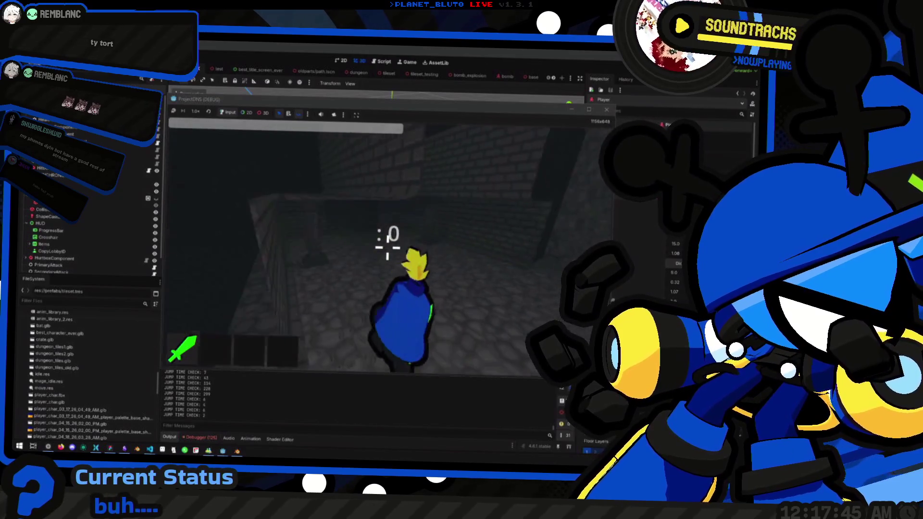
{"action": "key", "text": "space"}
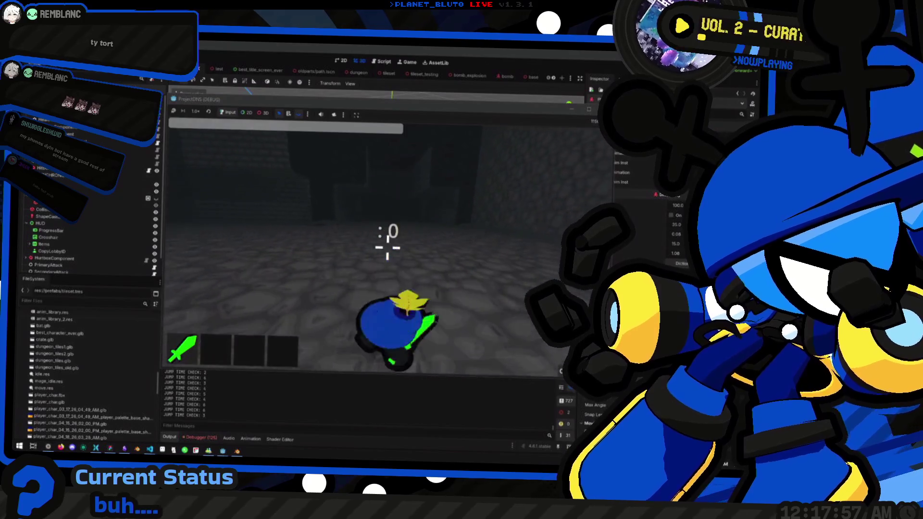
{"action": "key", "text": "F8"}
{"action": "left_click_drag", "start_coordinate": [392, 230], "coordinate": [365, 226]}
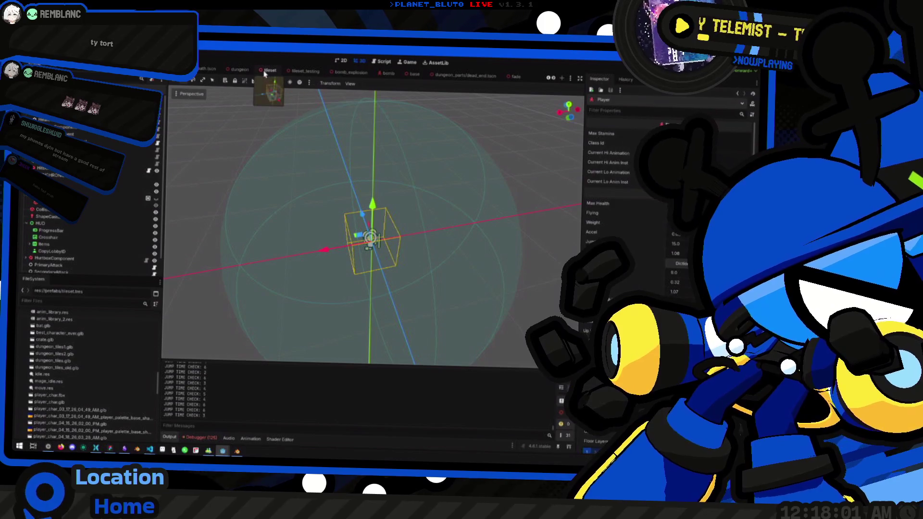
Switch to the dungeon_parts/path.tscn scene and select its GridMap to show the tile palette
{"action": "left_click", "coordinate": [269, 70]}
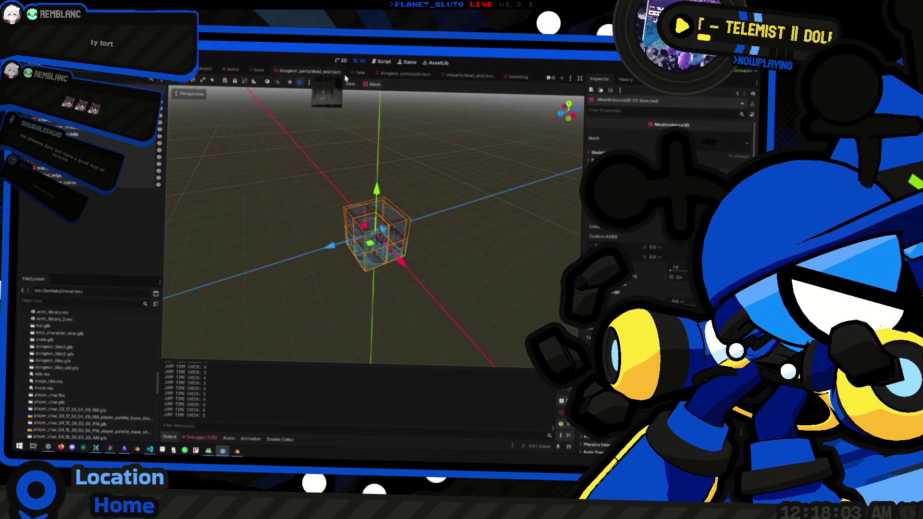
{"action": "key", "text": "alt+Tab"}
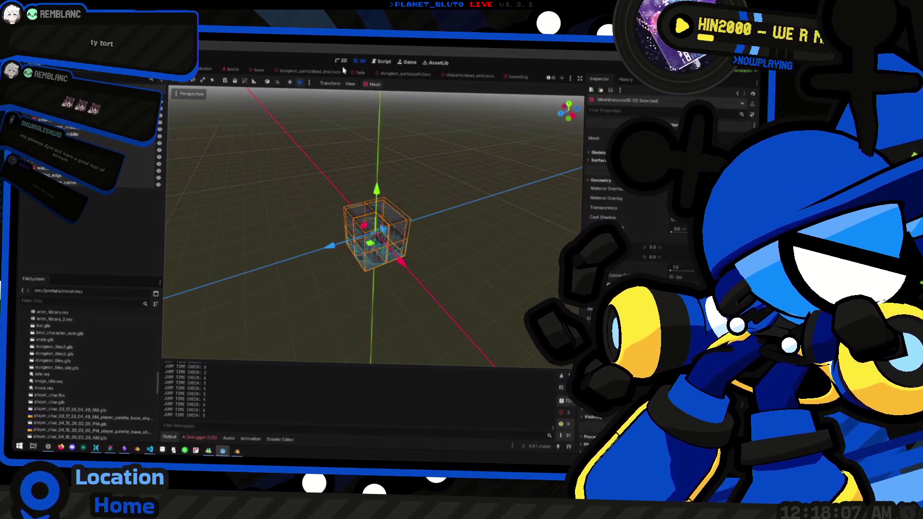
{"action": "left_click", "coordinate": [377, 74]}
{"action": "scroll", "coordinate": [394, 227], "scroll_direction": "up", "scroll_amount": 10}
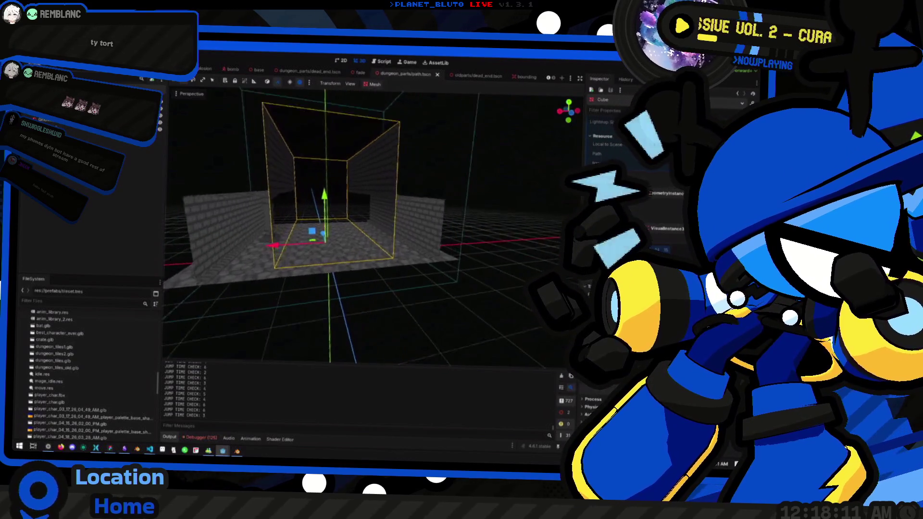
{"action": "left_click_drag", "start_coordinate": [394, 227], "coordinate": [192, 180]}
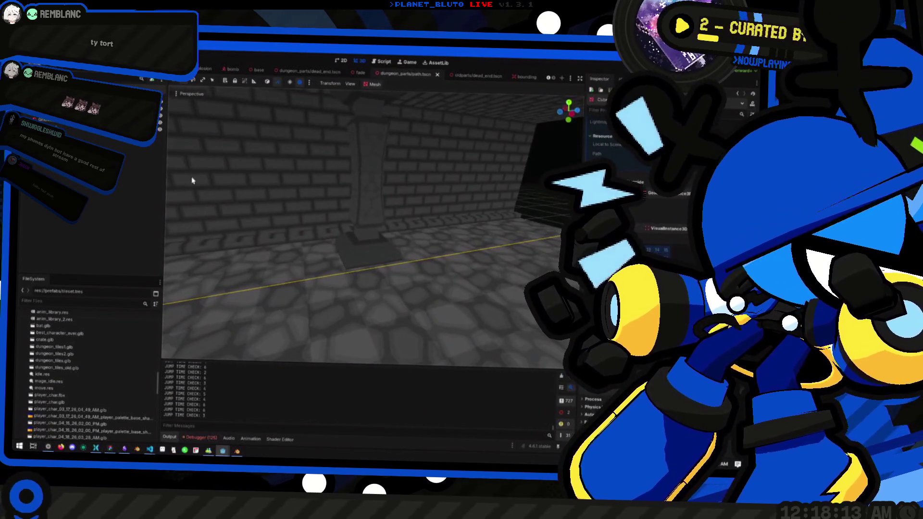
{"action": "left_click", "coordinate": [57, 231]}
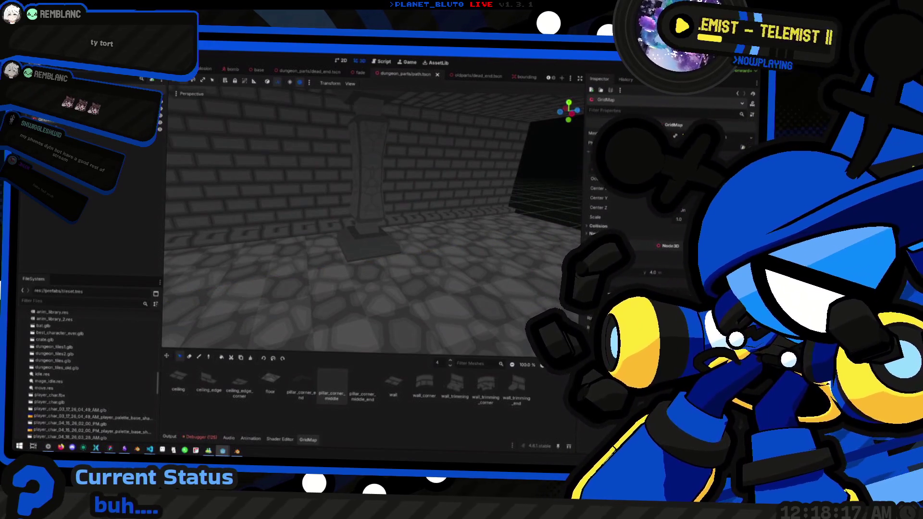
{"action": "key", "text": "w"}
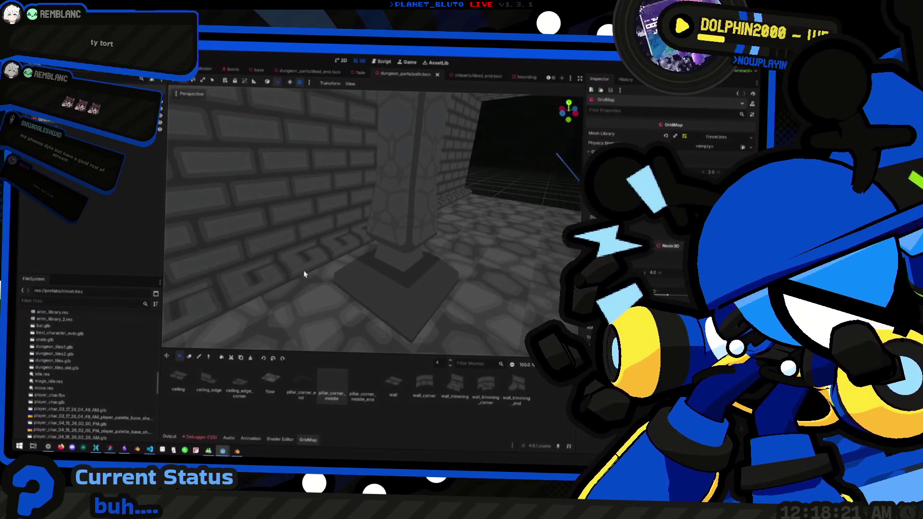
Drop the GridMap editing floor to level 0 and select cells on the corridor's left and right
{"action": "key", "text": "q"}
{"action": "key", "text": "q"}
{"action": "key", "text": "q"}
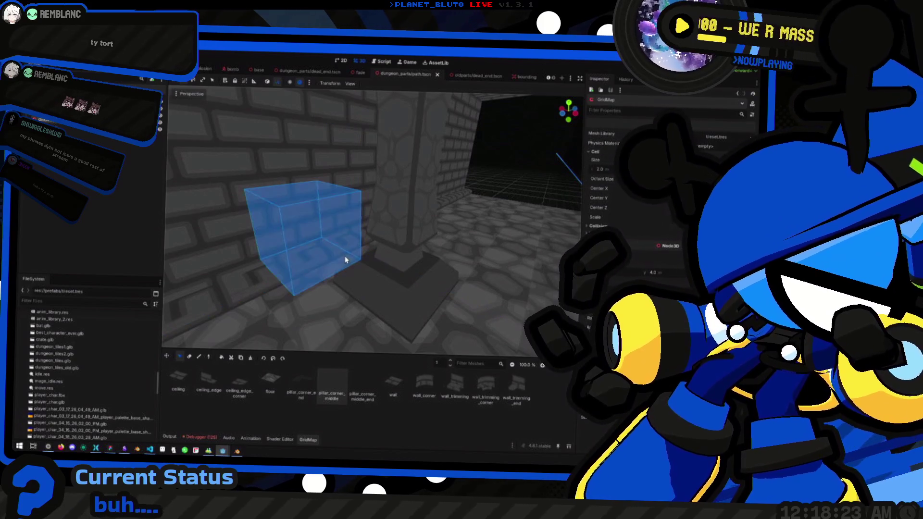
{"action": "key", "text": "q"}
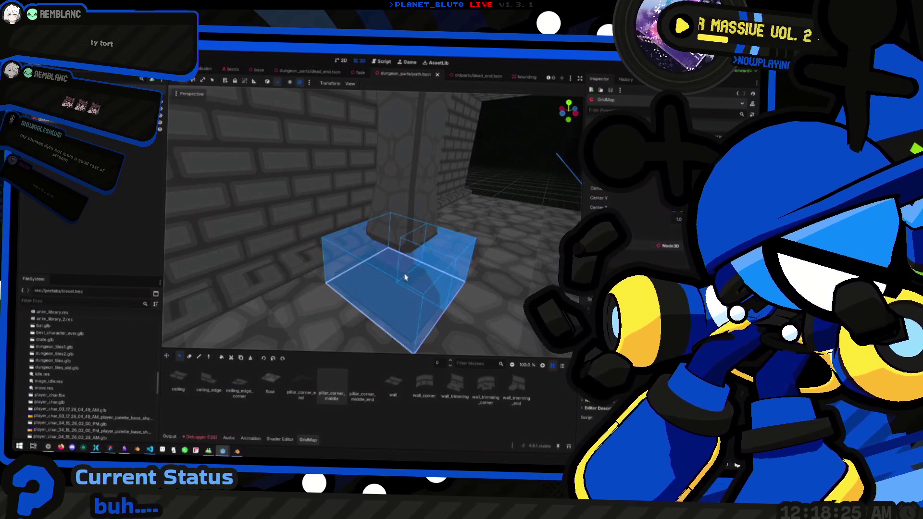
{"action": "scroll", "coordinate": [380, 231], "scroll_direction": "down", "scroll_amount": 4}
{"action": "mouse_move", "coordinate": [384, 230]}
{"action": "left_mouse_down"}
{"action": "mouse_move", "coordinate": [293, 230]}
{"action": "mouse_move", "coordinate": [378, 230]}
{"action": "left_mouse_up"}
{"action": "left_click_drag", "start_coordinate": [273, 251], "coordinate": [291, 245]}
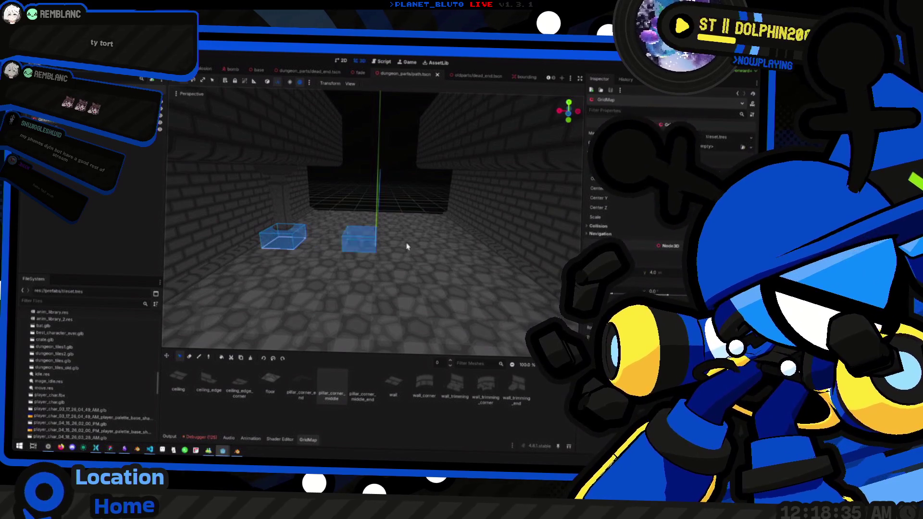
{"action": "left_click", "coordinate": [473, 250]}
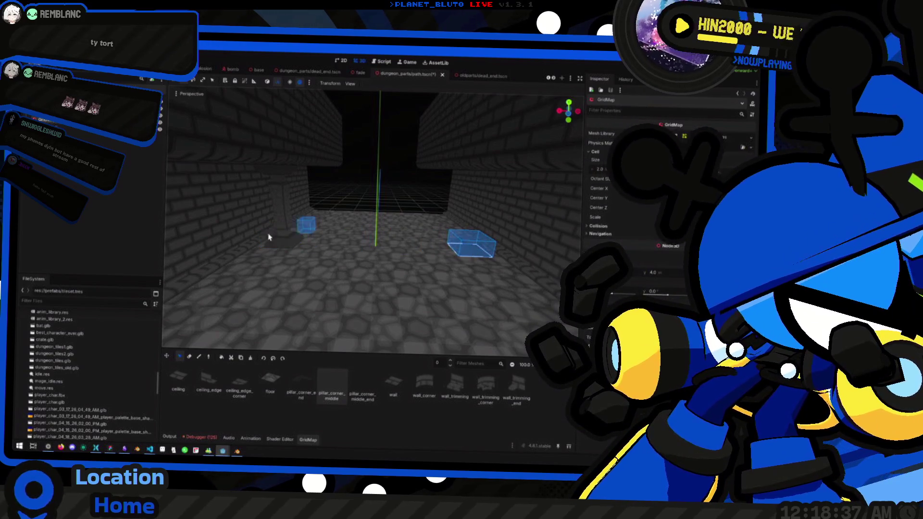
Raise the editing floor through levels 1–4, marking cells above the left and right pillars
{"action": "key", "text": "e"}
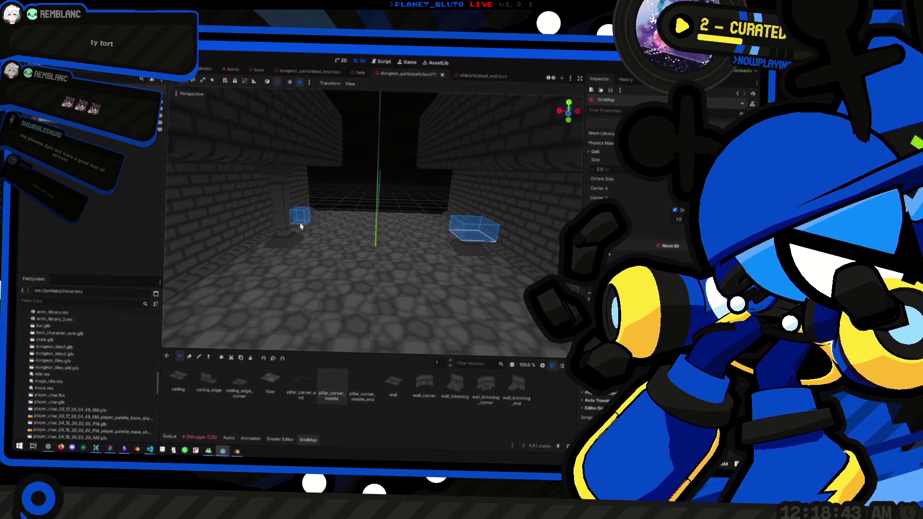
{"action": "key", "text": "e"}
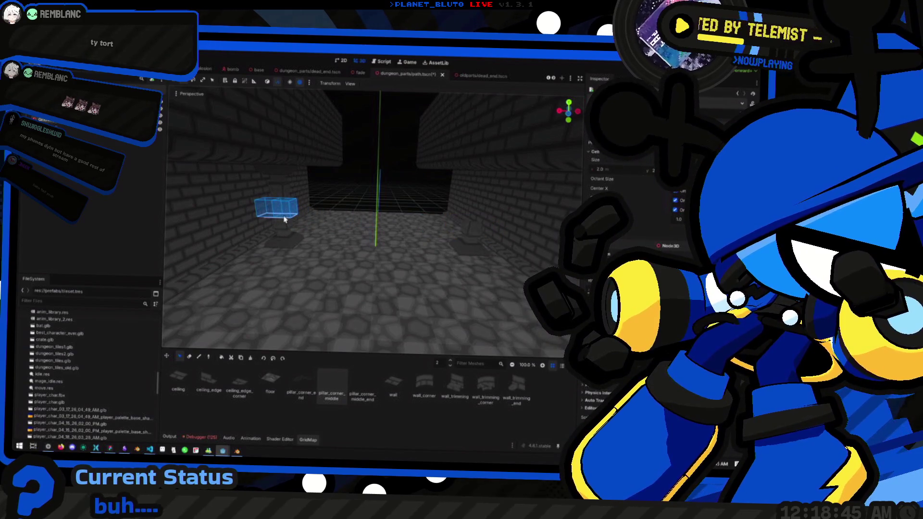
{"action": "left_click", "coordinate": [284, 213]}
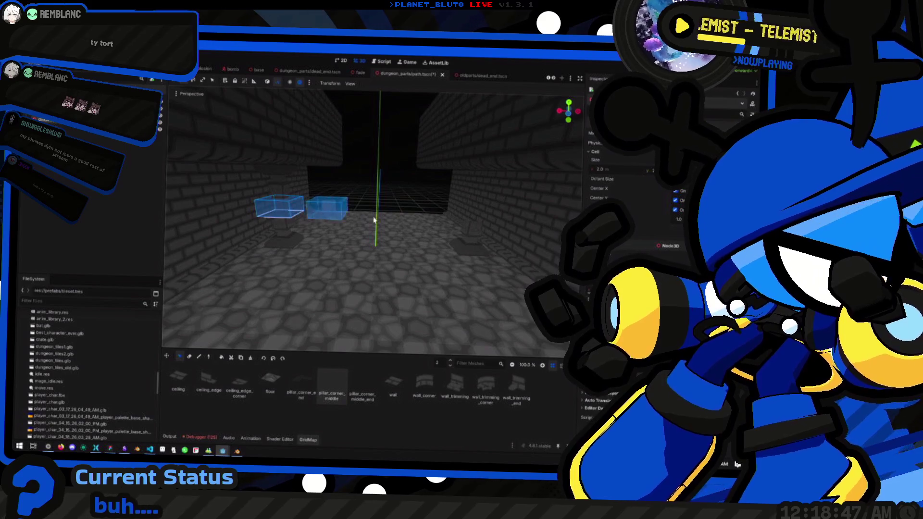
{"action": "left_click", "coordinate": [477, 222]}
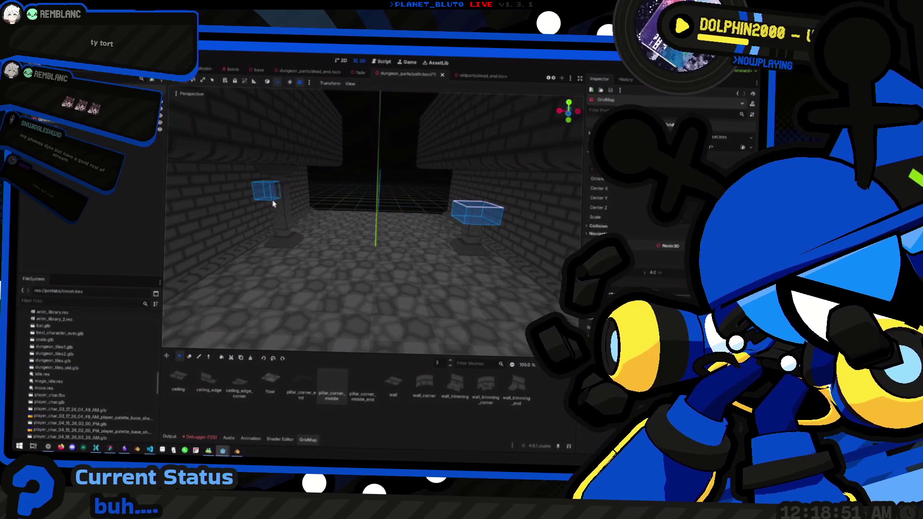
{"action": "key", "text": "e"}
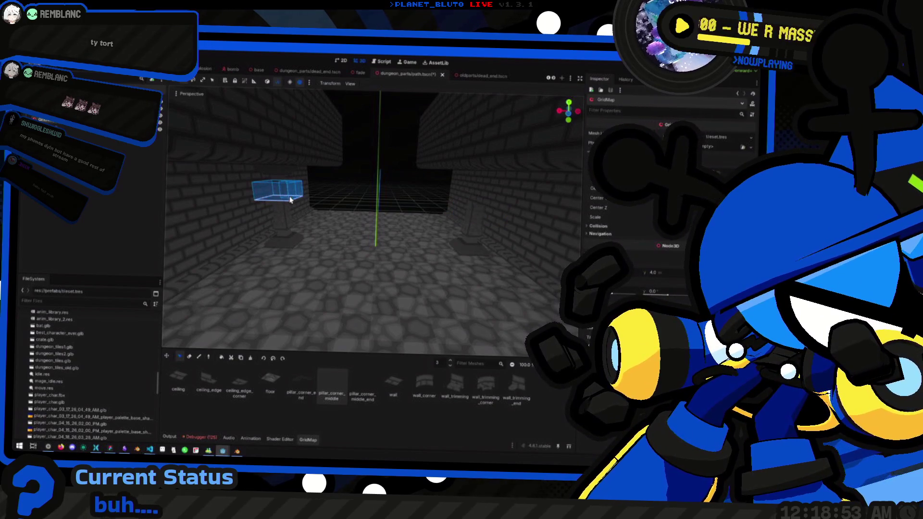
{"action": "left_click", "coordinate": [296, 197]}
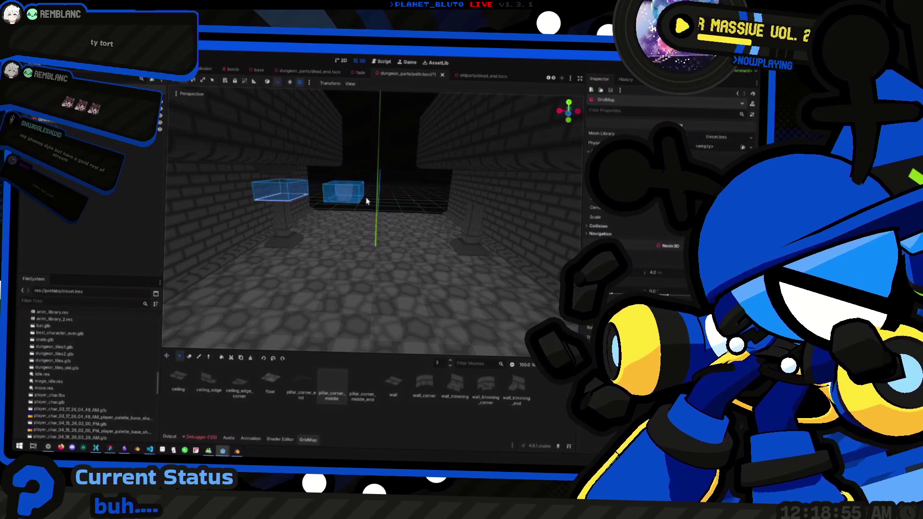
{"action": "left_click", "coordinate": [459, 202]}
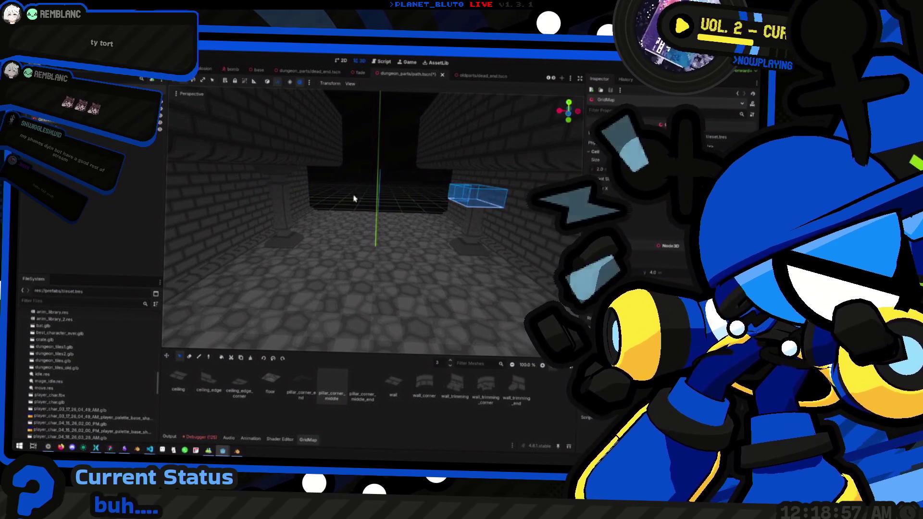
{"action": "key", "text": "e"}
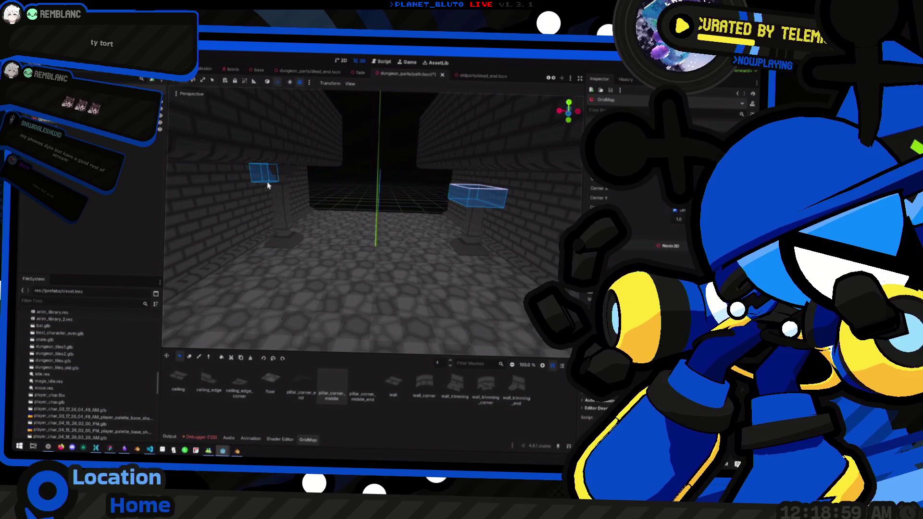
{"action": "left_click_drag", "start_coordinate": [268, 185], "coordinate": [289, 184]}
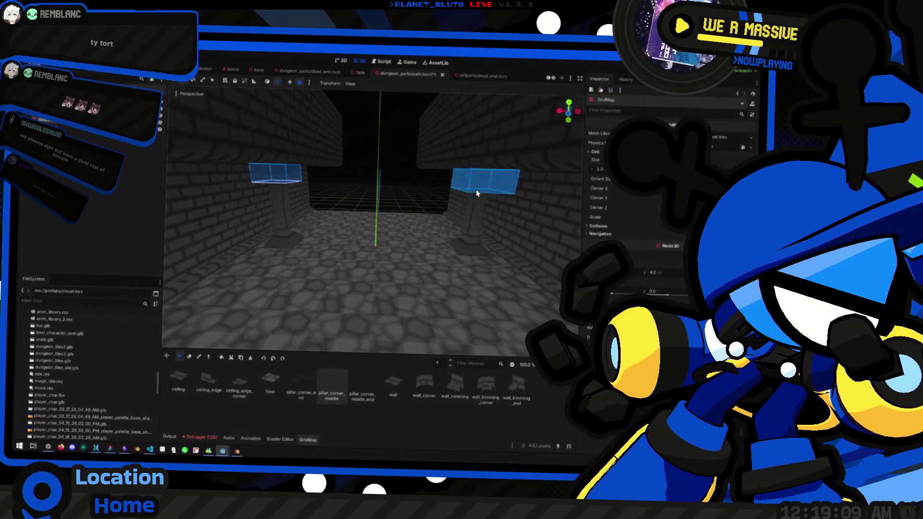
Orbit the viewport toward the brick wall and up to the ceiling corner
{"action": "left_click", "coordinate": [479, 190]}
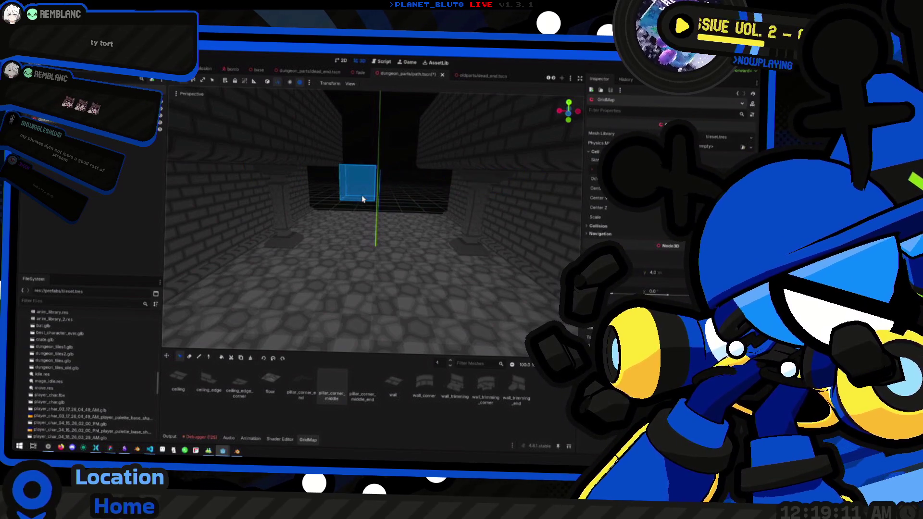
{"action": "scroll", "coordinate": [366, 192], "scroll_direction": "up", "scroll_amount": 3}
{"action": "left_click_drag", "start_coordinate": [370, 191], "coordinate": [371, 191]}
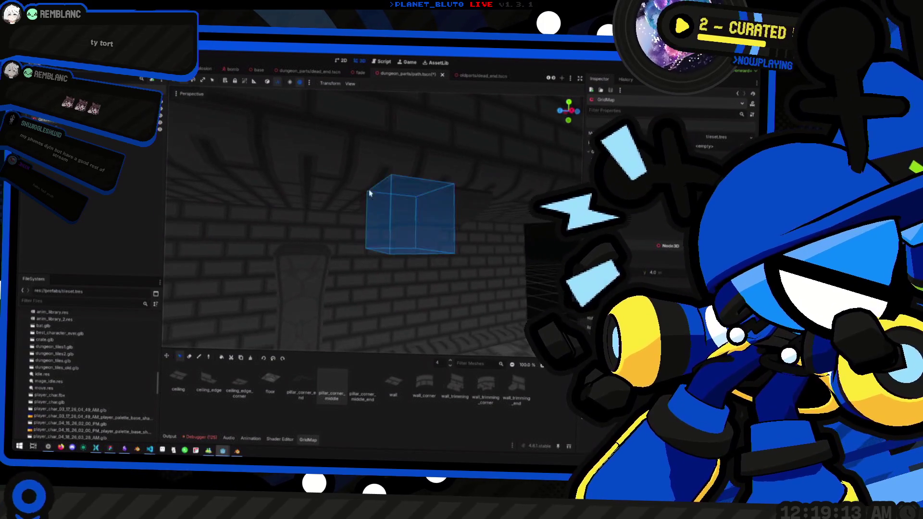
{"action": "mouse_move", "coordinate": [402, 246]}
{"action": "left_mouse_down"}
{"action": "mouse_move", "coordinate": [398, 223]}
{"action": "mouse_move", "coordinate": [340, 243]}
{"action": "mouse_move", "coordinate": [351, 270]}
{"action": "left_mouse_up"}
Fly the camera through the corridor and back outside, then run the project with F5
{"action": "key", "text": "w"}
{"action": "key", "text": "w"}
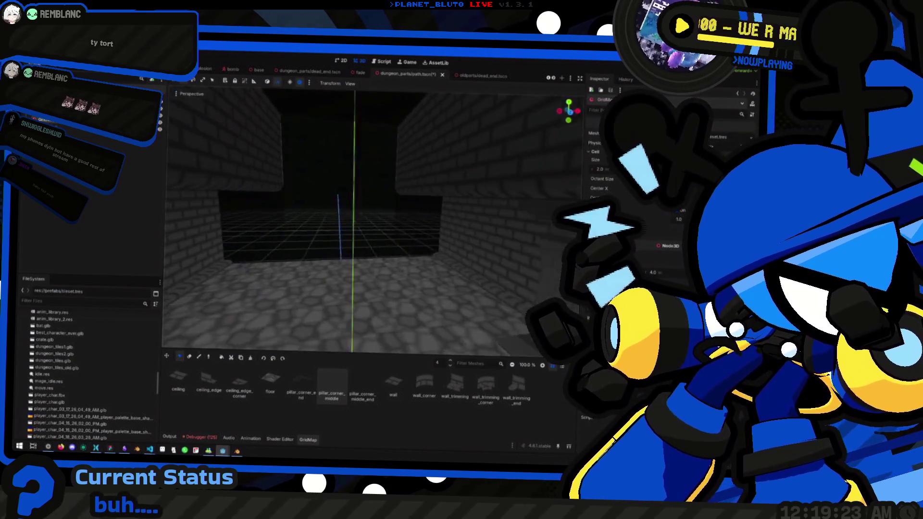
{"action": "key", "text": "w"}
{"action": "key", "text": "w"}
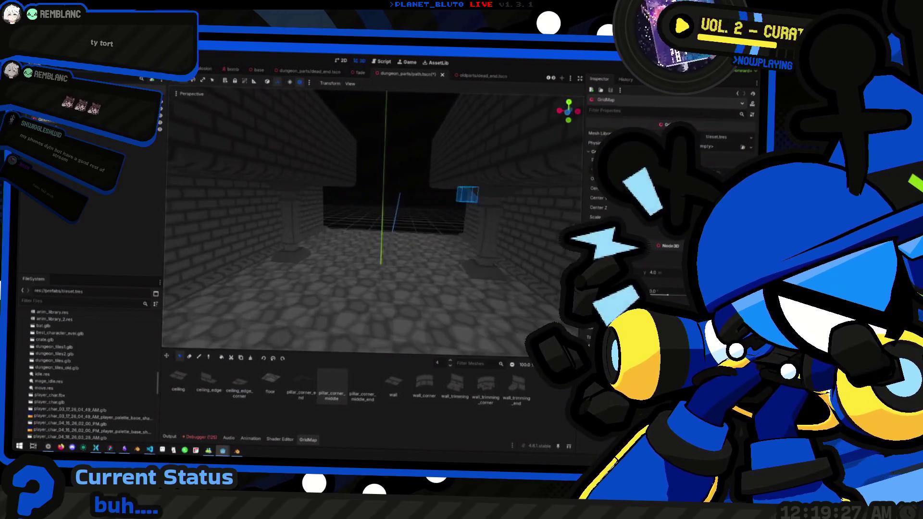
{"action": "key", "text": "s"}
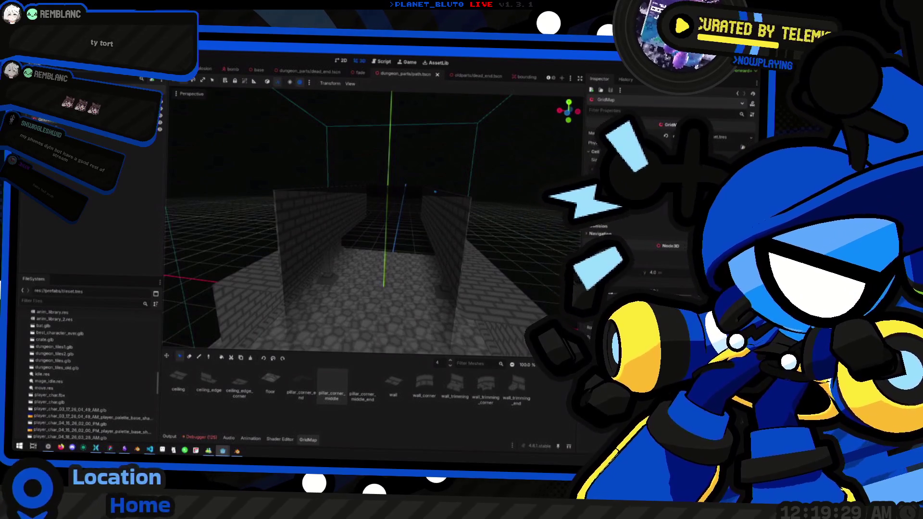
{"action": "key", "text": "alt+Tab"}
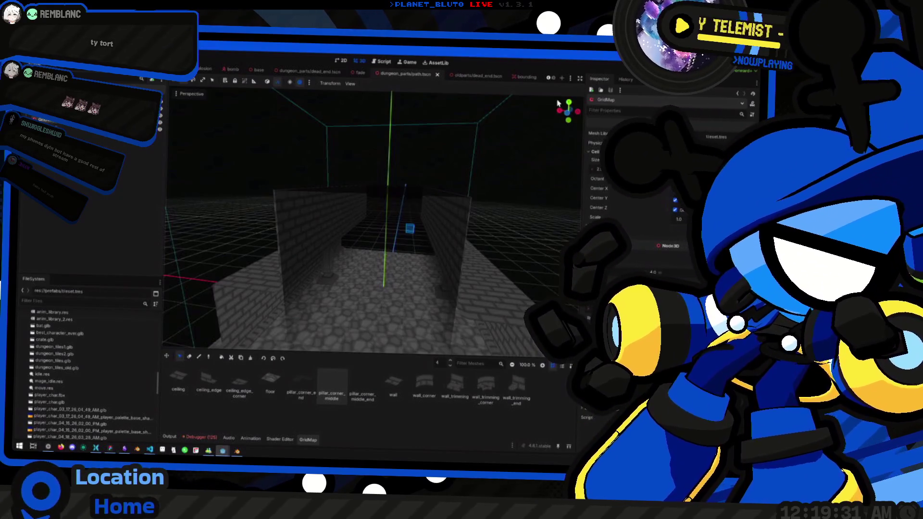
{"action": "key", "text": "F5"}
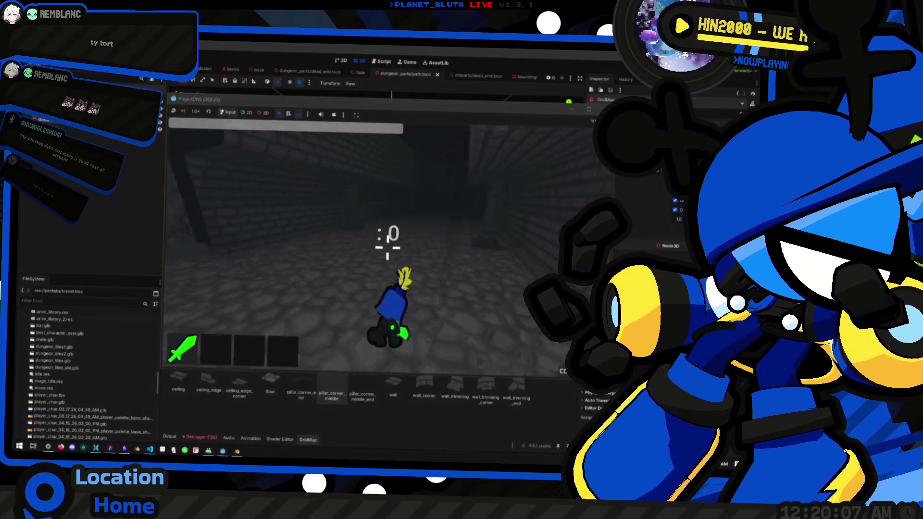
Walk the character past the stone wall, through the open room onto the cobblestone floor, then stop the game
{"action": "key", "text": "a"}
{"action": "key", "text": "w"}
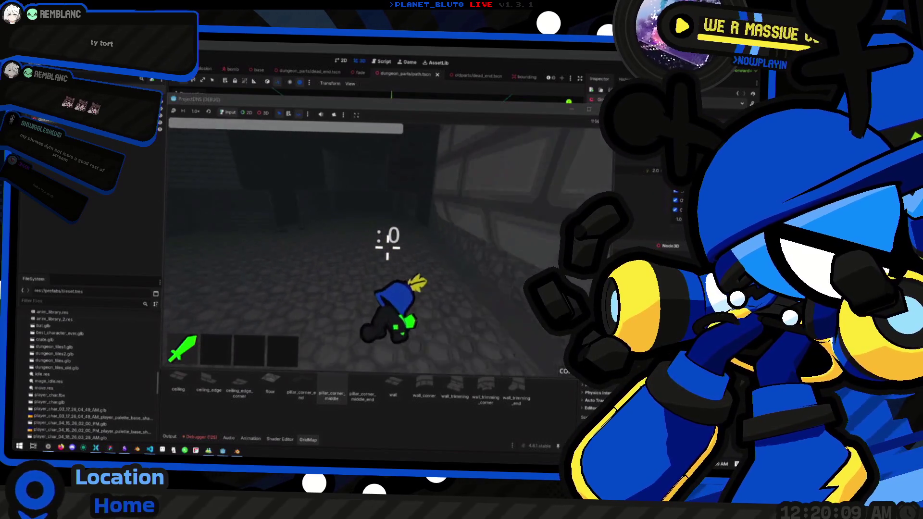
{"action": "key", "text": "w"}
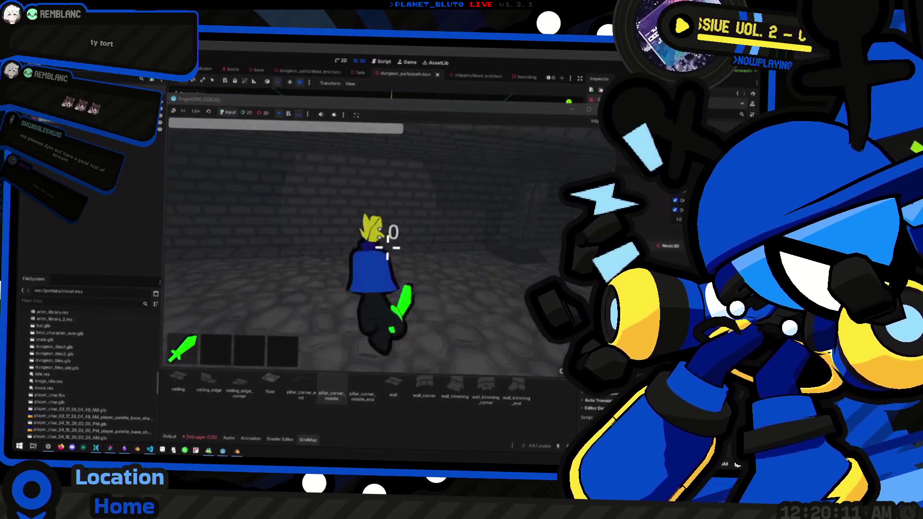
{"action": "key", "text": "w"}
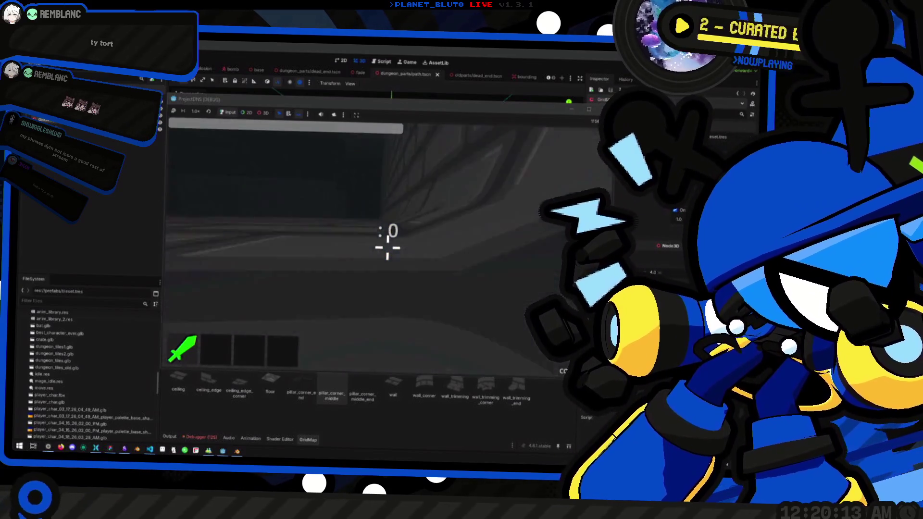
{"action": "key", "text": "w"}
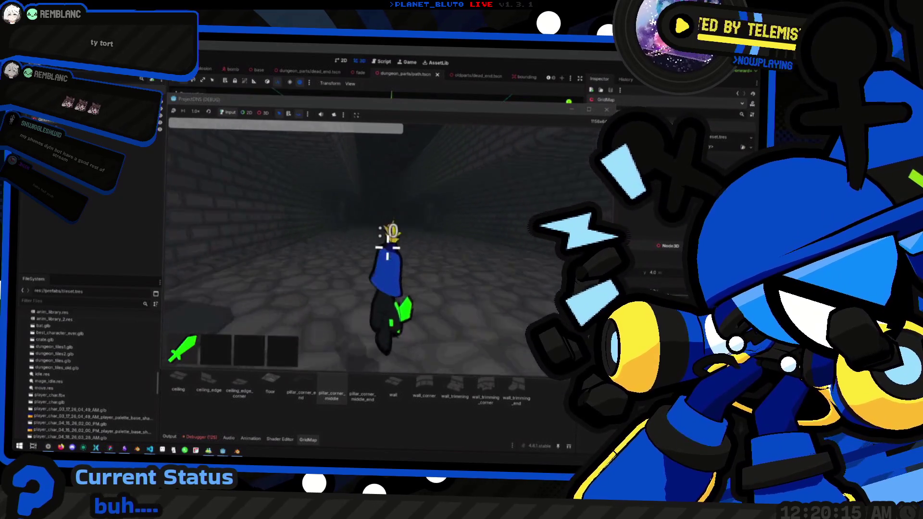
{"action": "key", "text": "w"}
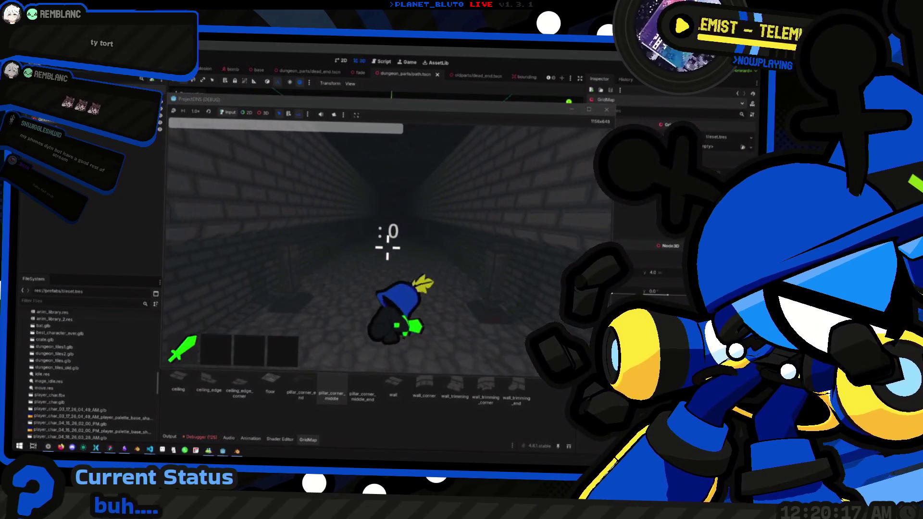
{"action": "key", "text": "F8"}
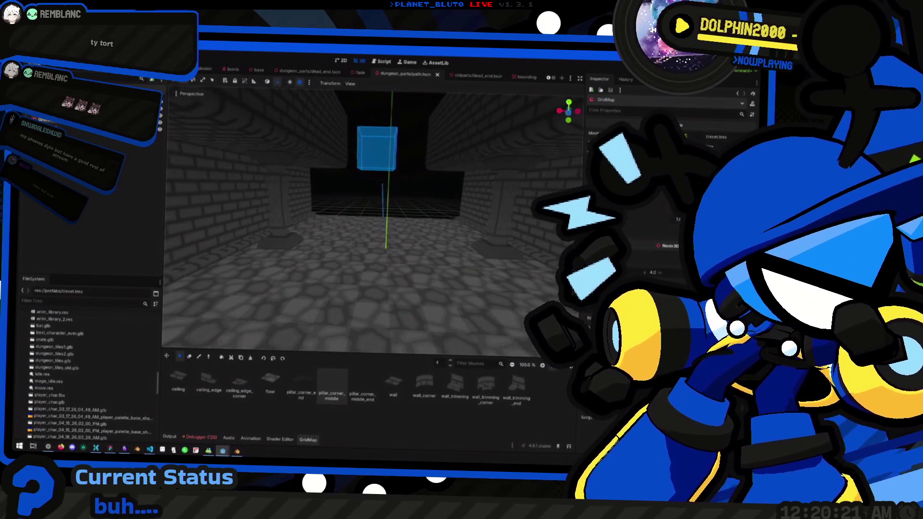
Toggle the mesh library between list and thumbnails, and set the GridMap editing floor to level 5
{"action": "left_click", "coordinate": [562, 367]}
{"action": "left_click", "coordinate": [553, 366]}
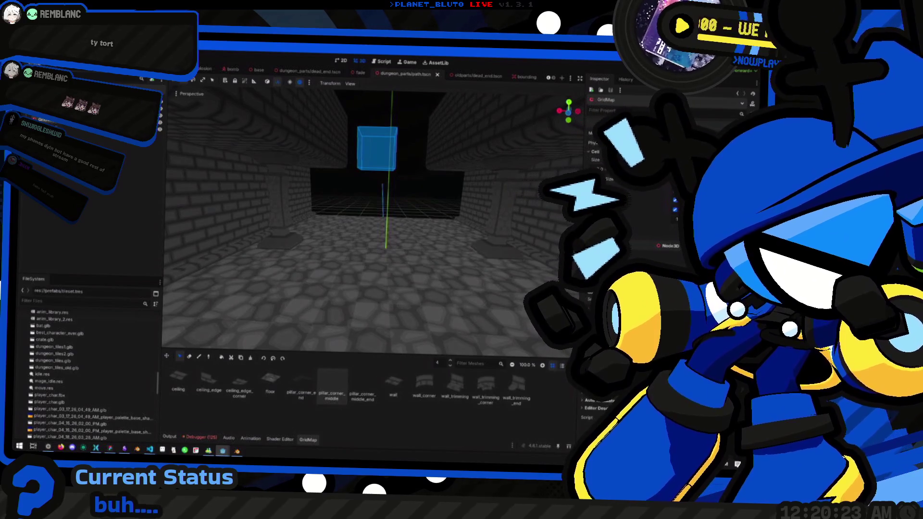
{"action": "left_click", "coordinate": [590, 395]}
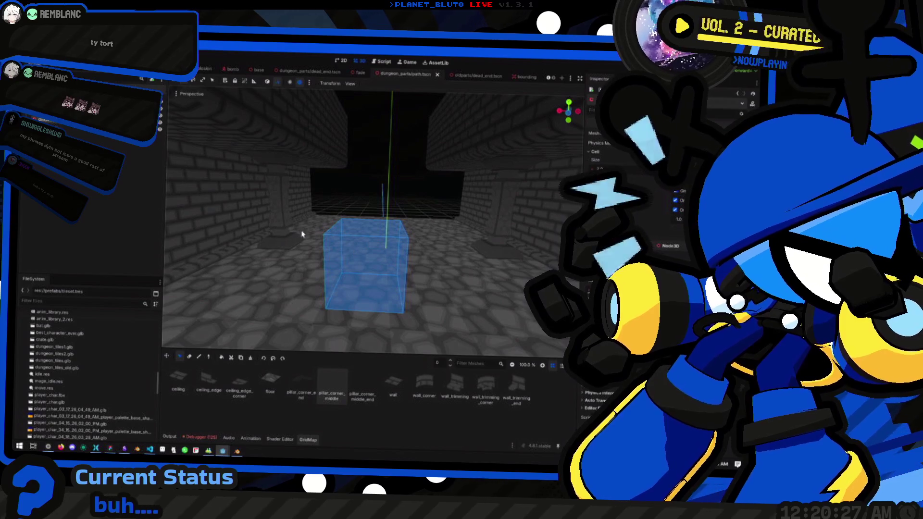
{"action": "left_click_drag", "start_coordinate": [302, 234], "coordinate": [291, 231]}
{"action": "key", "text": "e"}
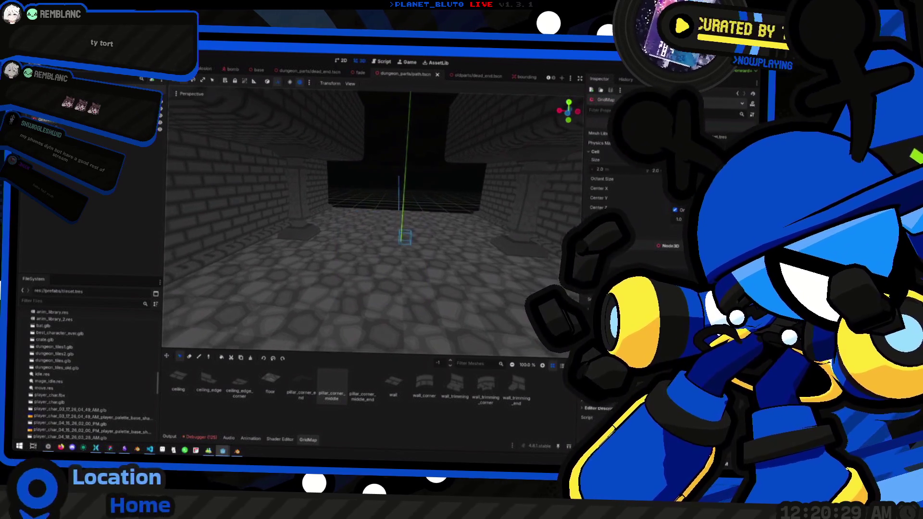
{"action": "key", "text": "q"}
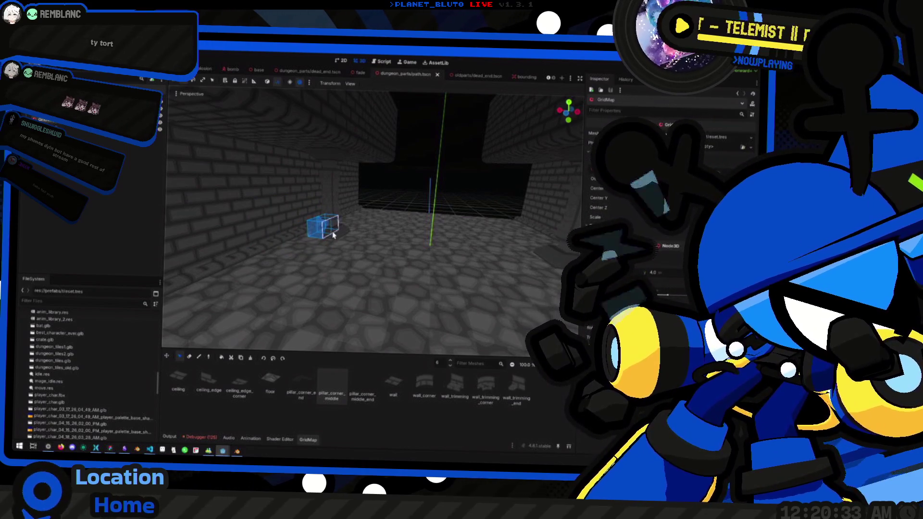
{"action": "key", "text": "e"}
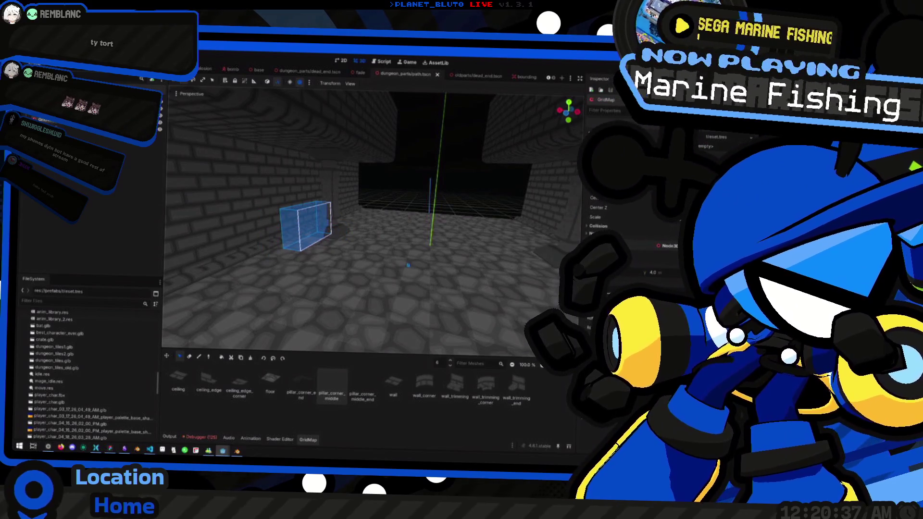
{"action": "key", "text": "e"}
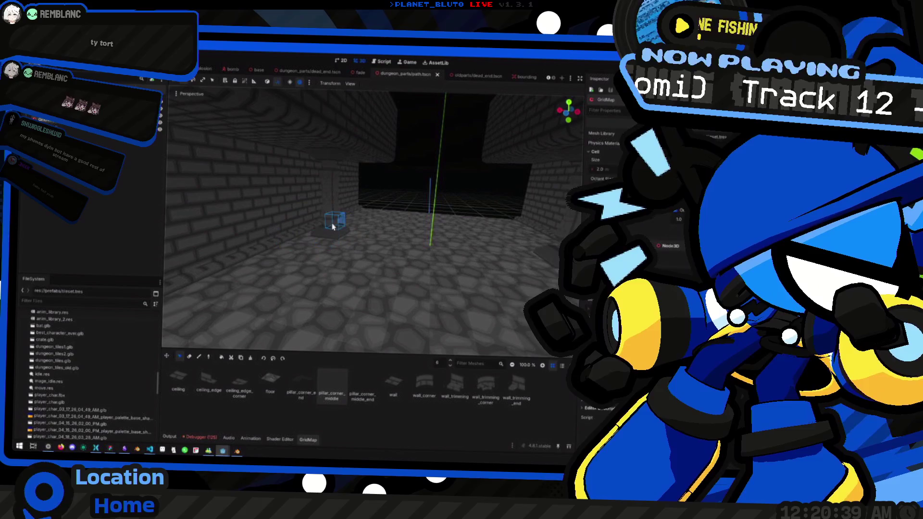
{"action": "key", "text": "q"}
{"action": "key", "text": "q"}
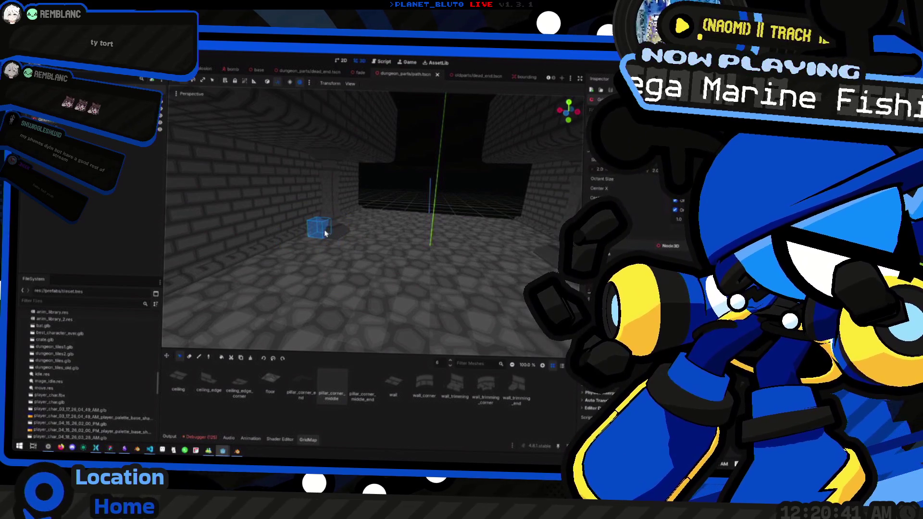
{"action": "scroll", "coordinate": [329, 227], "scroll_direction": "up", "scroll_amount": 5}
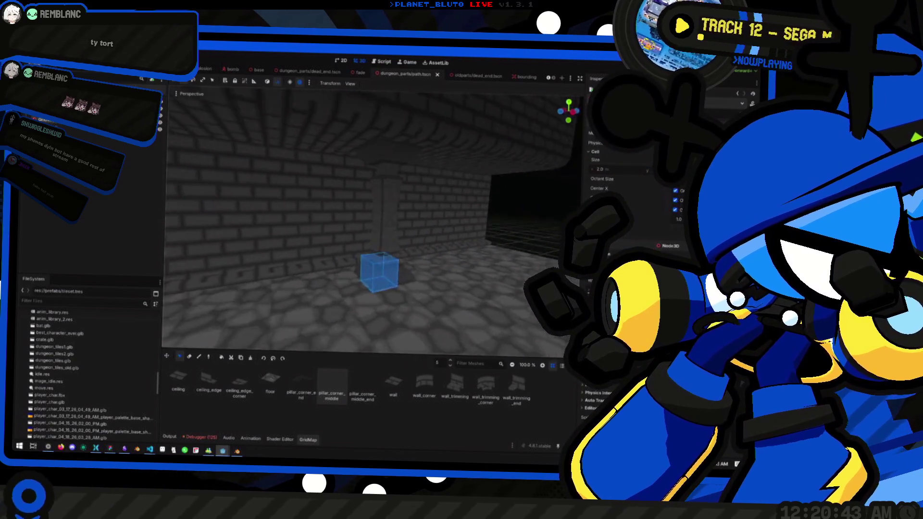
{"action": "scroll", "coordinate": [439, 278], "scroll_direction": "down", "scroll_amount": 5}
Copy a tall column of grid cells and place it on the left
{"action": "left_click_drag", "start_coordinate": [399, 246], "coordinate": [384, 168]}
{"action": "key", "text": "ctrl+c"}
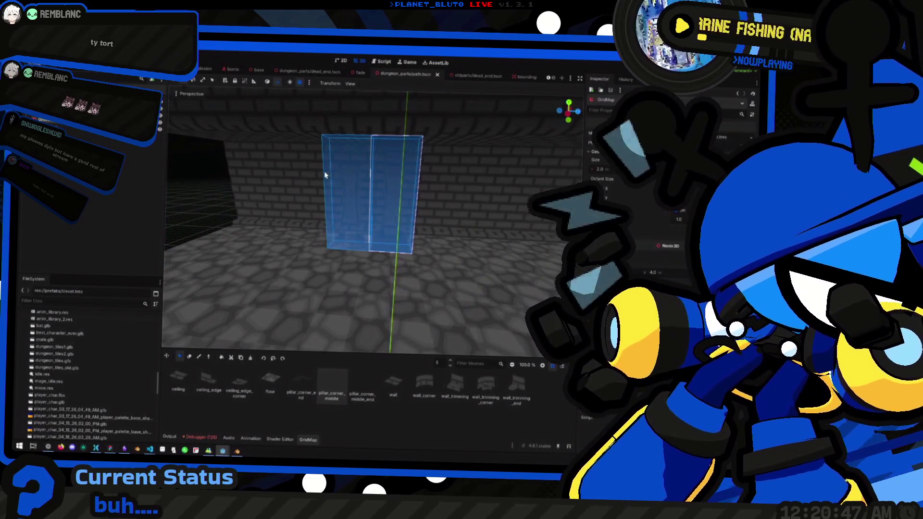
{"action": "left_click", "coordinate": [250, 168]}
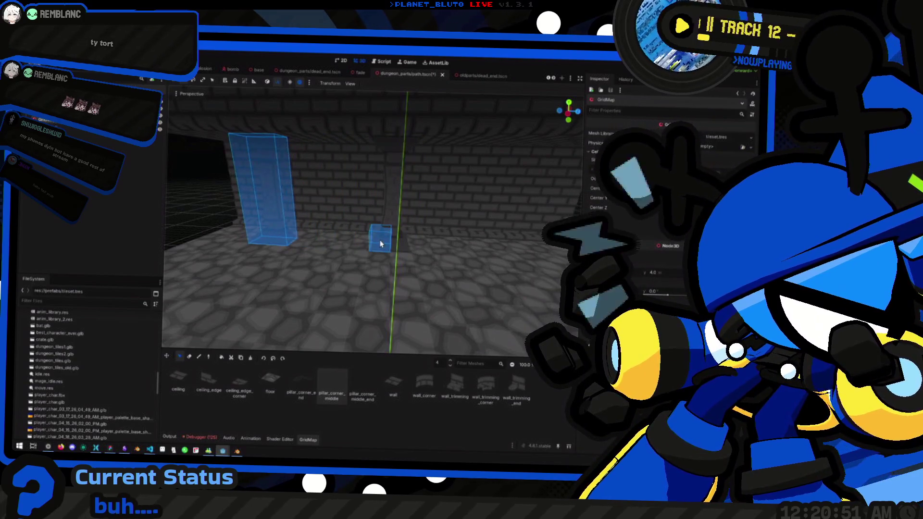
On floor level 6, copy the centre pillar cells to the left, then launch the game
{"action": "key", "text": "e"}
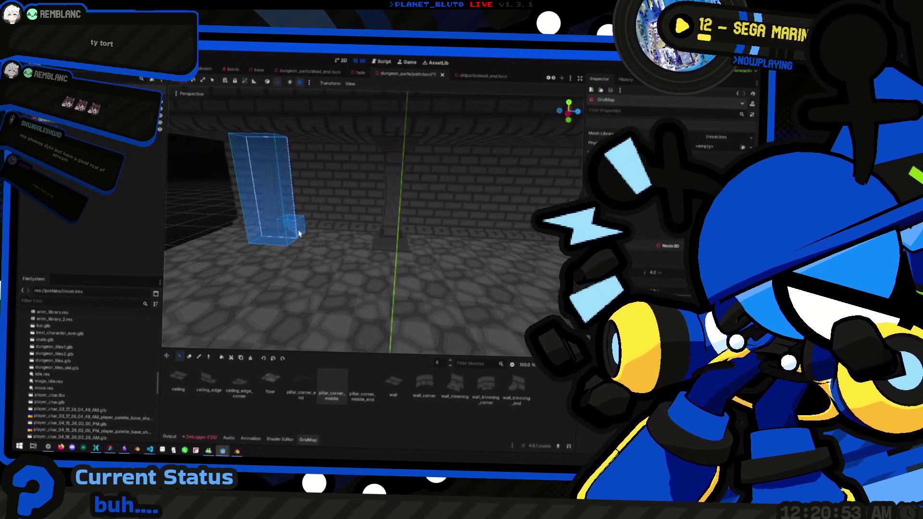
{"action": "mouse_move", "coordinate": [380, 238]}
{"action": "left_mouse_down"}
{"action": "mouse_move", "coordinate": [391, 232]}
{"action": "mouse_move", "coordinate": [394, 144]}
{"action": "left_mouse_up"}
{"action": "key", "text": "ctrl+c"}
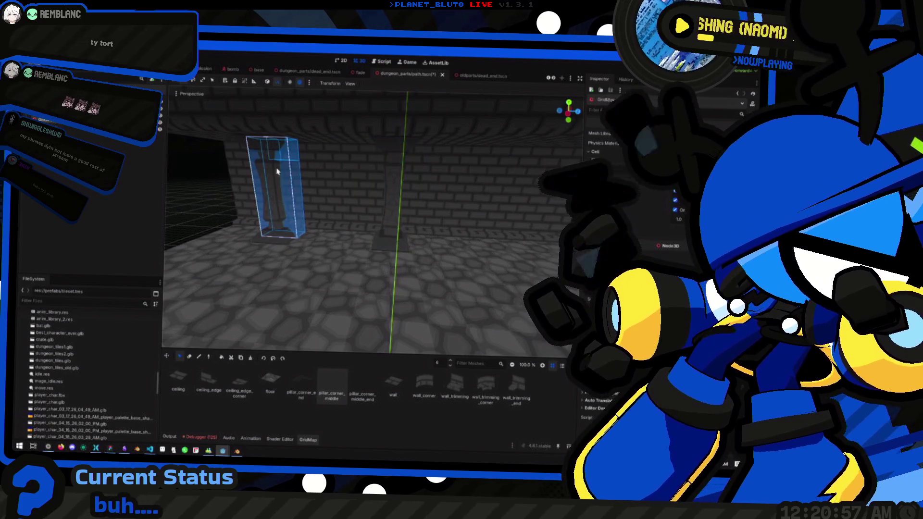
{"action": "left_click", "coordinate": [270, 144]}
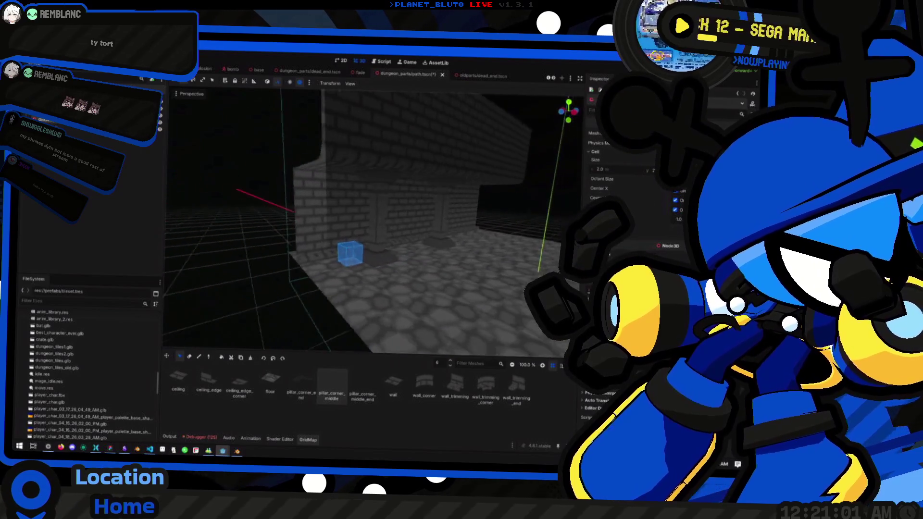
{"action": "key", "text": "F5"}
{"action": "left_click", "coordinate": [276, 249]}
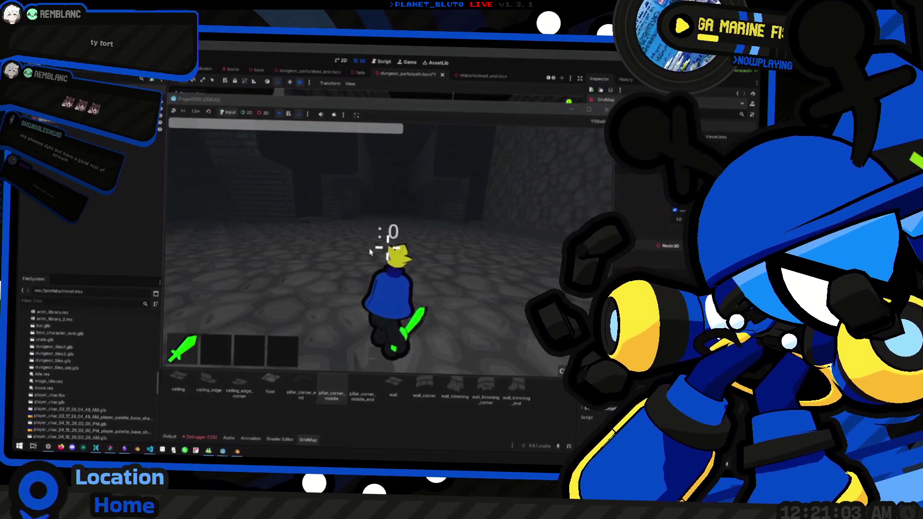
{"action": "key", "text": "w"}
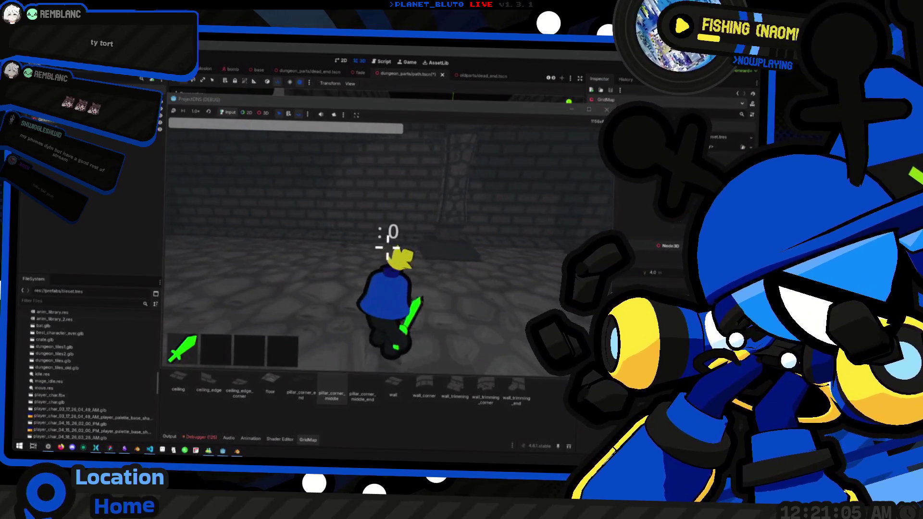
{"action": "key", "text": "F8"}
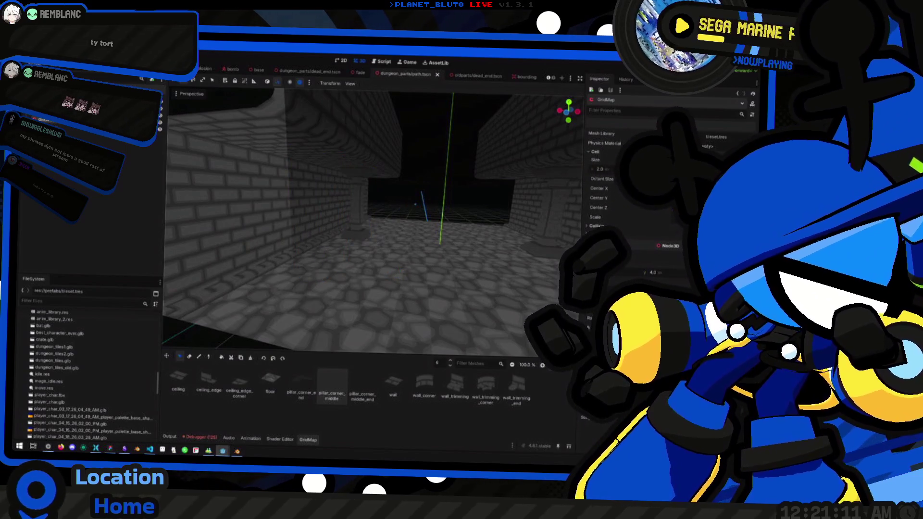
{"action": "scroll", "coordinate": [375, 216], "scroll_direction": "down", "scroll_amount": 6}
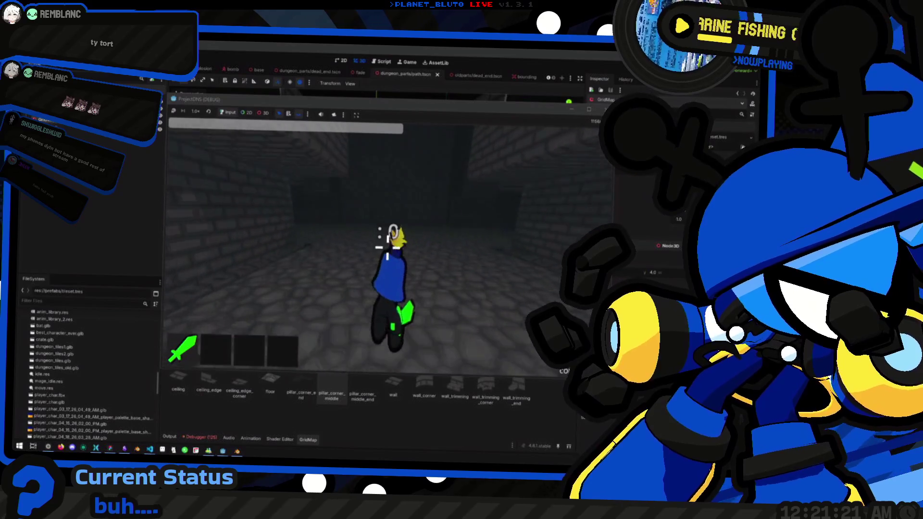
{"action": "key", "text": "w"}
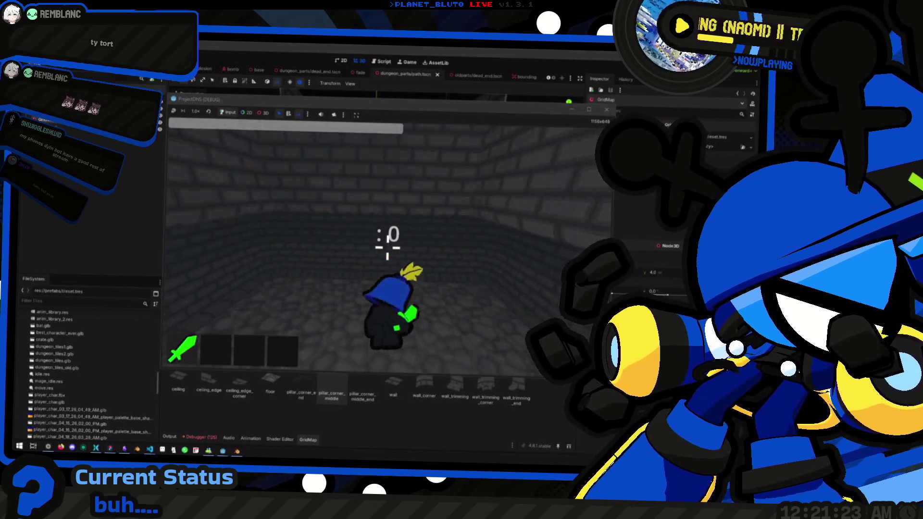
{"action": "key", "text": "space"}
{"action": "key", "text": "w"}
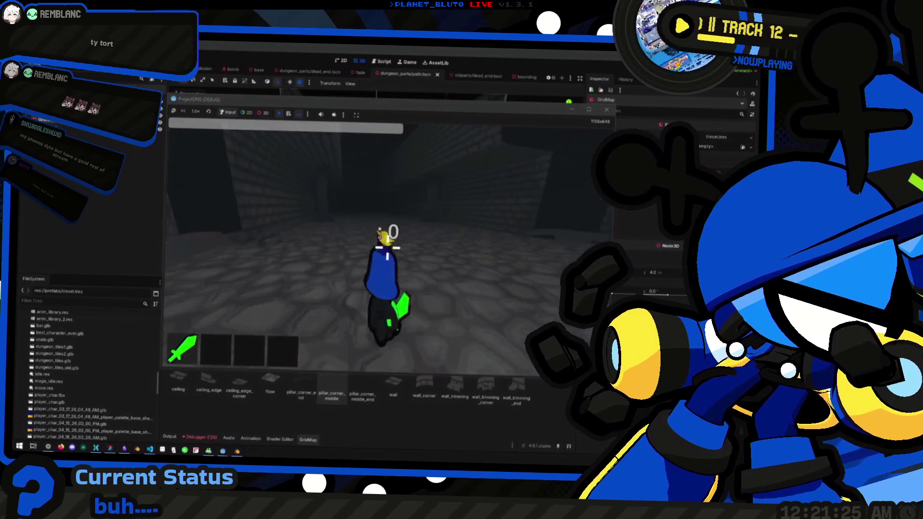
{"action": "key", "text": "w"}
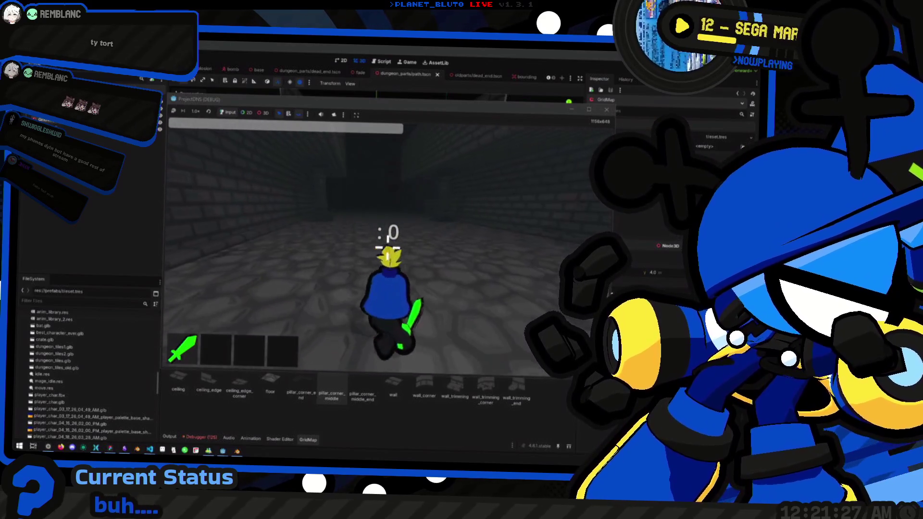
{"action": "key", "text": "w"}
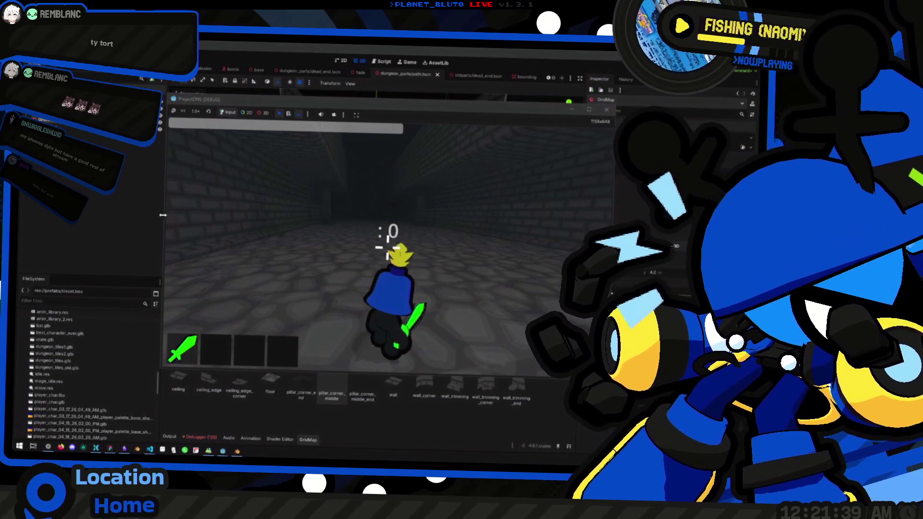
{"action": "key", "text": "F8"}
{"action": "key", "text": "w"}
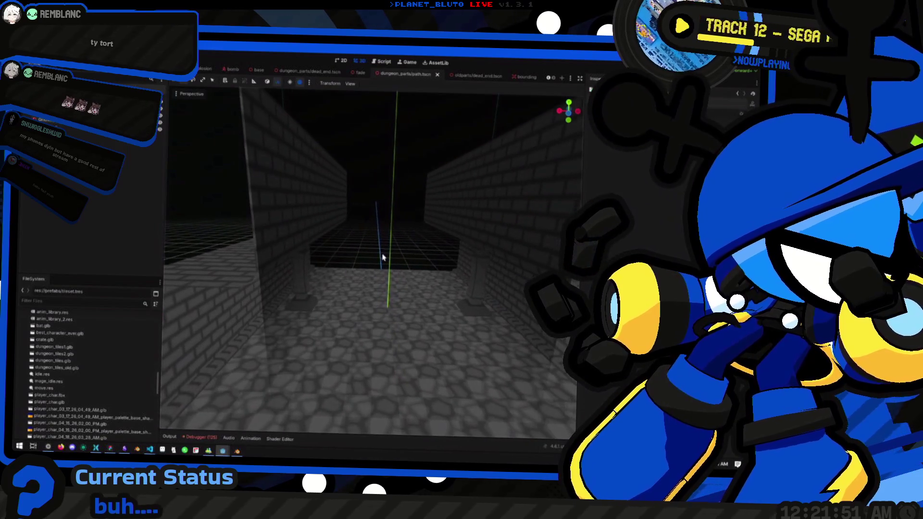
Open the Player scene tab and fly the viewport to centre on the player model
{"action": "scroll", "coordinate": [355, 73], "scroll_direction": "up", "scroll_amount": 5}
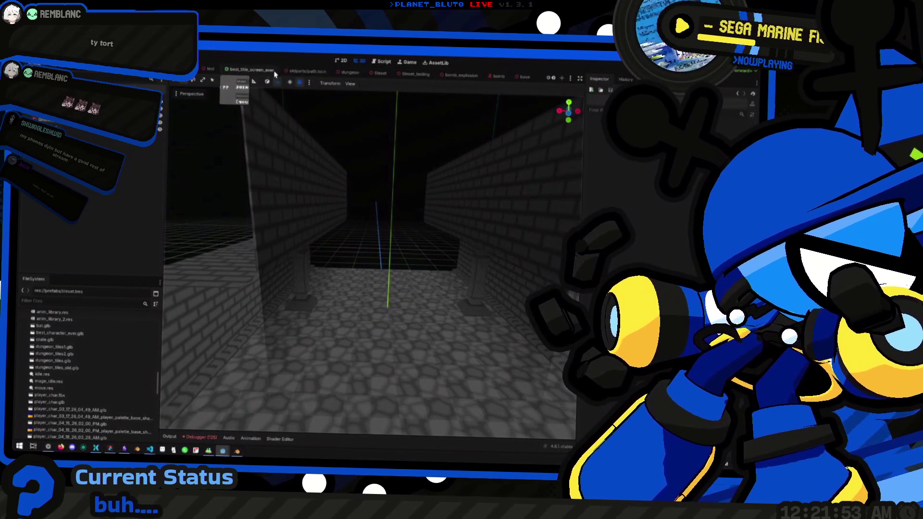
{"action": "left_click", "coordinate": [209, 69]}
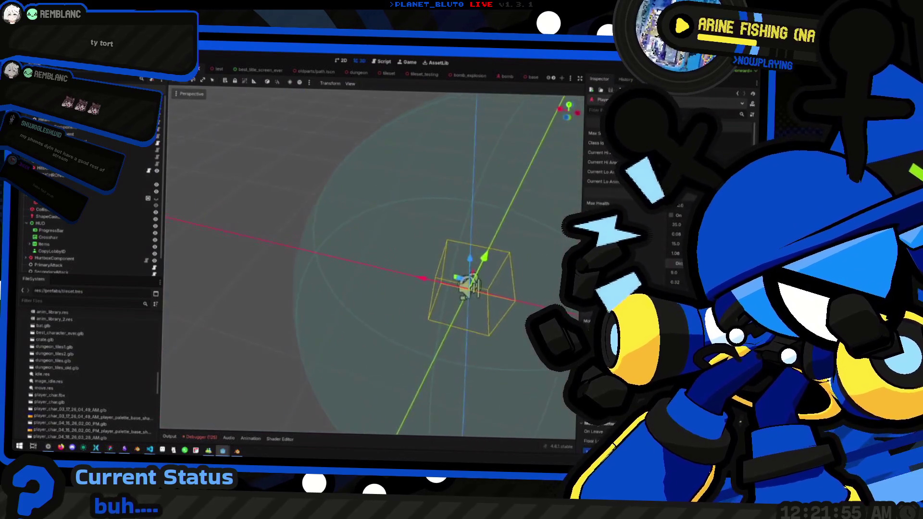
{"action": "key", "text": "w"}
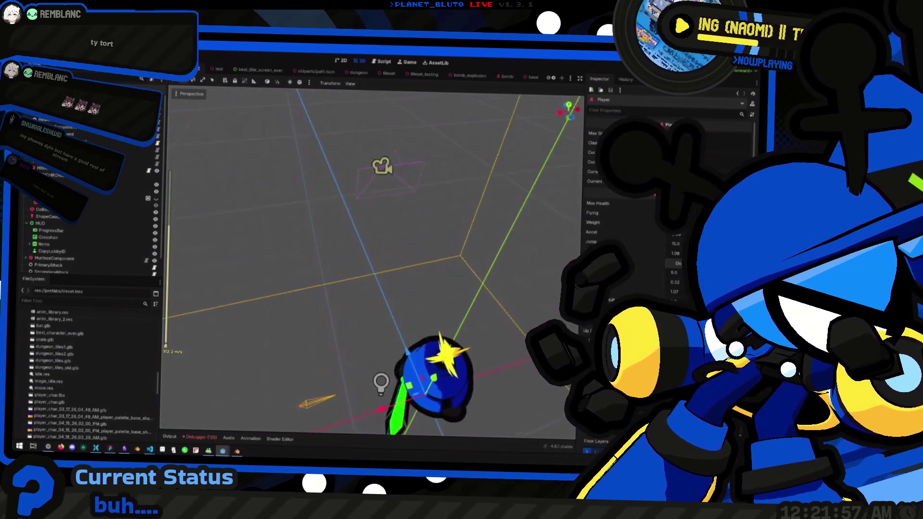
{"action": "key", "text": "s"}
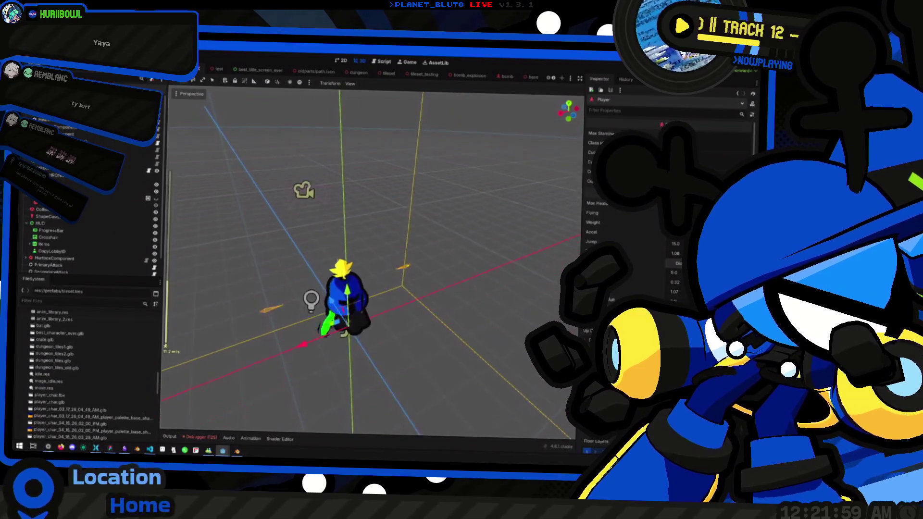
{"action": "key", "text": "w"}
{"action": "key", "text": "s"}
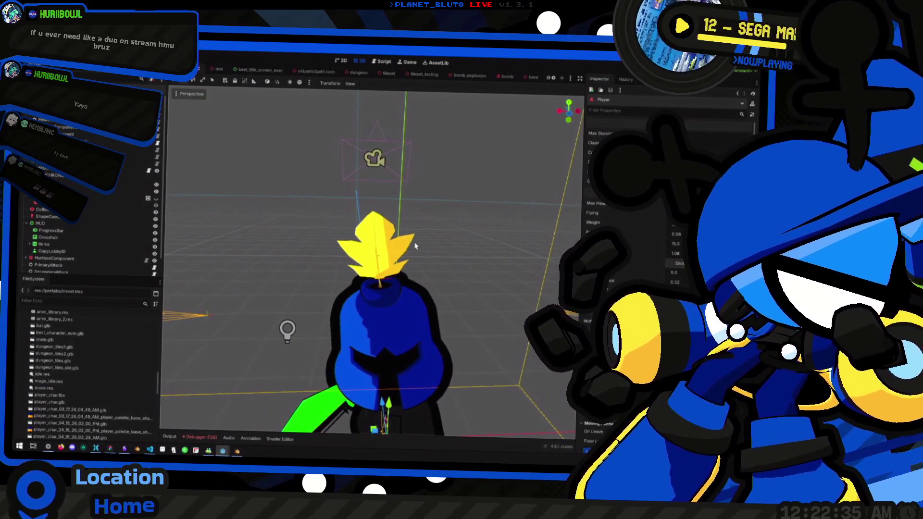
{"action": "key", "text": "alt+Tab"}
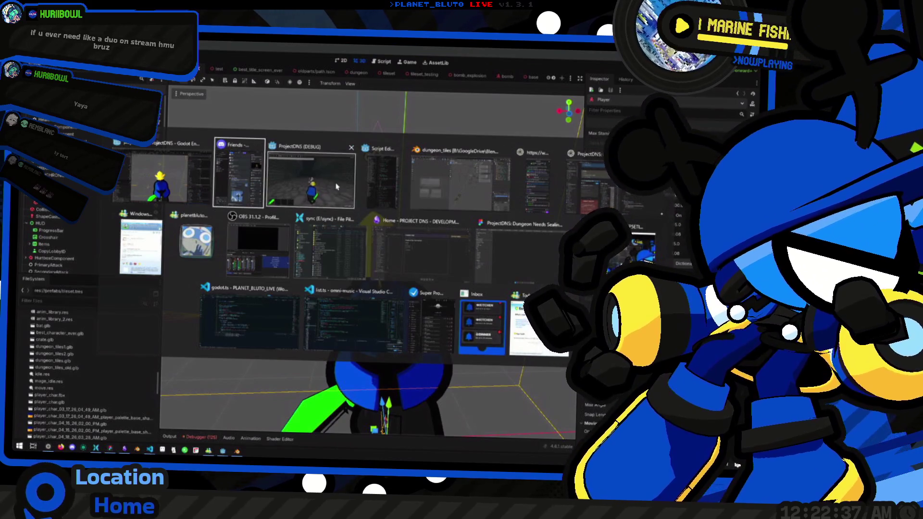
In the running game, walk the player forward, turn right and down the brick corridor, then stop with F8
{"action": "key", "text": "alt+Tab"}
{"action": "key", "text": "w"}
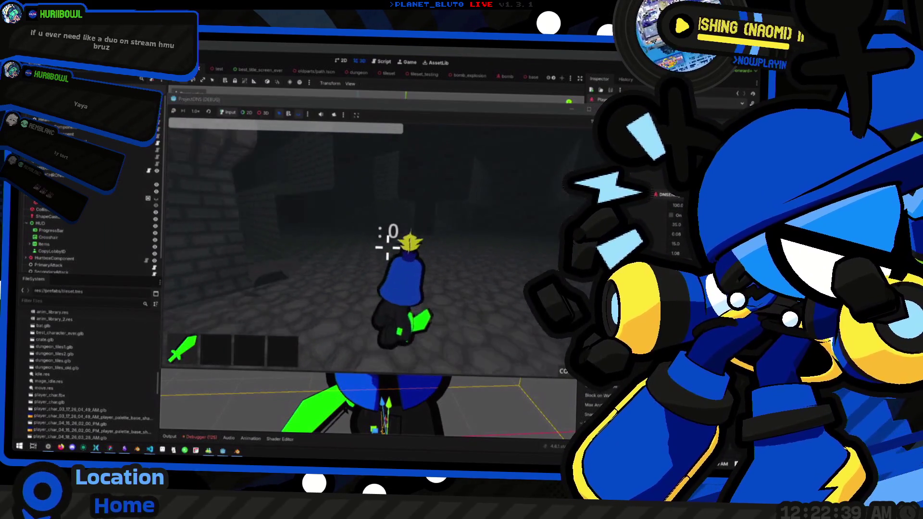
{"action": "key", "text": "d"}
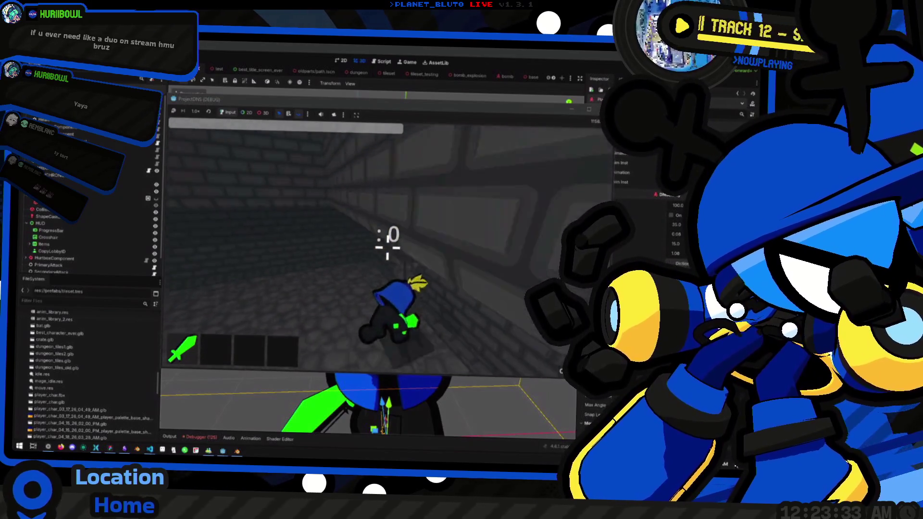
{"action": "key", "text": "w"}
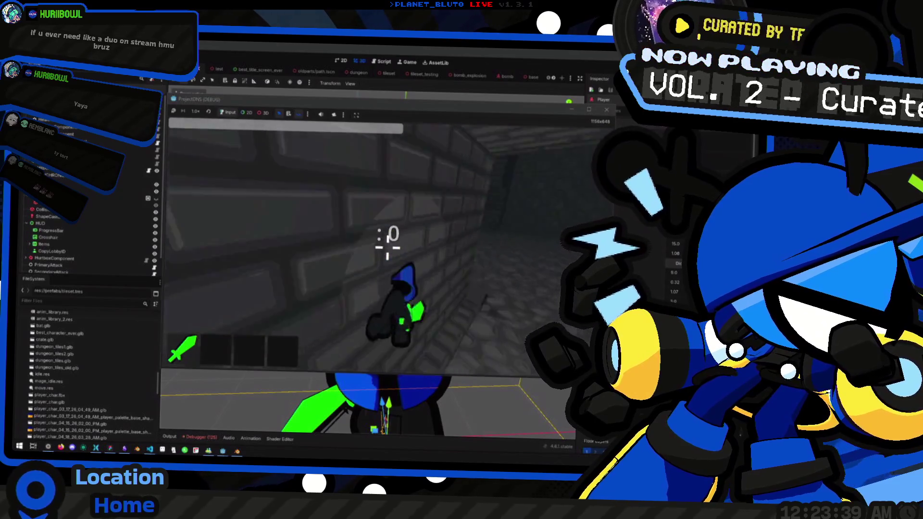
{"action": "key", "text": "w"}
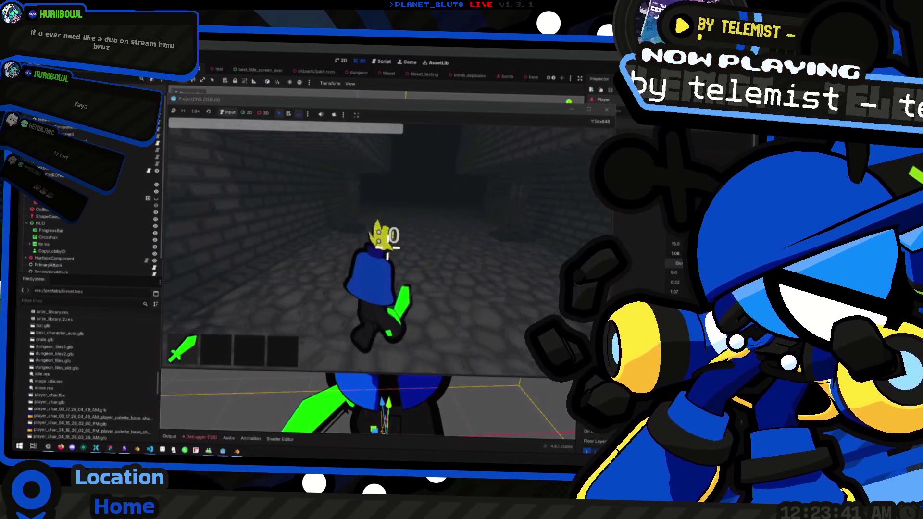
{"action": "key", "text": "w"}
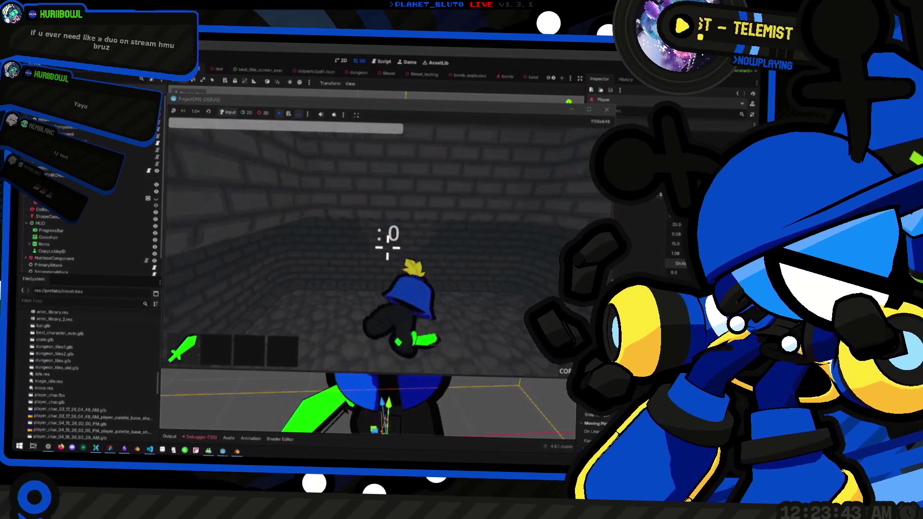
{"action": "key", "text": "w"}
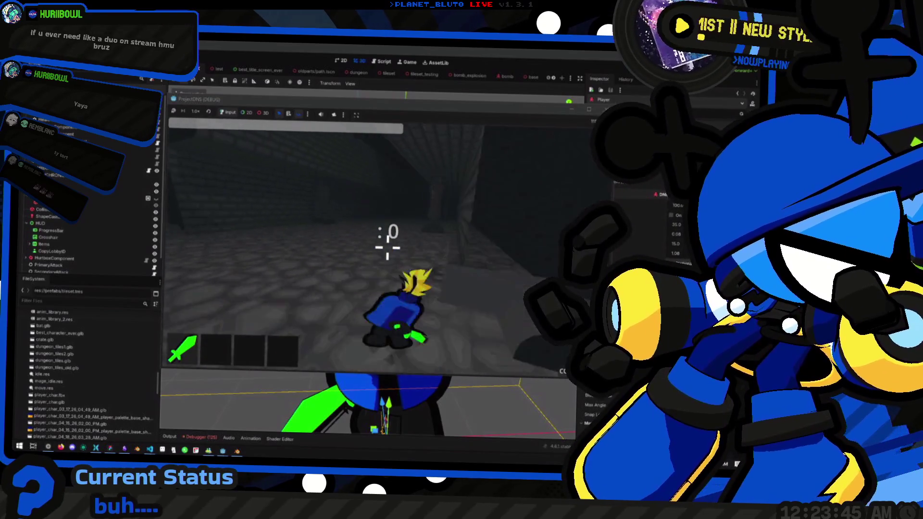
{"action": "key", "text": "w"}
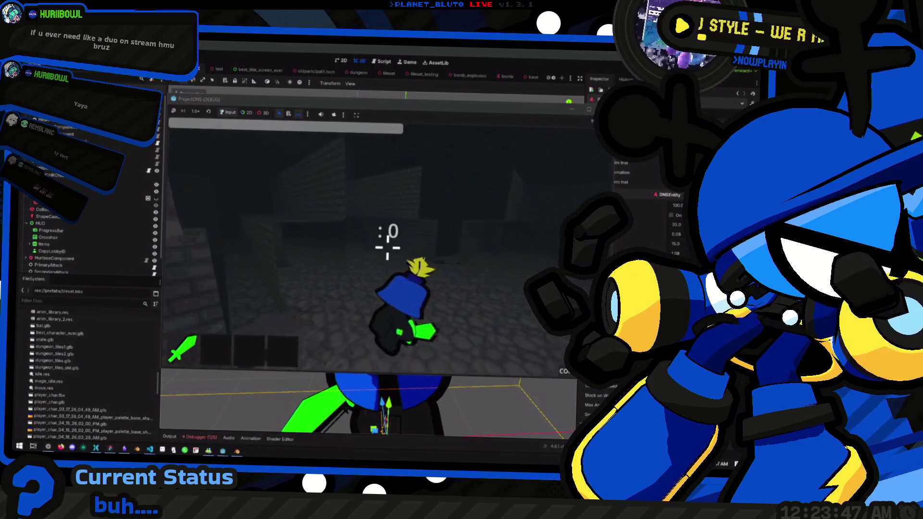
{"action": "key", "text": "w"}
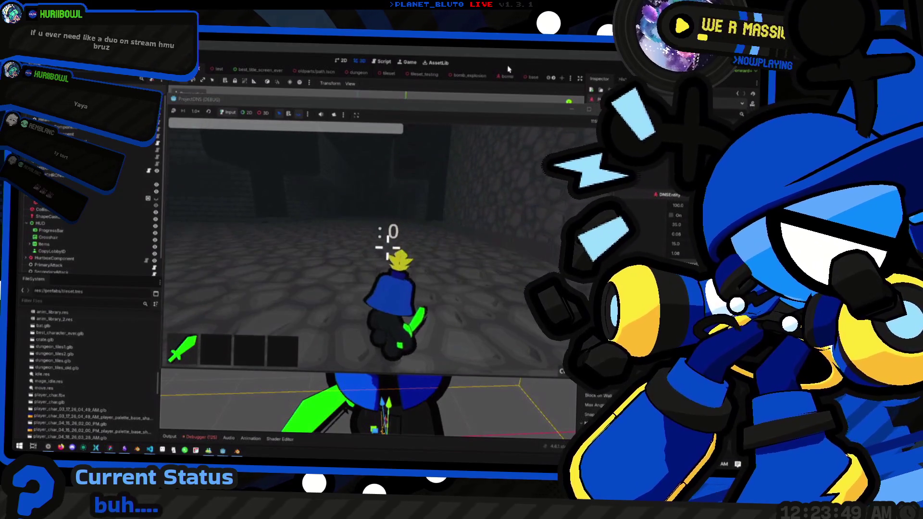
{"action": "key", "text": "F8"}
{"action": "scroll", "coordinate": [259, 292], "scroll_direction": "down", "scroll_amount": 5}
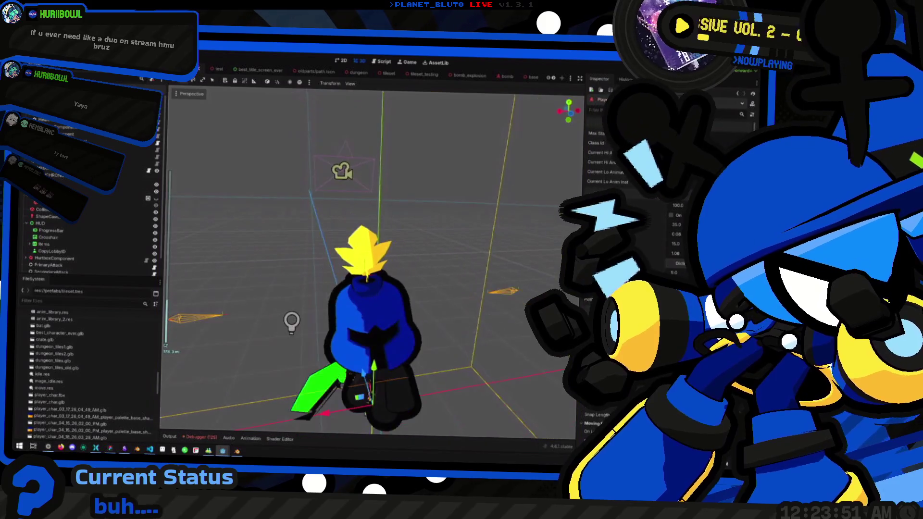
Frame the 3D view on the player character with F
{"action": "scroll", "coordinate": [370, 270], "scroll_direction": "down", "scroll_amount": 5}
{"action": "scroll", "coordinate": [370, 269], "scroll_direction": "up", "scroll_amount": 5}
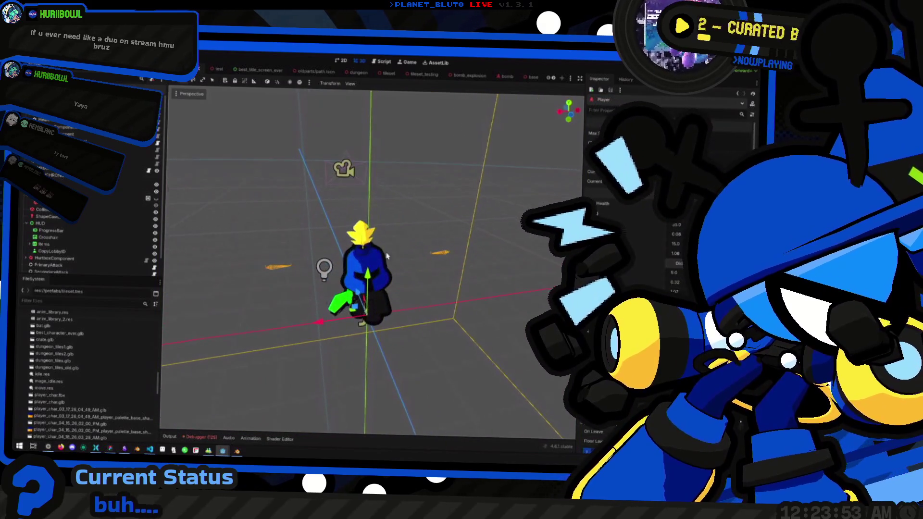
{"action": "scroll", "coordinate": [284, 75], "scroll_direction": "down", "scroll_amount": 5}
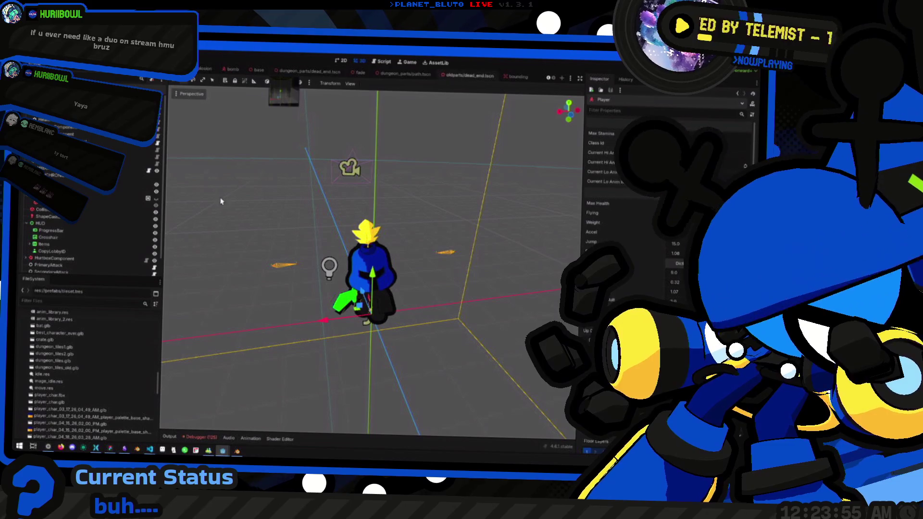
{"action": "scroll", "coordinate": [92, 381], "scroll_direction": "up", "scroll_amount": 10}
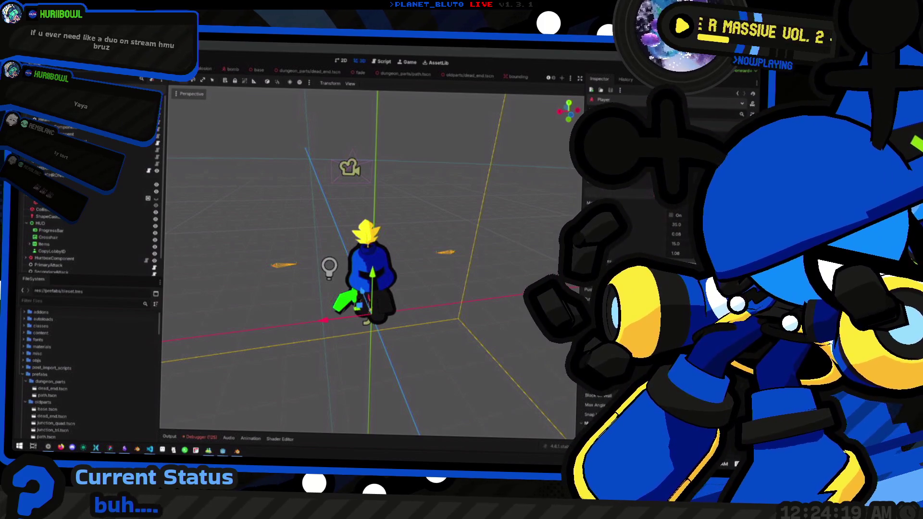
{"action": "key", "text": "f"}
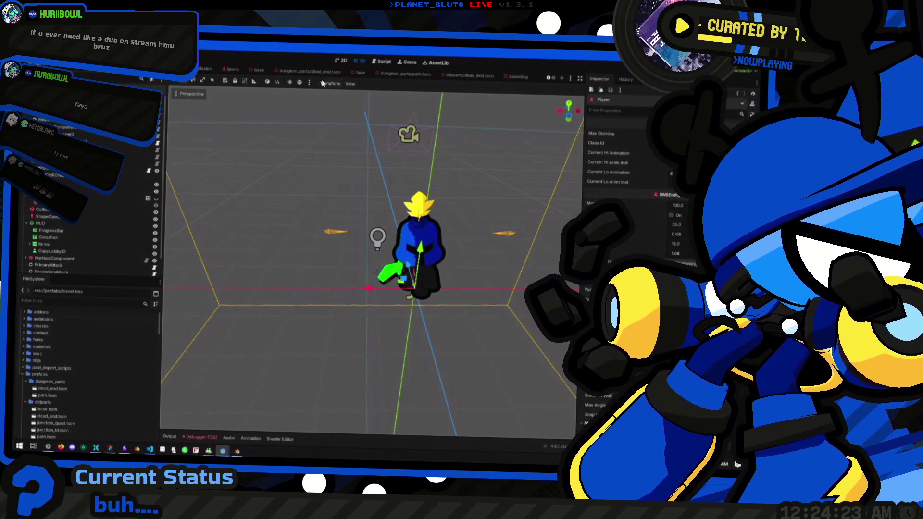
Scroll the FileSystem dock through the prefab scenes and bring up the window switcher
{"action": "scroll", "coordinate": [58, 396], "scroll_direction": "down", "scroll_amount": 1}
{"action": "scroll", "coordinate": [57, 390], "scroll_direction": "down", "scroll_amount": 1}
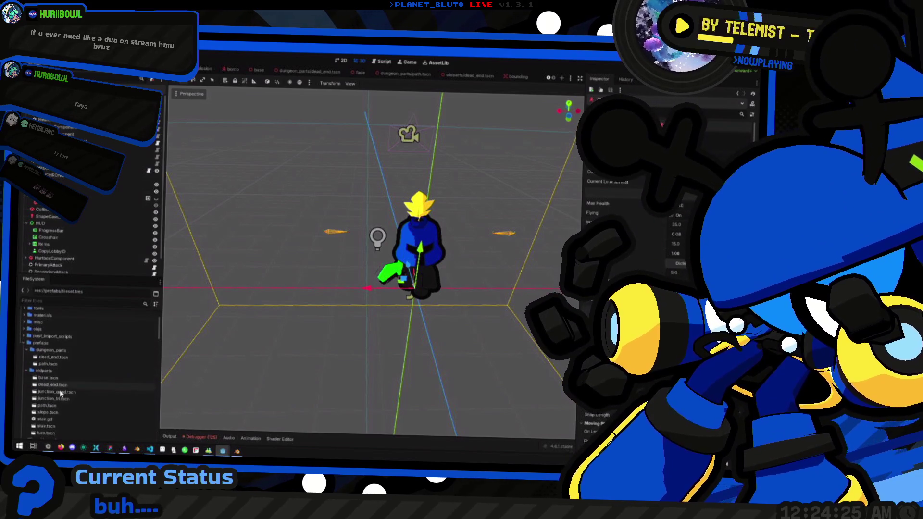
{"action": "scroll", "coordinate": [63, 399], "scroll_direction": "down", "scroll_amount": 1}
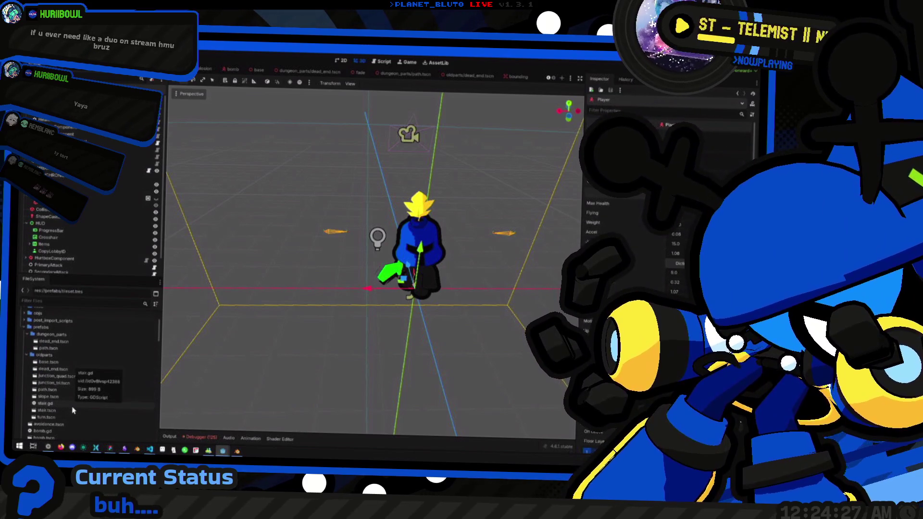
{"action": "key", "text": "alt+Tab"}
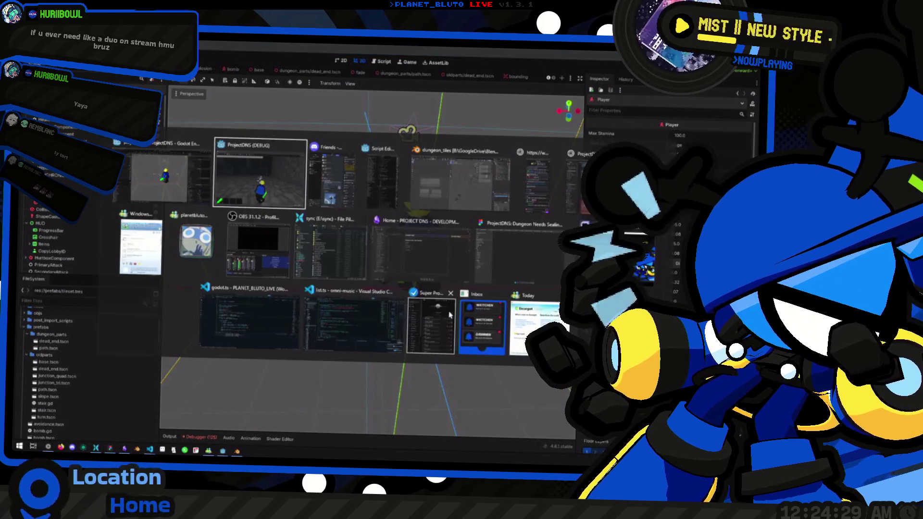
Switch to Blender and orbit the view around the brick wall and corner pieces
{"action": "left_click", "coordinate": [457, 182]}
{"action": "right_click", "coordinate": [371, 232]}
{"action": "mouse_move", "coordinate": [380, 196]}
{"action": "left_mouse_down"}
{"action": "mouse_move", "coordinate": [432, 200]}
{"action": "mouse_move", "coordinate": [479, 171]}
{"action": "left_mouse_up"}
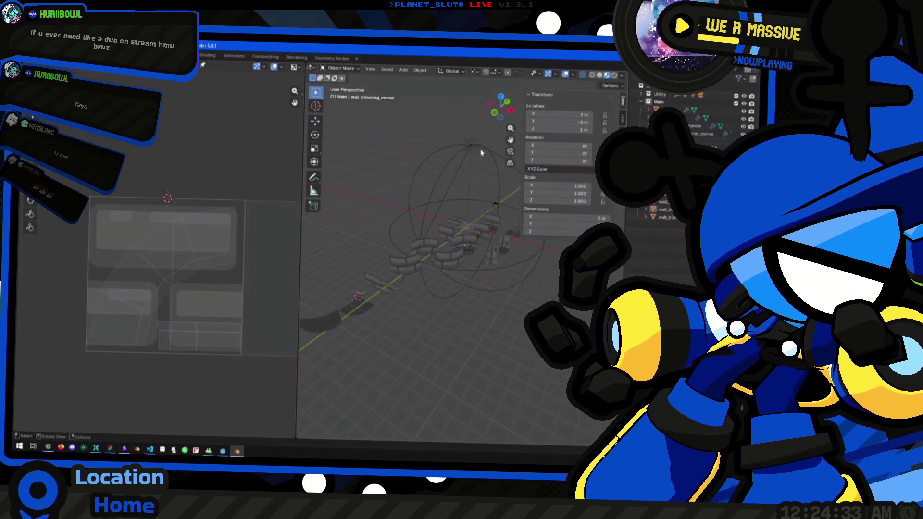
{"action": "left_click_drag", "start_coordinate": [462, 223], "coordinate": [466, 226]}
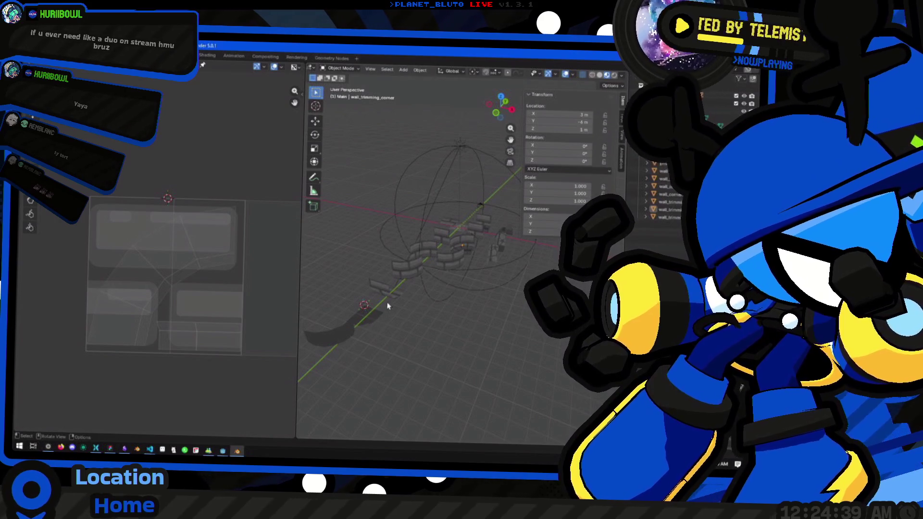
{"action": "mouse_move", "coordinate": [411, 304]}
{"action": "left_mouse_down"}
{"action": "mouse_move", "coordinate": [429, 286]}
{"action": "mouse_move", "coordinate": [373, 313]}
{"action": "mouse_move", "coordinate": [322, 305]}
{"action": "mouse_move", "coordinate": [428, 306]}
{"action": "left_mouse_up"}
{"action": "scroll", "coordinate": [447, 269], "scroll_direction": "up", "scroll_amount": 5}
{"action": "mouse_move", "coordinate": [475, 239]}
{"action": "left_mouse_down"}
{"action": "mouse_move", "coordinate": [462, 268]}
{"action": "mouse_move", "coordinate": [437, 254]}
{"action": "left_mouse_up"}
In Edit Mode, box-select the inner curved brick vertices of wall_trimming_corner, then return to Object Mode
{"action": "key", "text": "Tab"}
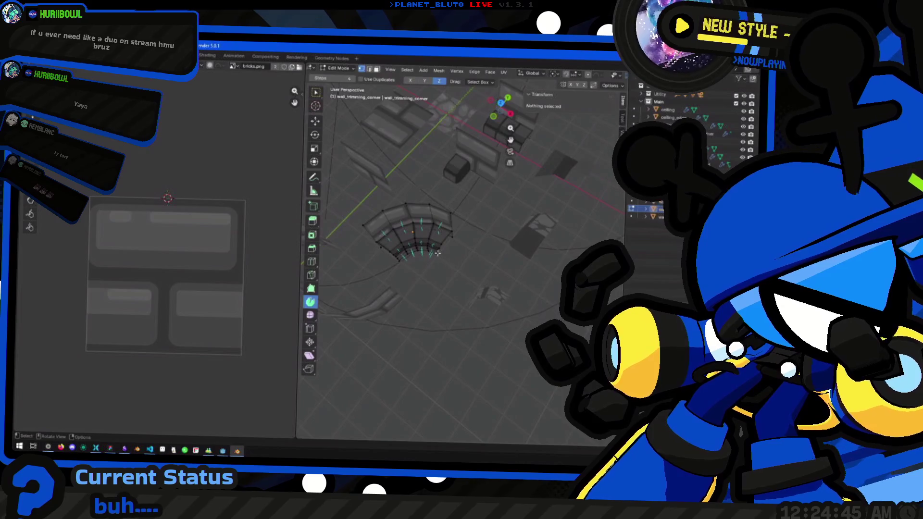
{"action": "scroll", "coordinate": [438, 254], "scroll_direction": "up", "scroll_amount": 3}
{"action": "mouse_move", "coordinate": [418, 286]}
{"action": "left_mouse_down"}
{"action": "mouse_move", "coordinate": [459, 230]}
{"action": "mouse_move", "coordinate": [442, 231]}
{"action": "left_mouse_up"}
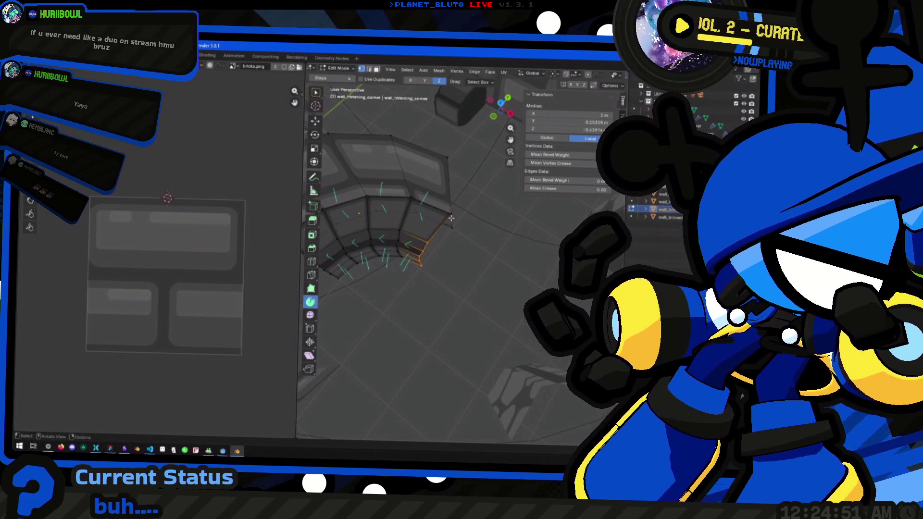
{"action": "scroll", "coordinate": [453, 213], "scroll_direction": "down", "scroll_amount": 4}
{"action": "left_click_drag", "start_coordinate": [453, 214], "coordinate": [373, 206]}
{"action": "scroll", "coordinate": [348, 218], "scroll_direction": "up", "scroll_amount": 3}
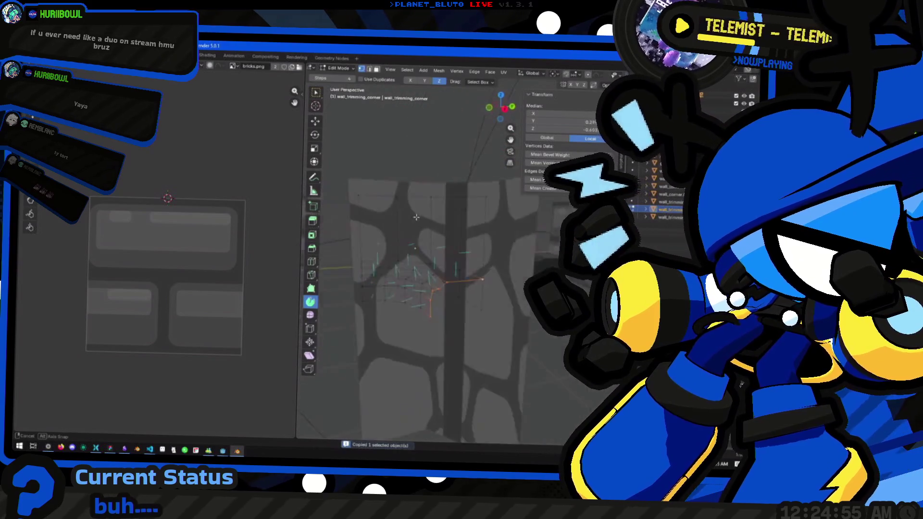
{"action": "key", "text": "Tab"}
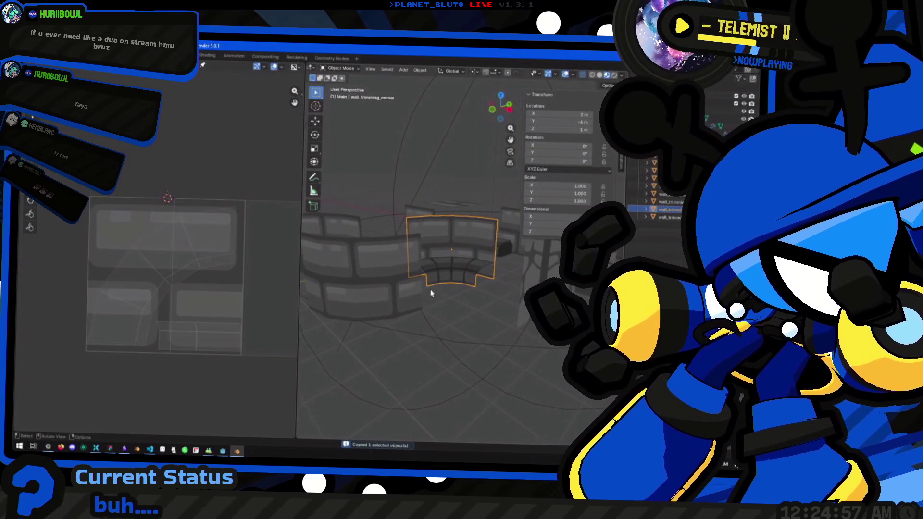
Duplicate the marked brick geometry in place and separate it into a new object
{"action": "key", "text": "Tab"}
{"action": "right_click", "coordinate": [469, 284]}
{"action": "mouse_move", "coordinate": [462, 274]}
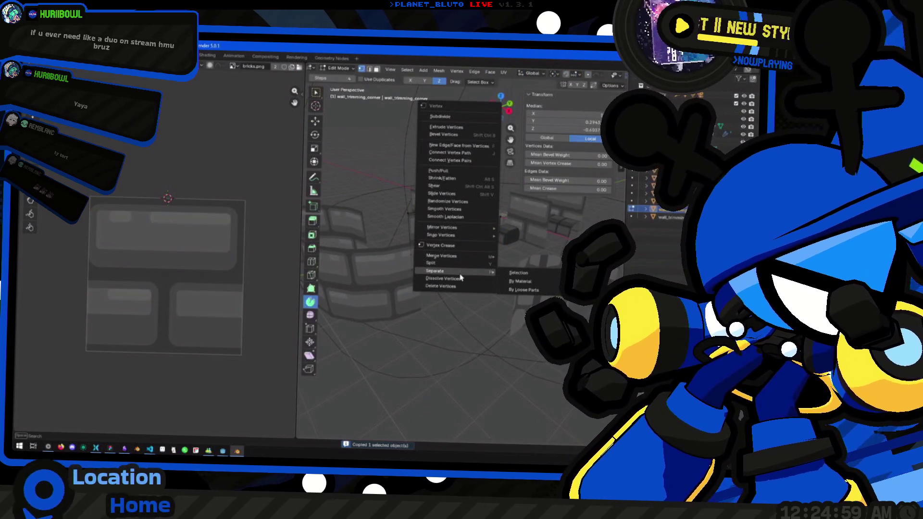
{"action": "key", "text": "Escape"}
{"action": "key", "text": "shift+d"}
{"action": "left_click", "coordinate": [516, 263]}
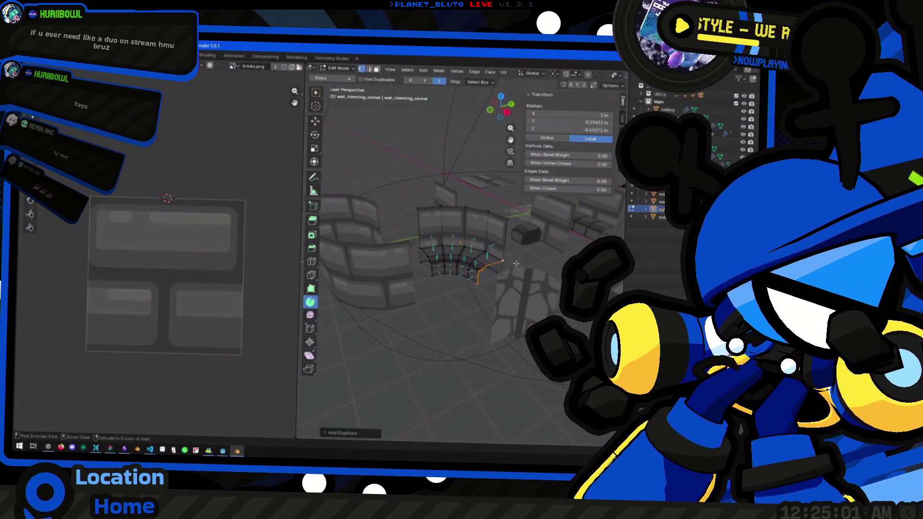
{"action": "right_click", "coordinate": [478, 276]}
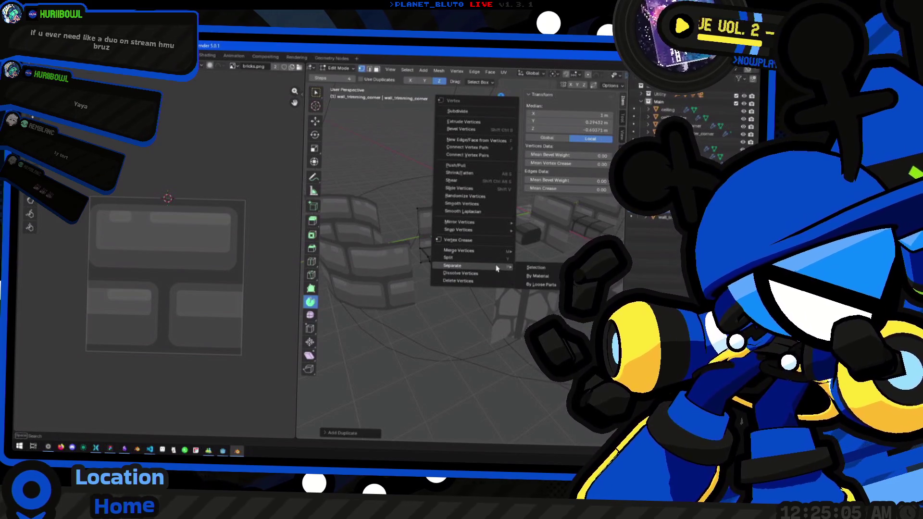
{"action": "left_click", "coordinate": [537, 268]}
Move wall_trimming_corner.001 sideways on the ground plane (Shift+Z), then start moving an edge in Edit Mode
{"action": "key", "text": "Tab"}
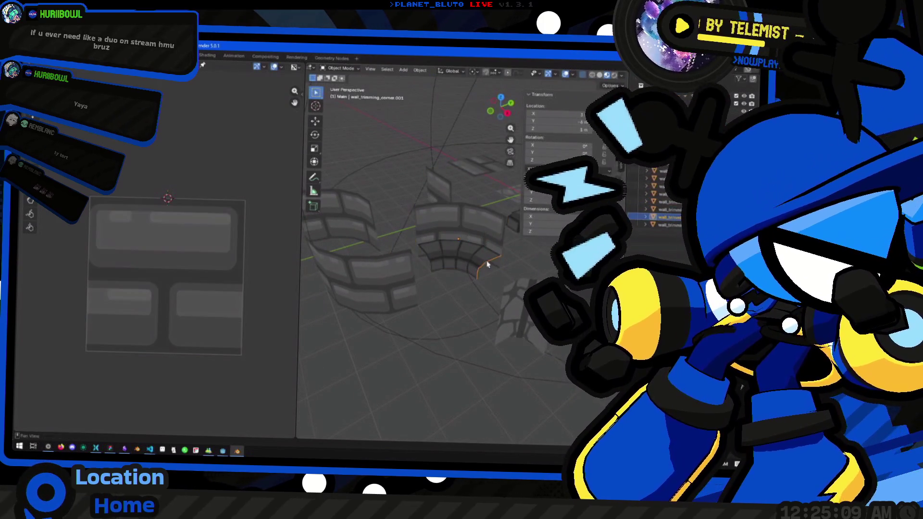
{"action": "key", "text": "g"}
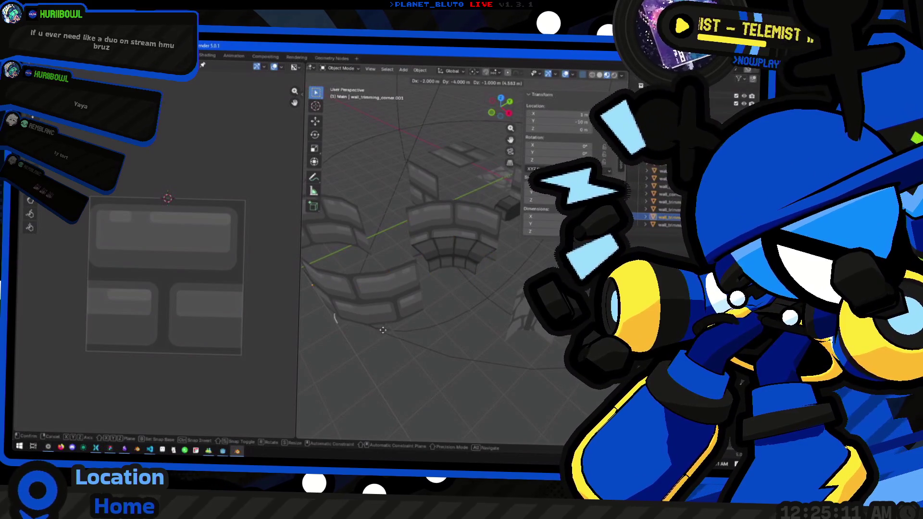
{"action": "key", "text": "shift+z"}
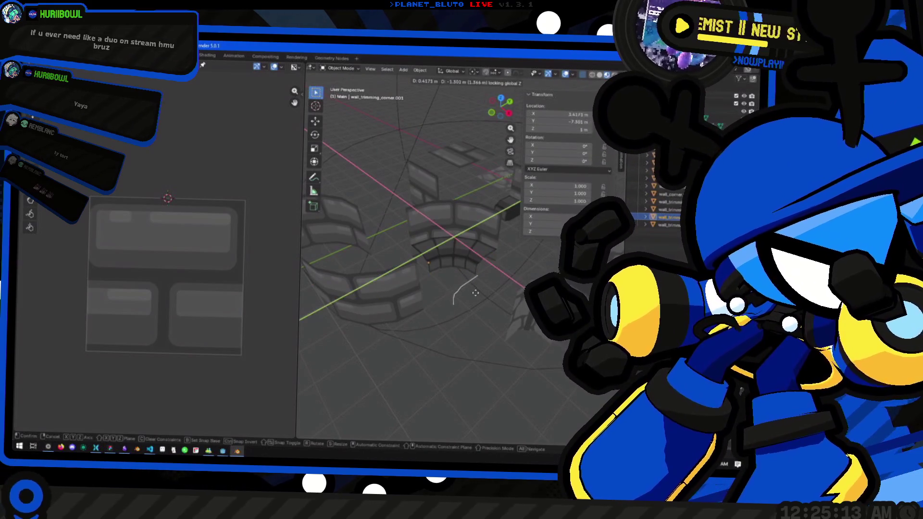
{"action": "left_click", "coordinate": [409, 327]}
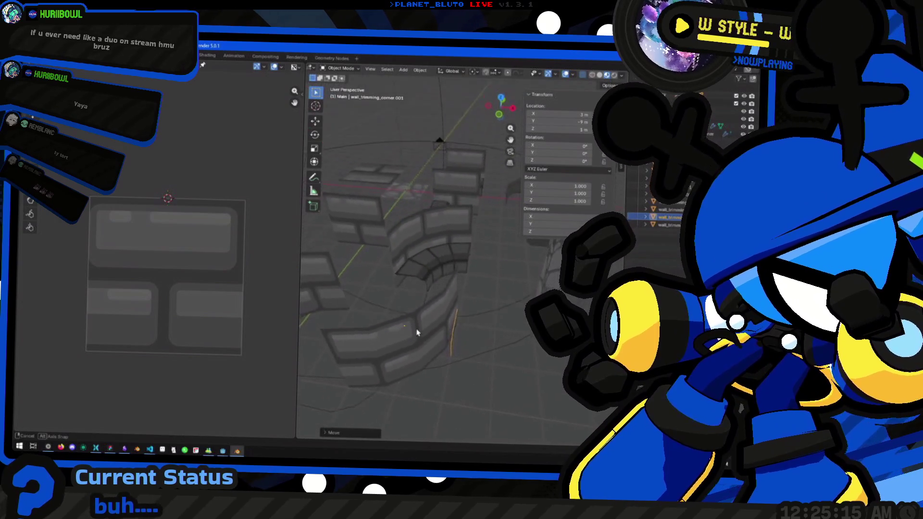
{"action": "key", "text": "Tab"}
{"action": "mouse_move", "coordinate": [494, 338]}
{"action": "left_mouse_down"}
{"action": "mouse_move", "coordinate": [415, 366]}
{"action": "mouse_move", "coordinate": [472, 328]}
{"action": "mouse_move", "coordinate": [468, 336]}
{"action": "left_mouse_up"}
{"action": "key", "text": "g"}
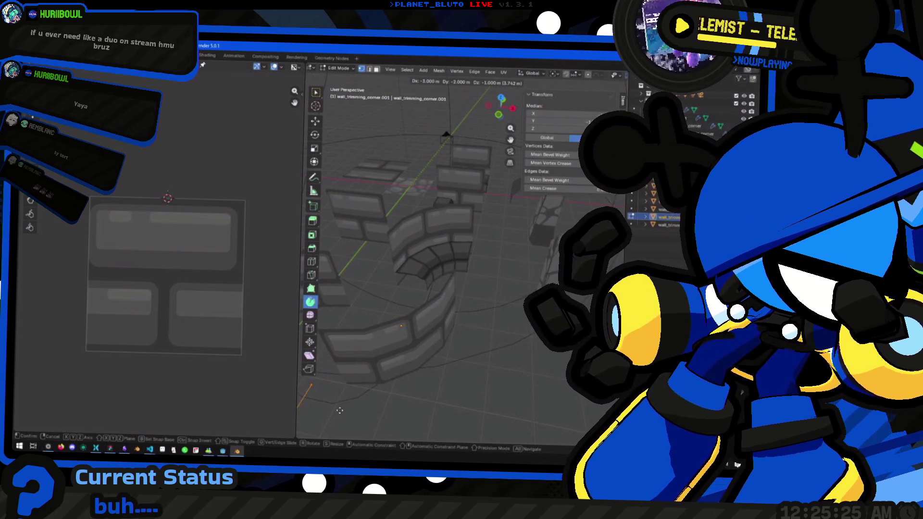
Confirm the moved edge's new position and orbit over the wall pieces
{"action": "left_click", "coordinate": [376, 374]}
{"action": "scroll", "coordinate": [419, 320], "scroll_direction": "up", "scroll_amount": 5}
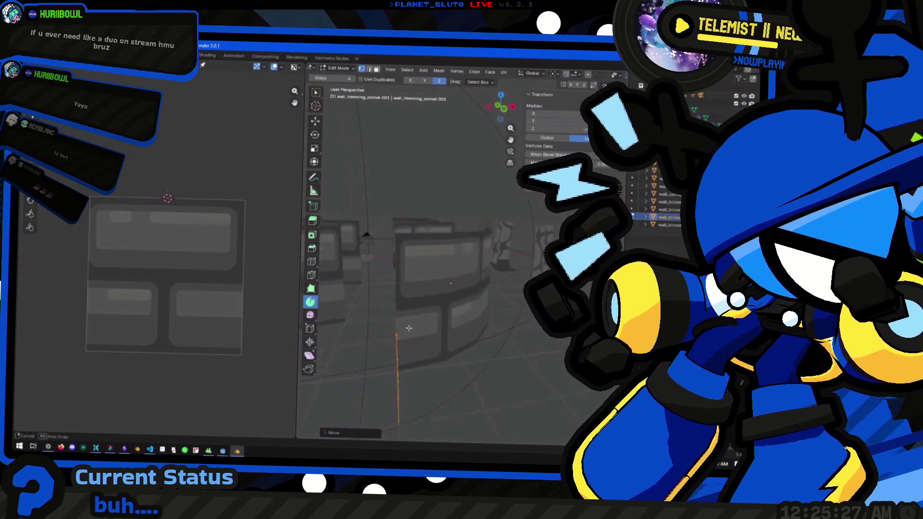
{"action": "scroll", "coordinate": [419, 320], "scroll_direction": "down", "scroll_amount": 5}
{"action": "mouse_move", "coordinate": [419, 321]}
{"action": "left_mouse_down"}
{"action": "mouse_move", "coordinate": [421, 362]}
{"action": "mouse_move", "coordinate": [340, 342]}
{"action": "mouse_move", "coordinate": [408, 366]}
{"action": "mouse_move", "coordinate": [433, 354]}
{"action": "left_mouse_up"}
Sweep the edge around into a curved wall and select the wall_corner.002 piece
{"action": "key", "text": "Tab"}
{"action": "key", "text": "Tab"}
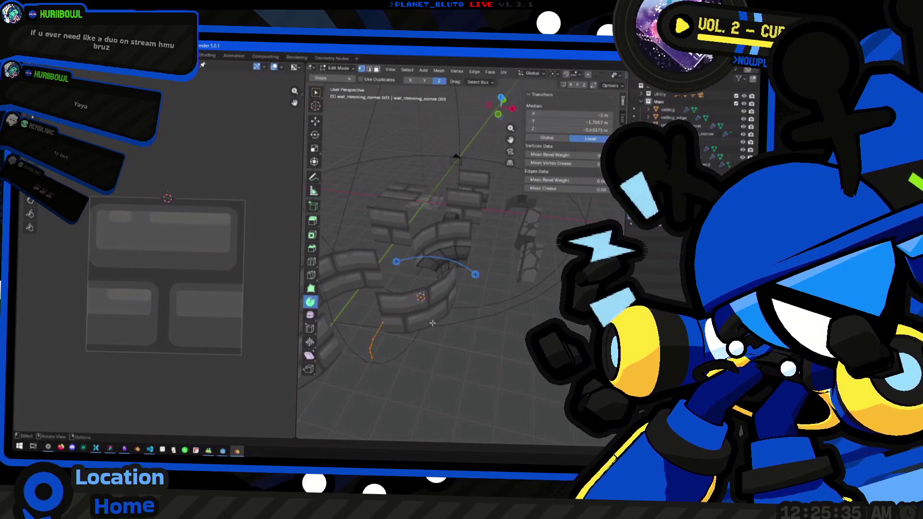
{"action": "mouse_move", "coordinate": [479, 282]}
{"action": "left_mouse_down"}
{"action": "mouse_move", "coordinate": [359, 254]}
{"action": "mouse_move", "coordinate": [331, 268]}
{"action": "mouse_move", "coordinate": [439, 296]}
{"action": "left_mouse_up"}
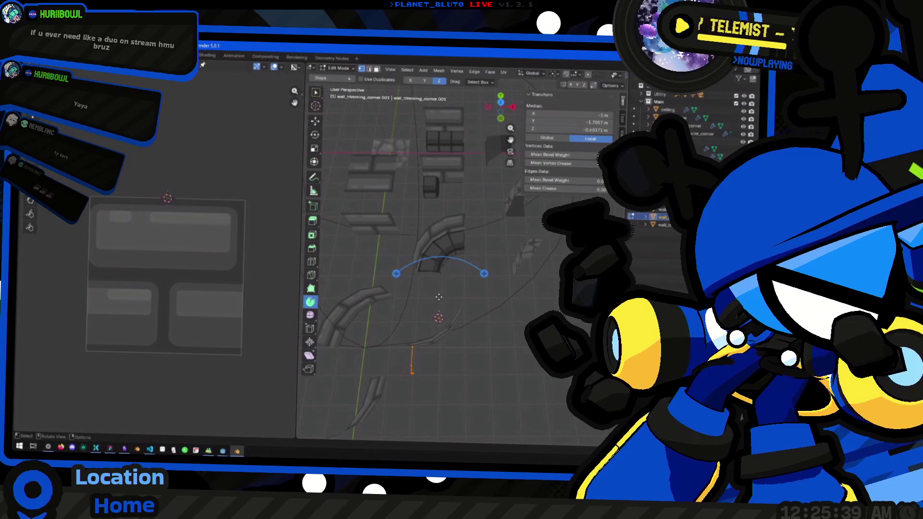
{"action": "key", "text": "Tab"}
{"action": "key", "text": "Tab"}
{"action": "mouse_move", "coordinate": [481, 287]}
{"action": "left_mouse_down"}
{"action": "mouse_move", "coordinate": [461, 274]}
{"action": "mouse_move", "coordinate": [414, 272]}
{"action": "left_mouse_up"}
{"action": "key", "text": "Tab"}
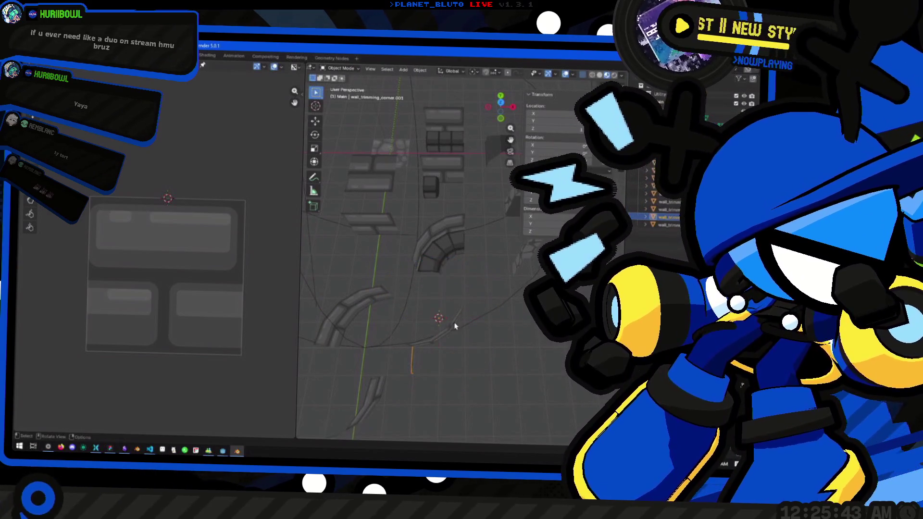
{"action": "left_click", "coordinate": [431, 330]}
{"action": "mouse_move", "coordinate": [430, 329]}
{"action": "left_mouse_down"}
{"action": "mouse_move", "coordinate": [445, 307]}
{"action": "mouse_move", "coordinate": [457, 320]}
{"action": "mouse_move", "coordinate": [466, 313]}
{"action": "mouse_move", "coordinate": [445, 318]}
{"action": "mouse_move", "coordinate": [456, 325]}
{"action": "mouse_move", "coordinate": [402, 280]}
{"action": "mouse_move", "coordinate": [394, 307]}
{"action": "left_mouse_up"}
{"action": "key", "text": "Tab"}
{"action": "key", "text": "Tab"}
{"action": "key", "text": "Tab"}
{"action": "key", "text": "Tab"}
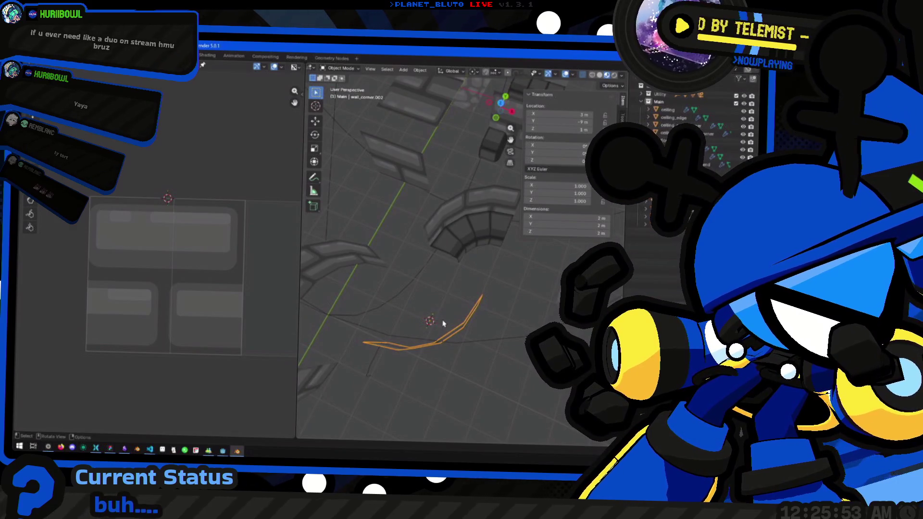
Move wall_corner.002 along the X axis, then open the trim corner piece in Edit Mode
{"action": "key", "text": "g"}
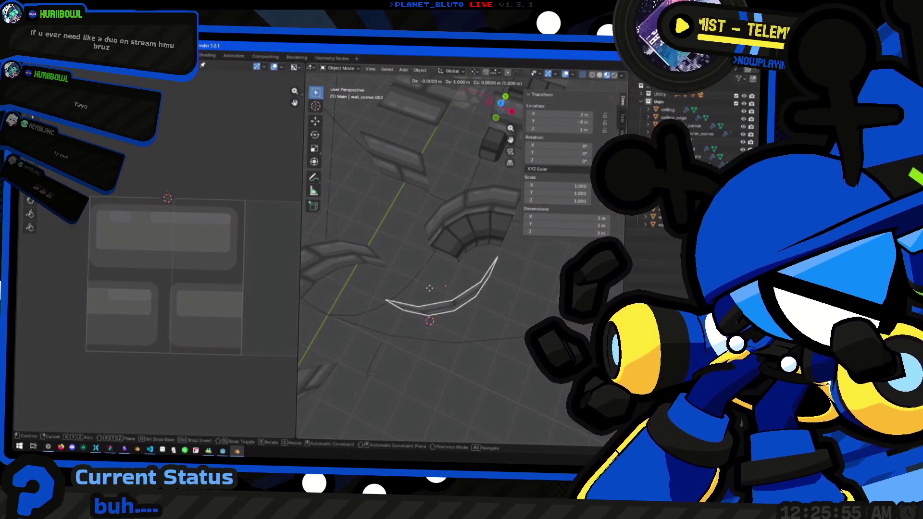
{"action": "left_click", "coordinate": [418, 298]}
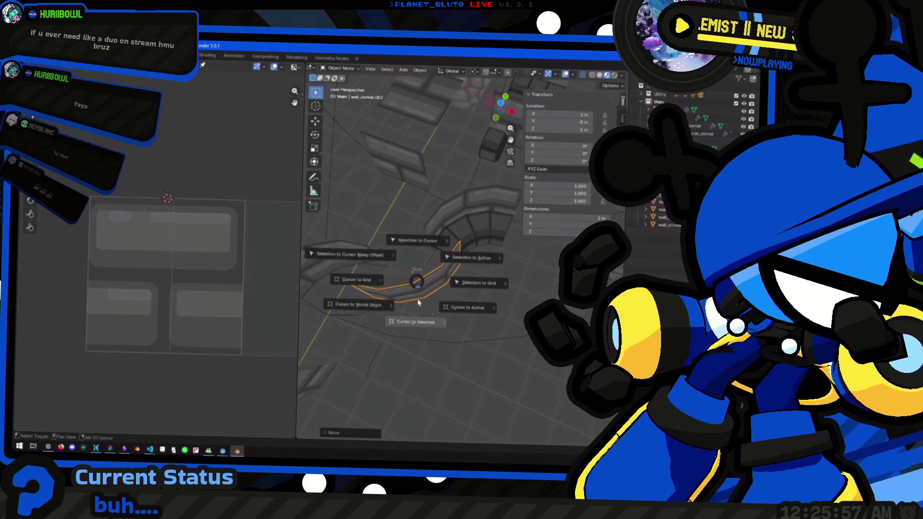
{"action": "key", "text": "g"}
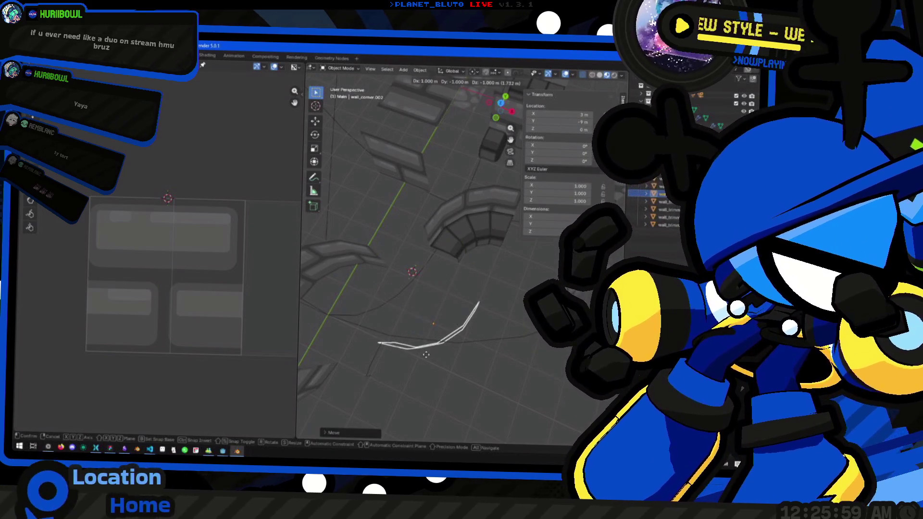
{"action": "key", "text": "x"}
{"action": "left_click", "coordinate": [428, 336]}
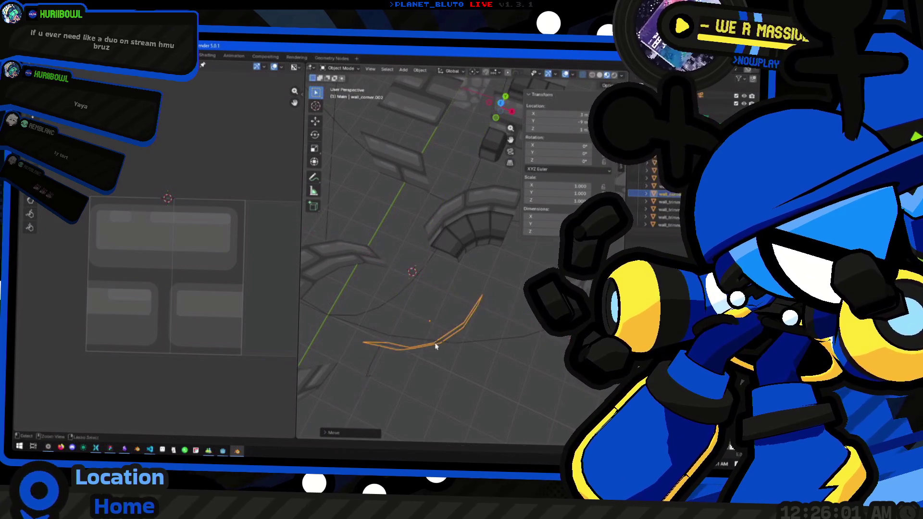
{"action": "left_click", "coordinate": [379, 345]}
{"action": "key", "text": "Tab"}
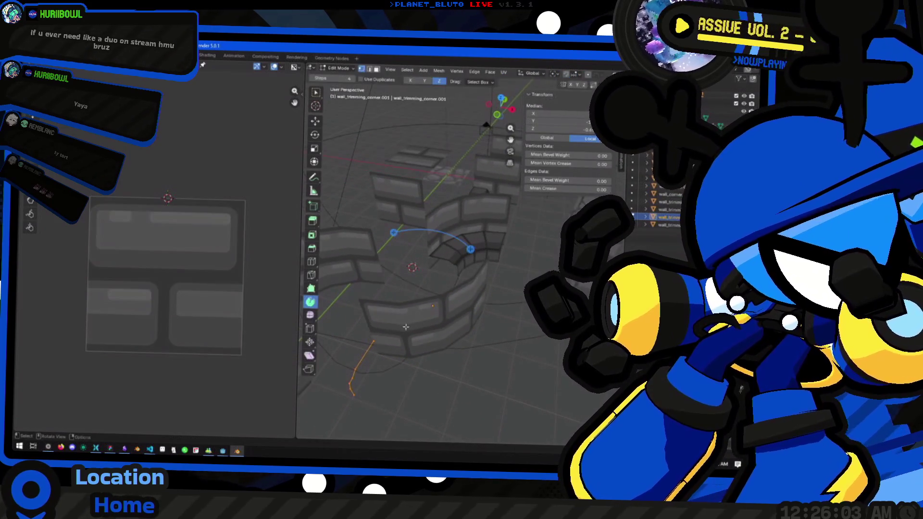
Spin the trim edge around the round corner in Top view into a curved slab, then return to Object Mode
{"action": "mouse_move", "coordinate": [471, 250]}
{"action": "left_mouse_down"}
{"action": "mouse_move", "coordinate": [428, 236]}
{"action": "mouse_move", "coordinate": [390, 243]}
{"action": "left_mouse_up"}
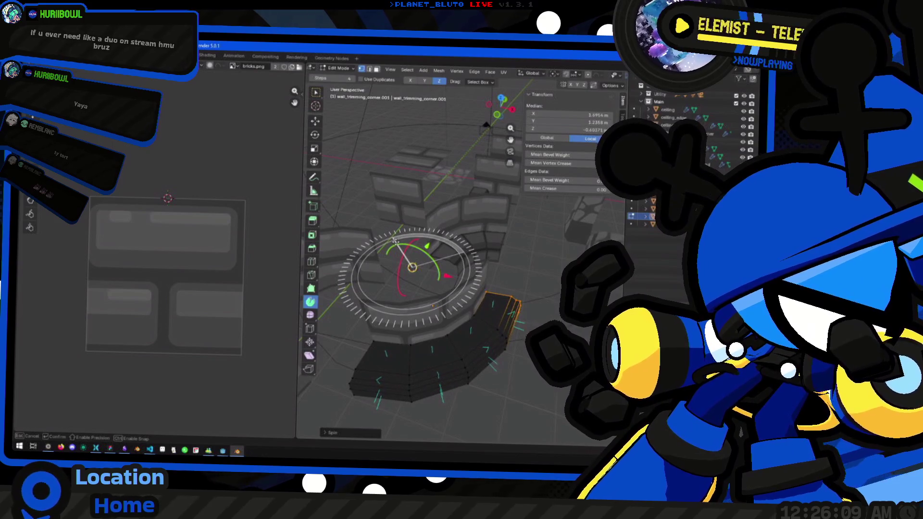
{"action": "key", "text": "Escape"}
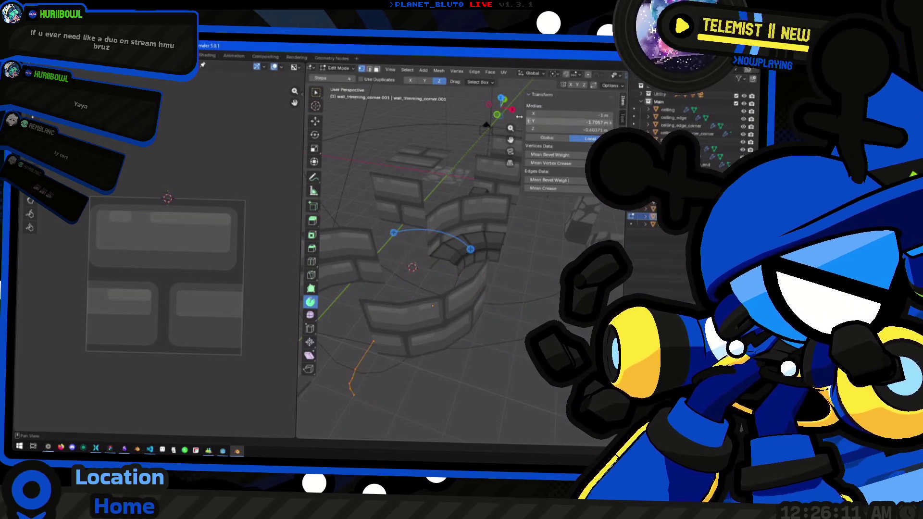
{"action": "left_click", "coordinate": [502, 101]}
{"action": "left_click_drag", "start_coordinate": [379, 242], "coordinate": [350, 372]}
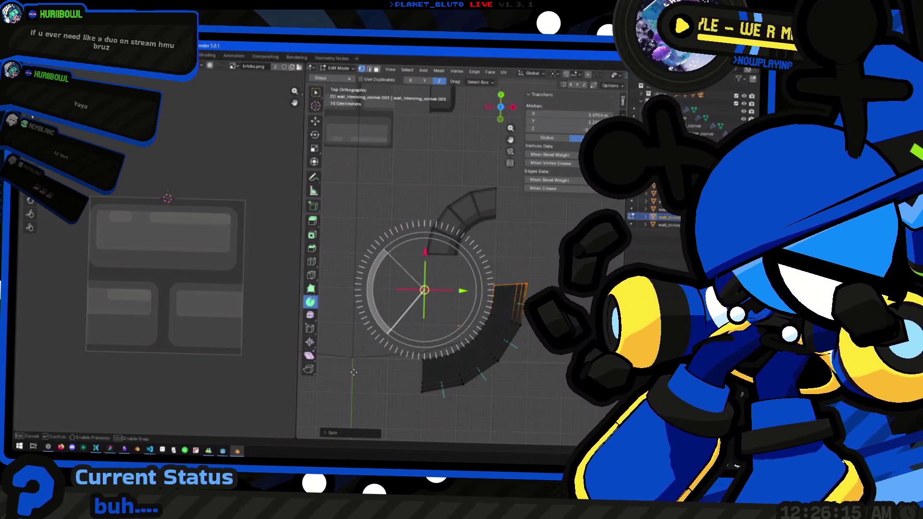
{"action": "left_click_drag", "start_coordinate": [347, 373], "coordinate": [348, 373]}
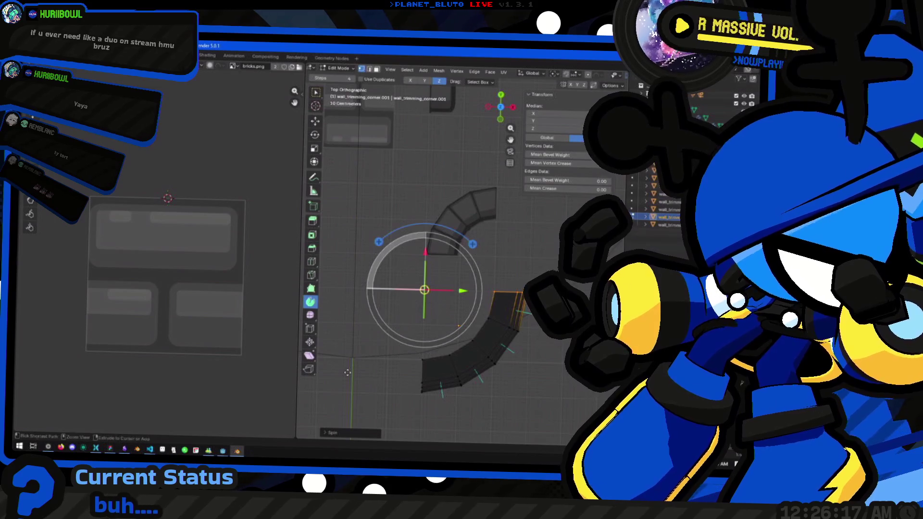
{"action": "mouse_move", "coordinate": [501, 367]}
{"action": "left_mouse_down"}
{"action": "mouse_move", "coordinate": [509, 289]}
{"action": "mouse_move", "coordinate": [476, 313]}
{"action": "mouse_move", "coordinate": [486, 313]}
{"action": "mouse_move", "coordinate": [470, 340]}
{"action": "mouse_move", "coordinate": [492, 358]}
{"action": "mouse_move", "coordinate": [385, 336]}
{"action": "mouse_move", "coordinate": [476, 336]}
{"action": "mouse_move", "coordinate": [422, 330]}
{"action": "mouse_move", "coordinate": [472, 341]}
{"action": "mouse_move", "coordinate": [467, 287]}
{"action": "mouse_move", "coordinate": [437, 270]}
{"action": "mouse_move", "coordinate": [449, 214]}
{"action": "mouse_move", "coordinate": [482, 219]}
{"action": "mouse_move", "coordinate": [457, 290]}
{"action": "left_mouse_up"}
{"action": "left_click", "coordinate": [477, 312]}
{"action": "key", "text": "Tab"}
{"action": "key", "text": "Tab"}
{"action": "key", "text": "Tab"}
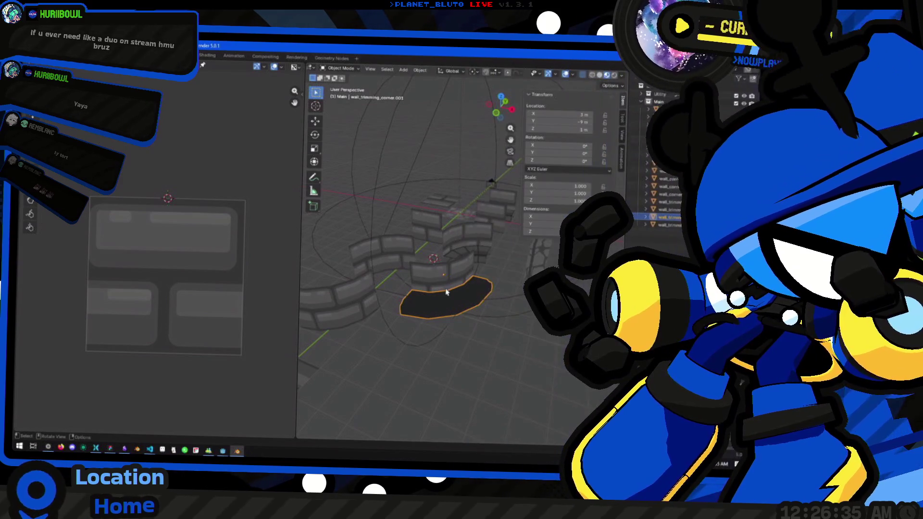
{"action": "left_click_drag", "start_coordinate": [487, 255], "coordinate": [437, 305]}
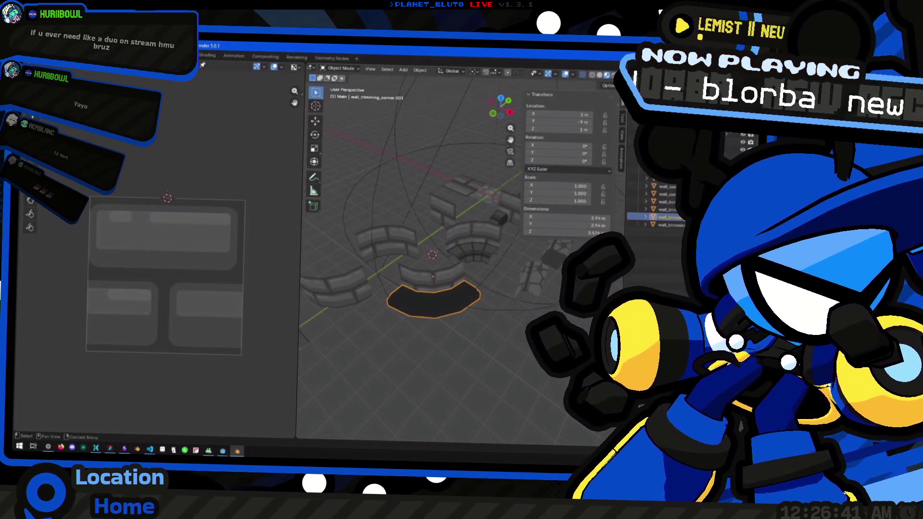
{"action": "left_click", "coordinate": [447, 290]}
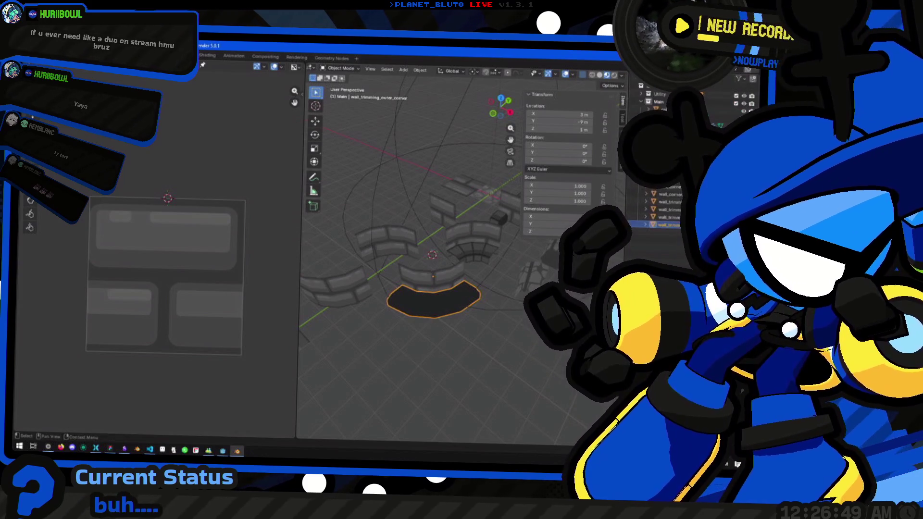
{"action": "left_click", "coordinate": [452, 293]}
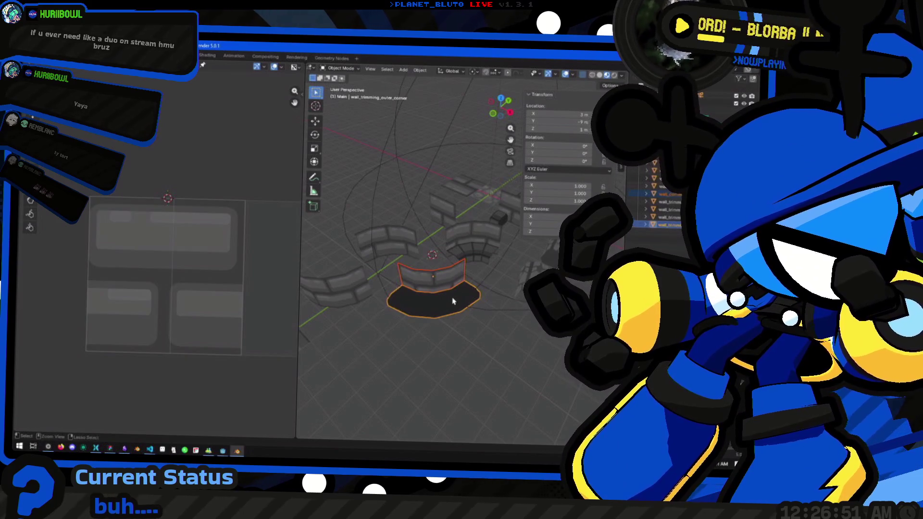
{"action": "mouse_move", "coordinate": [437, 338]}
{"action": "left_mouse_down"}
{"action": "mouse_move", "coordinate": [363, 308]}
{"action": "mouse_move", "coordinate": [344, 316]}
{"action": "mouse_move", "coordinate": [434, 313]}
{"action": "mouse_move", "coordinate": [476, 341]}
{"action": "mouse_move", "coordinate": [479, 370]}
{"action": "mouse_move", "coordinate": [426, 326]}
{"action": "mouse_move", "coordinate": [466, 356]}
{"action": "mouse_move", "coordinate": [406, 334]}
{"action": "mouse_move", "coordinate": [463, 339]}
{"action": "mouse_move", "coordinate": [464, 354]}
{"action": "left_mouse_up"}
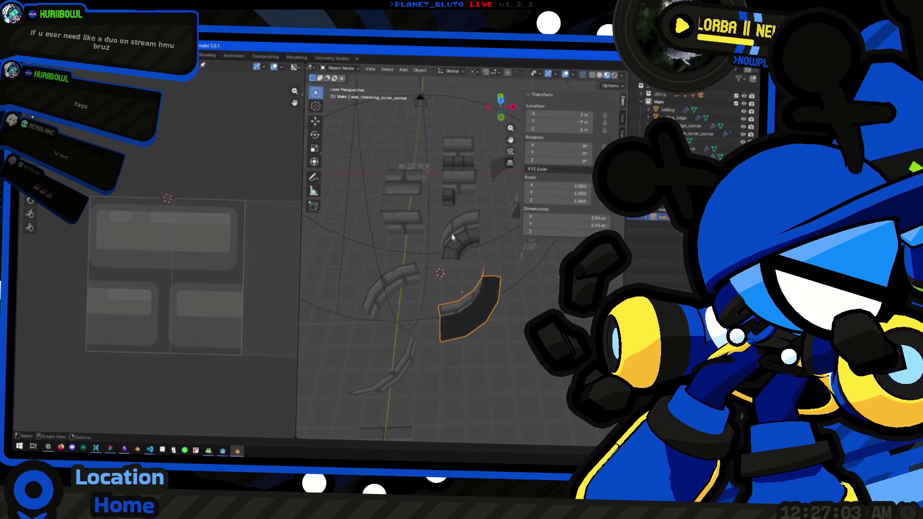
{"action": "left_click", "coordinate": [461, 160]}
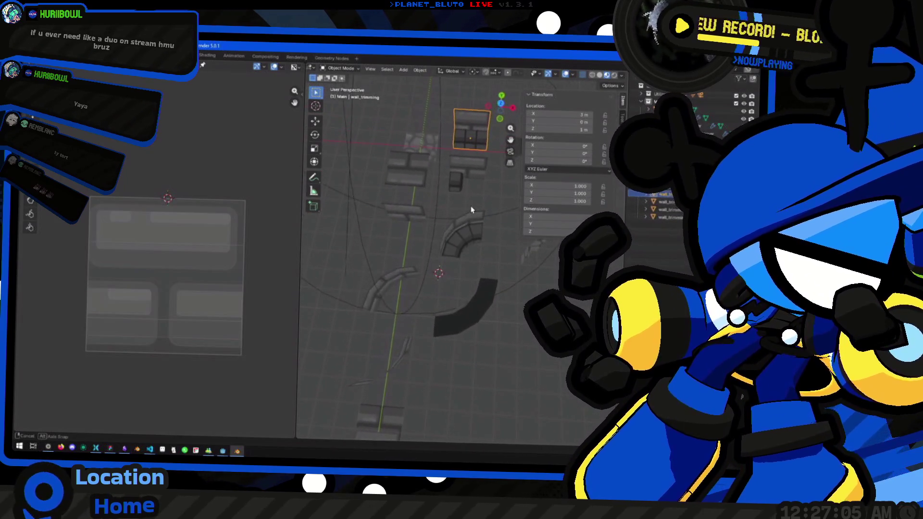
Duplicate the wall_trimming block and drop the copy beside the curved trim slab
{"action": "key", "text": "shift+d"}
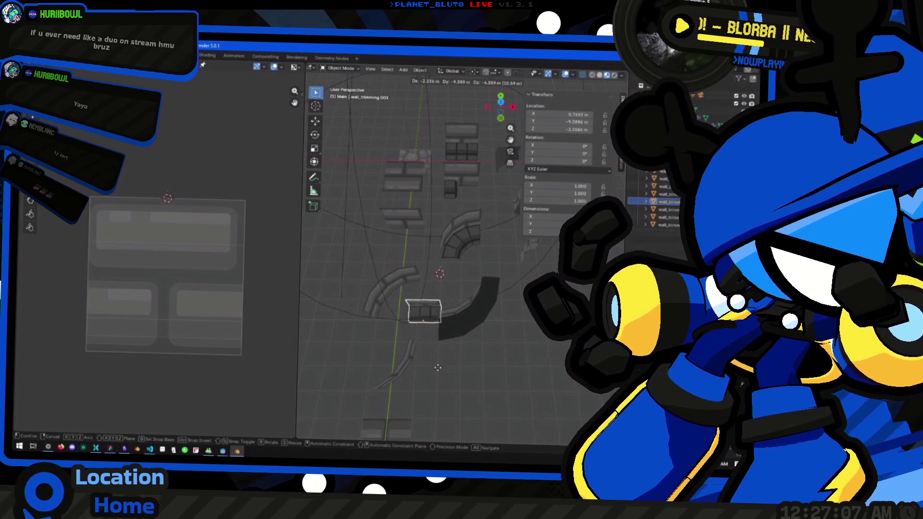
{"action": "left_click", "coordinate": [428, 378]}
{"action": "mouse_move", "coordinate": [428, 379]}
{"action": "left_mouse_down"}
{"action": "mouse_move", "coordinate": [455, 356]}
{"action": "mouse_move", "coordinate": [433, 344]}
{"action": "mouse_move", "coordinate": [491, 336]}
{"action": "mouse_move", "coordinate": [460, 368]}
{"action": "mouse_move", "coordinate": [445, 353]}
{"action": "mouse_move", "coordinate": [452, 336]}
{"action": "mouse_move", "coordinate": [431, 340]}
{"action": "mouse_move", "coordinate": [403, 324]}
{"action": "mouse_move", "coordinate": [411, 359]}
{"action": "mouse_move", "coordinate": [463, 367]}
{"action": "mouse_move", "coordinate": [462, 354]}
{"action": "mouse_move", "coordinate": [435, 342]}
{"action": "mouse_move", "coordinate": [366, 322]}
{"action": "mouse_move", "coordinate": [460, 319]}
{"action": "mouse_move", "coordinate": [451, 304]}
{"action": "left_mouse_up"}
{"action": "mouse_move", "coordinate": [401, 320]}
{"action": "left_mouse_down"}
{"action": "mouse_move", "coordinate": [428, 323]}
{"action": "mouse_move", "coordinate": [373, 319]}
{"action": "mouse_move", "coordinate": [470, 313]}
{"action": "mouse_move", "coordinate": [447, 274]}
{"action": "left_mouse_up"}
{"action": "left_click", "coordinate": [444, 269]}
Place the curved trim copy and add a second copy, turned 90°, beside it on the ground plane
{"action": "key", "text": "g"}
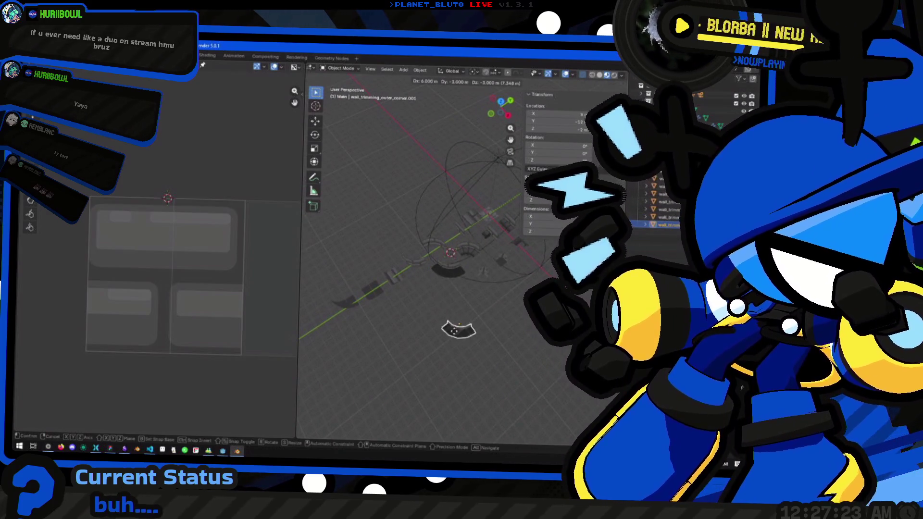
{"action": "left_click", "coordinate": [470, 341]}
{"action": "key", "text": "shift+d"}
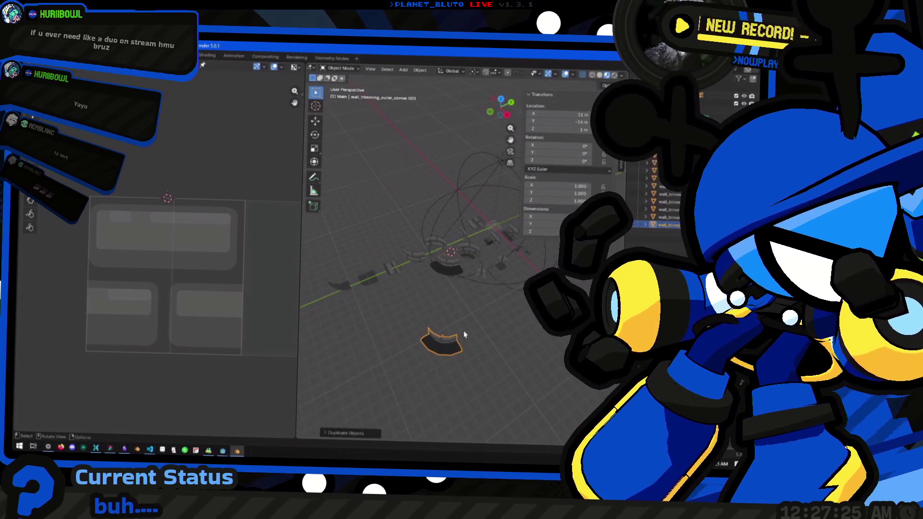
{"action": "key", "text": "shift+z"}
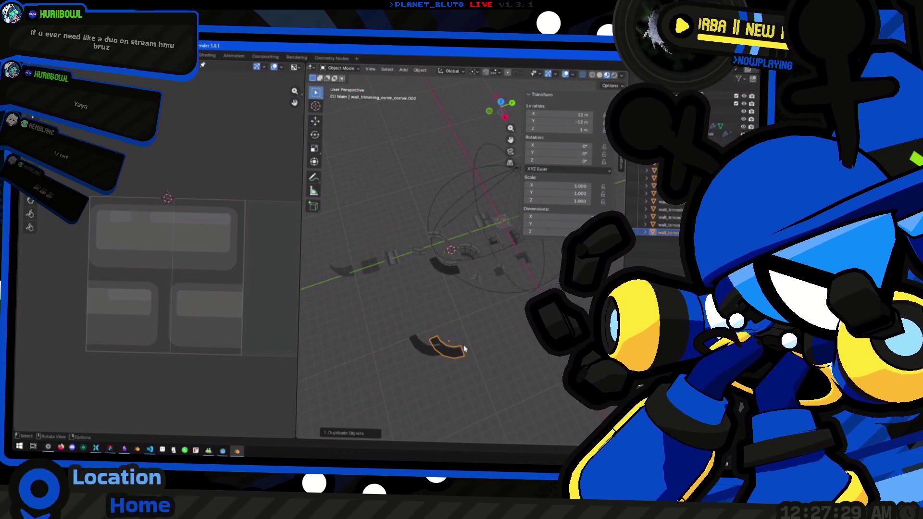
{"action": "type", "text": "r90"}
{"action": "key", "text": "Return"}
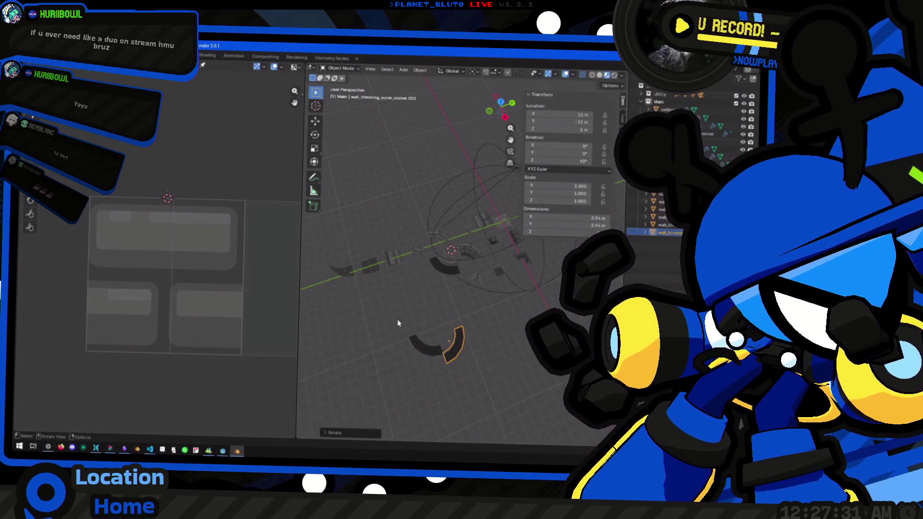
{"action": "key", "text": "g"}
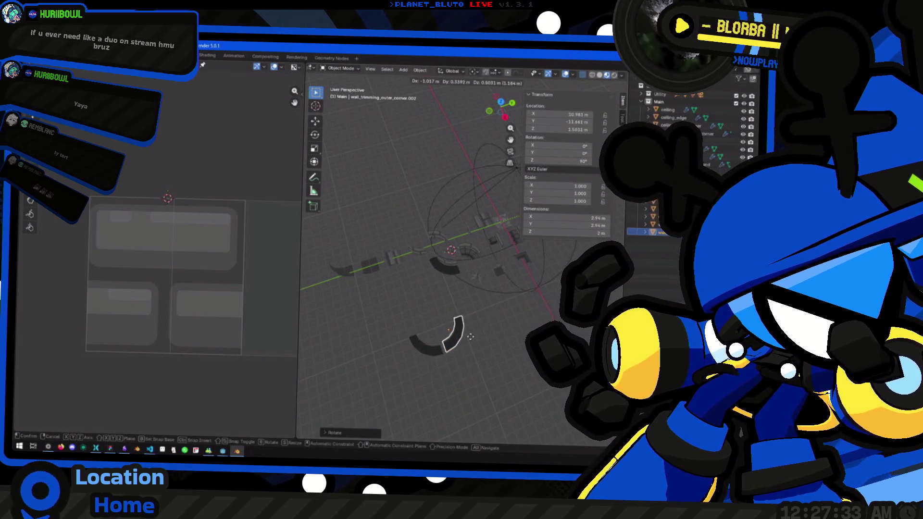
{"action": "key", "text": "shift+z"}
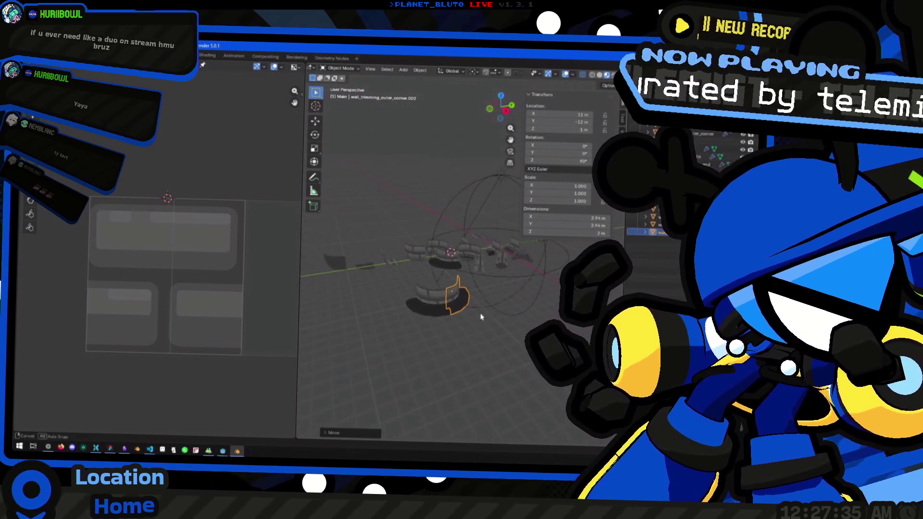
{"action": "left_click", "coordinate": [431, 345]}
Add another copy rotated 180° about Z to close the ring of curved pieces
{"action": "key", "text": "shift+d"}
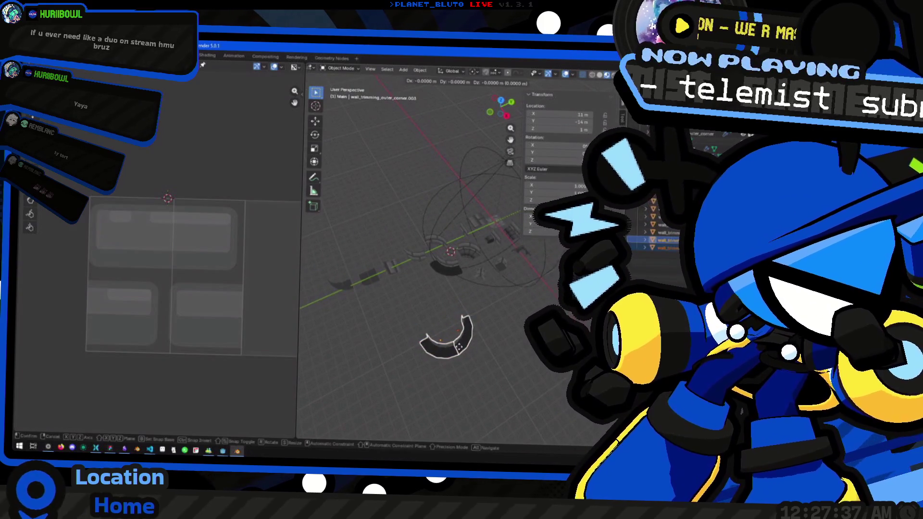
{"action": "left_click", "coordinate": [465, 351]}
{"action": "key", "text": "r"}
{"action": "key", "text": "shift+z"}
{"action": "type", "text": "180"}
{"action": "key", "text": "Return"}
{"action": "key", "text": "g"}
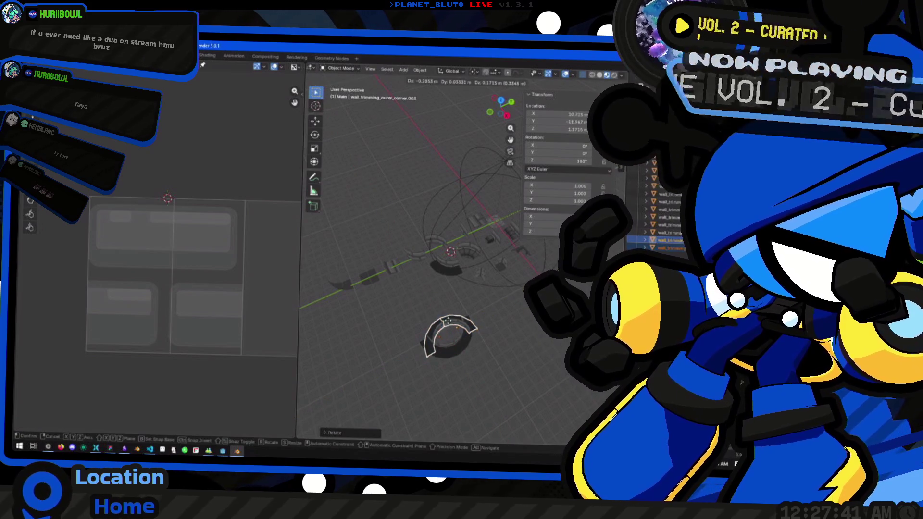
{"action": "key", "text": "z"}
{"action": "key", "text": "shift+z"}
{"action": "left_click", "coordinate": [446, 313]}
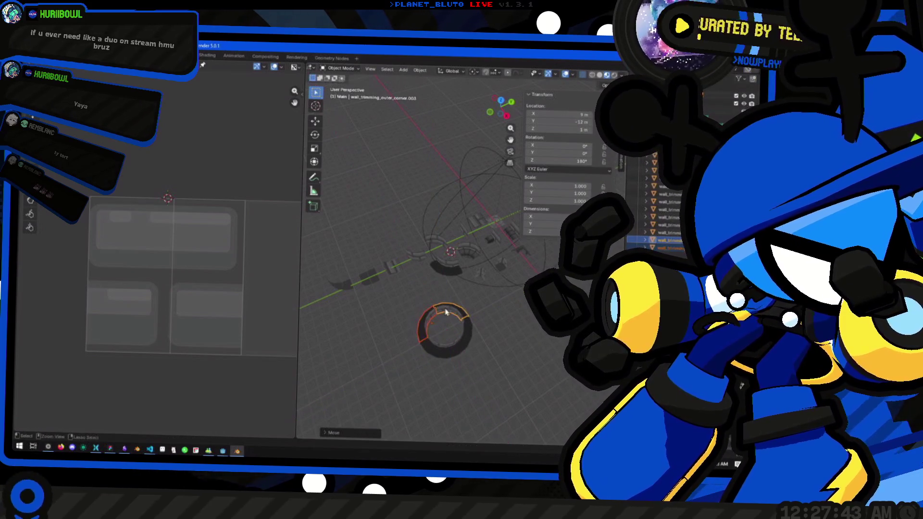
Select the four assembled ring pieces and delete them
{"action": "mouse_move", "coordinate": [513, 380]}
{"action": "left_mouse_down"}
{"action": "mouse_move", "coordinate": [484, 370]}
{"action": "mouse_move", "coordinate": [514, 268]}
{"action": "mouse_move", "coordinate": [441, 293]}
{"action": "mouse_move", "coordinate": [435, 301]}
{"action": "mouse_move", "coordinate": [453, 305]}
{"action": "mouse_move", "coordinate": [438, 329]}
{"action": "mouse_move", "coordinate": [413, 320]}
{"action": "mouse_move", "coordinate": [406, 329]}
{"action": "left_mouse_up"}
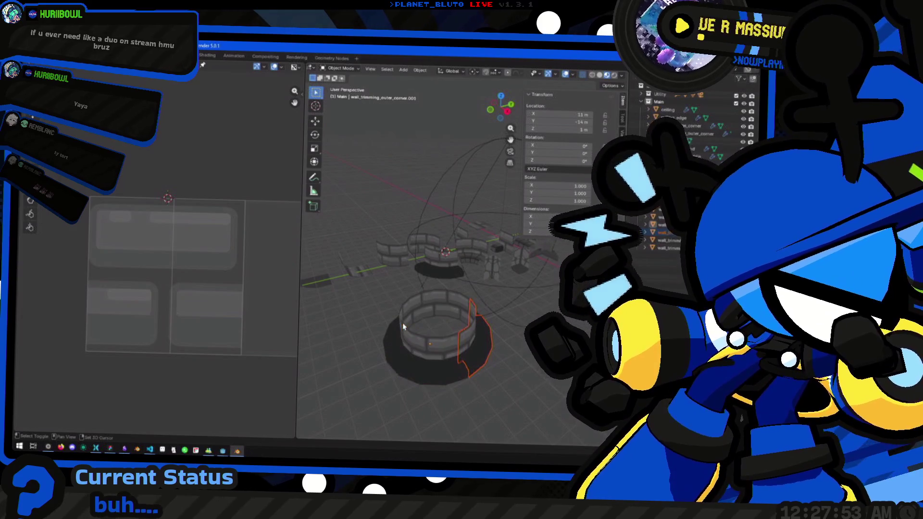
{"action": "left_click", "coordinate": [407, 332], "text": "shift"}
{"action": "mouse_move", "coordinate": [406, 332]}
{"action": "left_mouse_down"}
{"action": "mouse_move", "coordinate": [426, 325]}
{"action": "mouse_move", "coordinate": [441, 340]}
{"action": "mouse_move", "coordinate": [437, 316]}
{"action": "left_mouse_up"}
{"action": "left_click", "coordinate": [444, 329]}
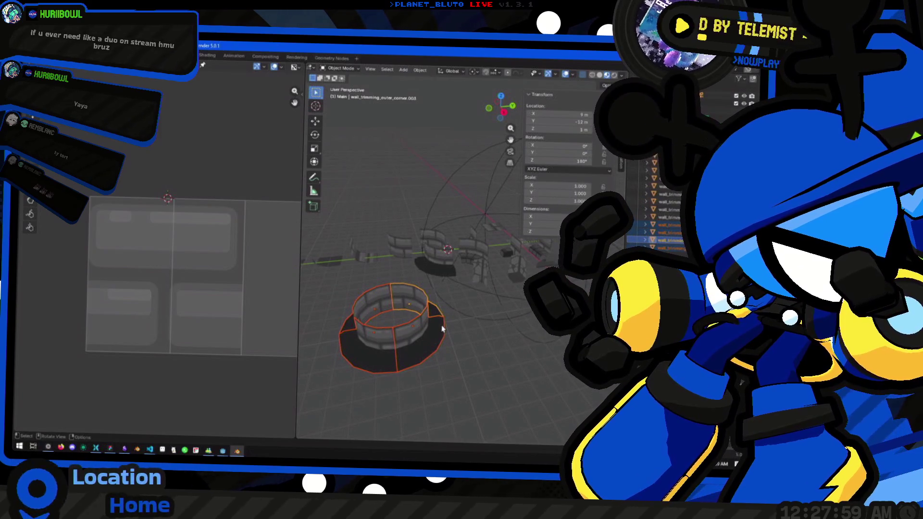
{"action": "key", "text": "Delete"}
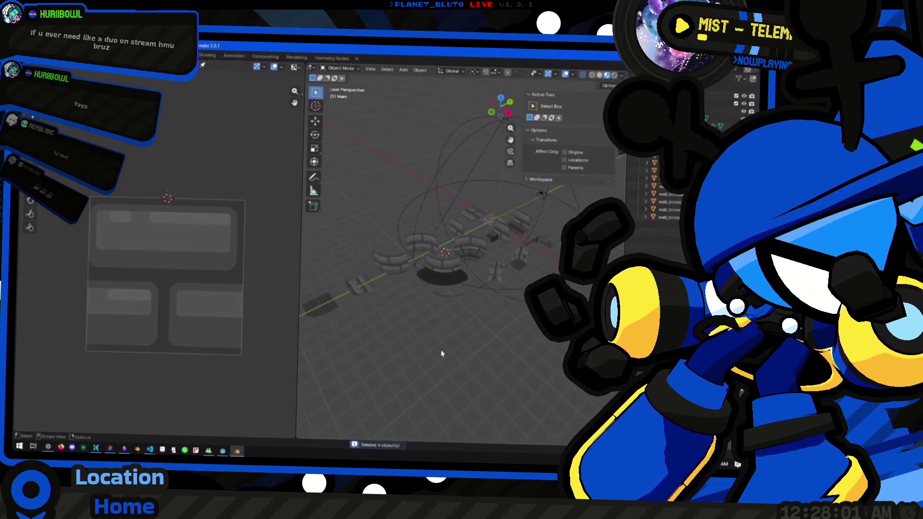
Rename the selected curved corner piece to wall_corner, leaving wall_corner.001 unchanged
{"action": "scroll", "coordinate": [437, 278], "scroll_direction": "up", "scroll_amount": 2}
{"action": "left_click", "coordinate": [433, 267]}
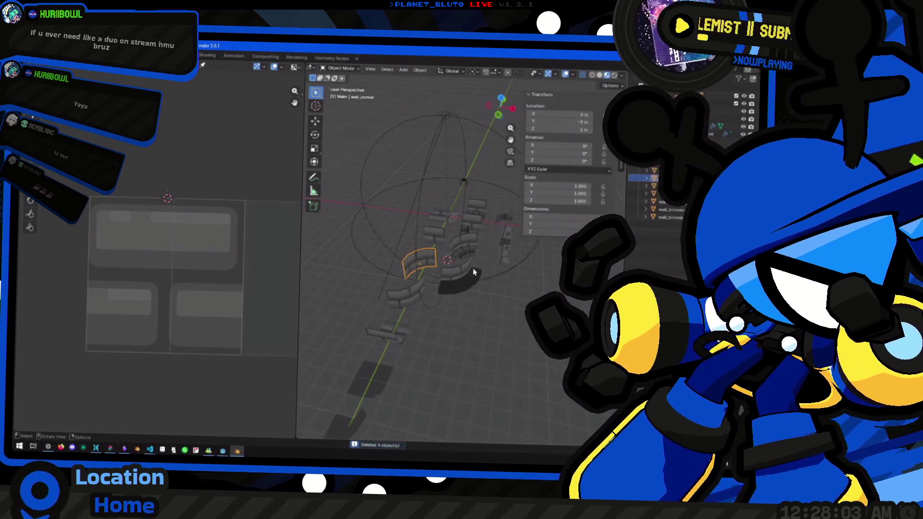
{"action": "key", "text": "g"}
{"action": "left_click", "coordinate": [469, 321]}
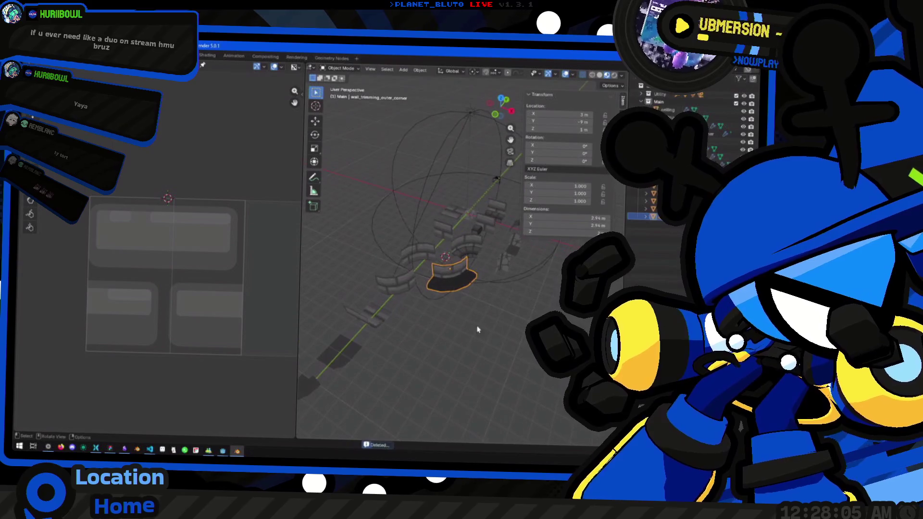
{"action": "left_click", "coordinate": [399, 284]}
{"action": "key", "text": "F2"}
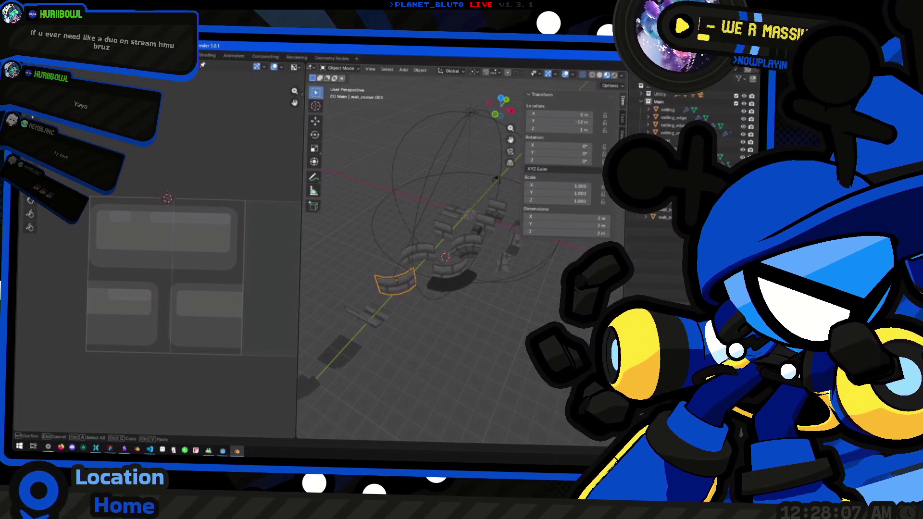
{"action": "key", "text": "Return"}
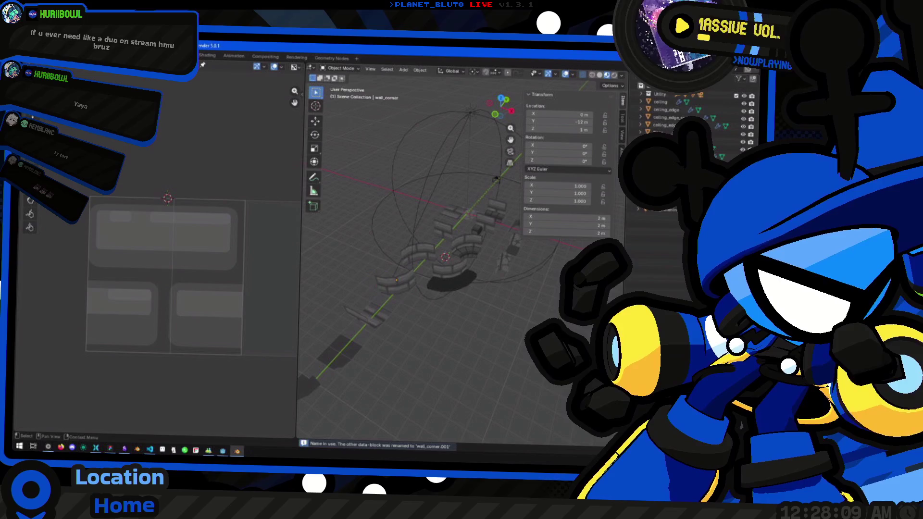
{"action": "left_click", "coordinate": [418, 255]}
{"action": "key", "text": "F2"}
{"action": "key", "text": "Escape"}
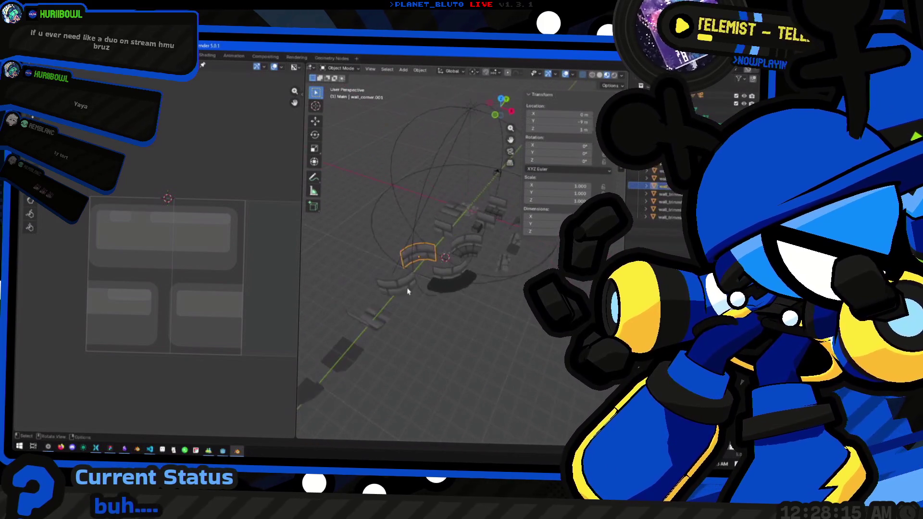
Rename the corner piece at Y −12 m to wall_outer_corner in the Outliner
{"action": "left_click", "coordinate": [393, 291]}
{"action": "mouse_move", "coordinate": [393, 294]}
{"action": "left_mouse_down"}
{"action": "mouse_move", "coordinate": [434, 307]}
{"action": "mouse_move", "coordinate": [414, 328]}
{"action": "left_mouse_up"}
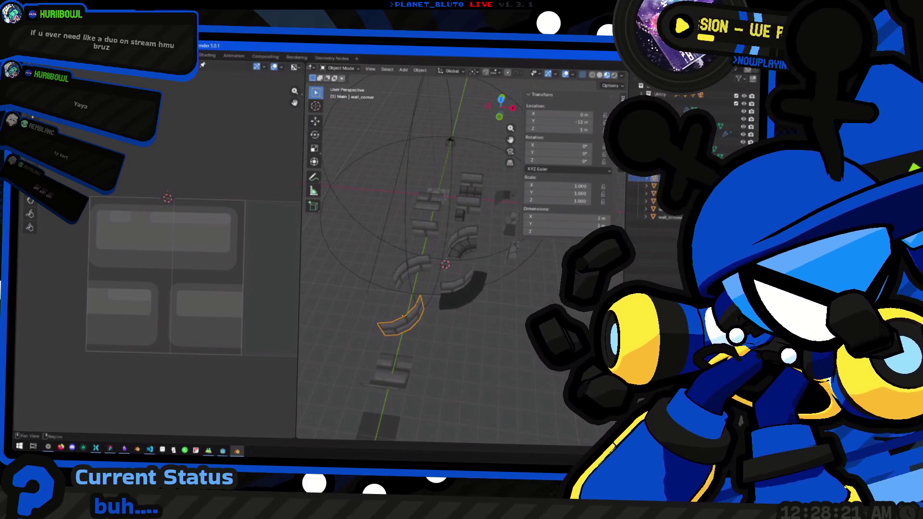
{"action": "left_click", "coordinate": [413, 275]}
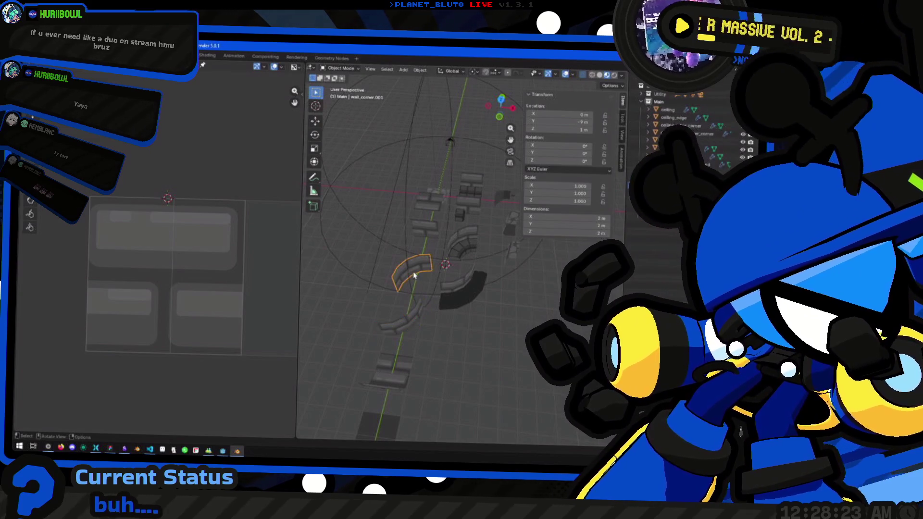
{"action": "left_click", "coordinate": [416, 315]}
{"action": "left_click", "coordinate": [412, 271]}
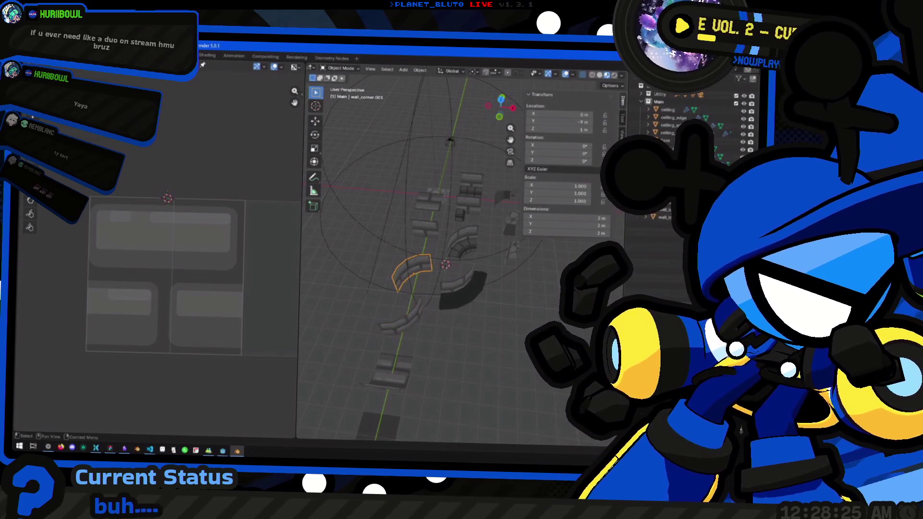
{"action": "left_click", "coordinate": [403, 318]}
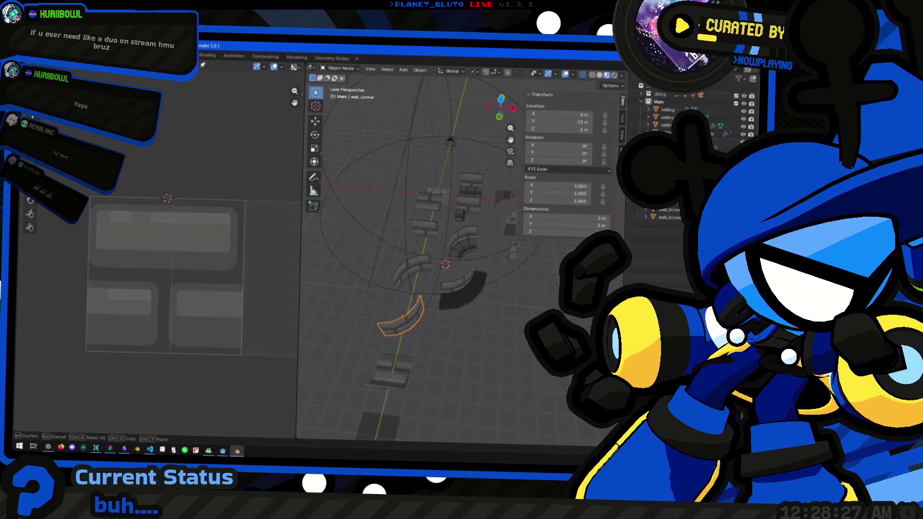
{"action": "double_click", "coordinate": [669, 179]}
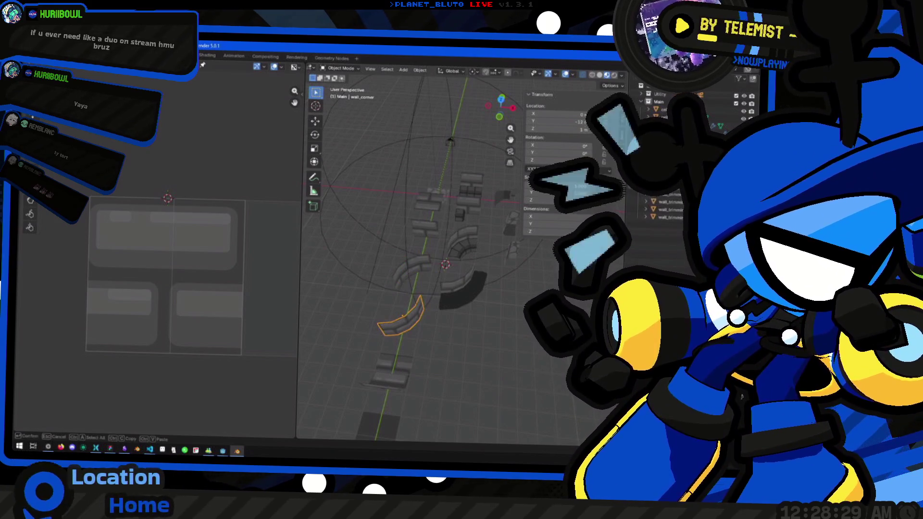
{"action": "key", "text": "Return"}
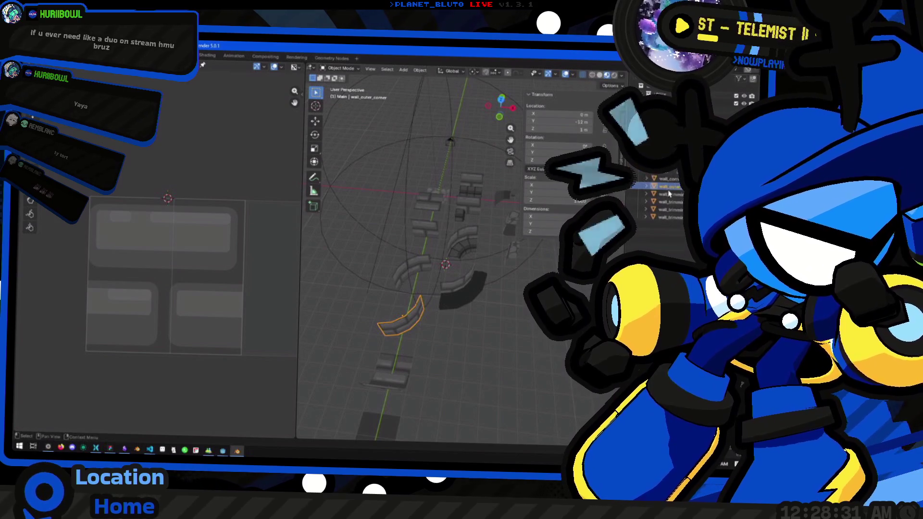
{"action": "double_click", "coordinate": [668, 179]}
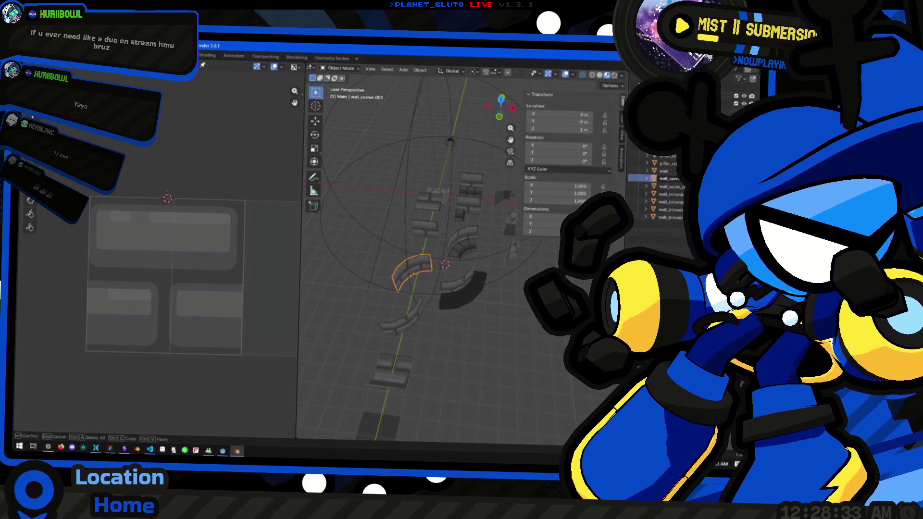
Confirm the name wall_corner for the Y −9 m piece and orbit around it
{"action": "key", "text": "BackSpace"}
{"action": "key", "text": "BackSpace"}
{"action": "key", "text": "BackSpace"}
{"action": "key", "text": "Return"}
{"action": "scroll", "coordinate": [402, 312], "scroll_direction": "down", "scroll_amount": 3}
{"action": "scroll", "coordinate": [401, 312], "scroll_direction": "up", "scroll_amount": 2}
{"action": "scroll", "coordinate": [472, 292], "scroll_direction": "up", "scroll_amount": 3}
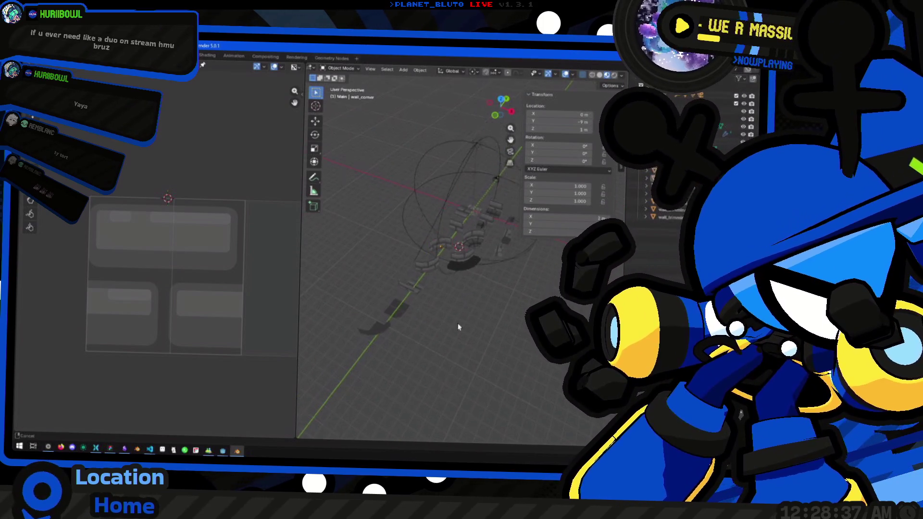
{"action": "mouse_move", "coordinate": [423, 277]}
{"action": "left_mouse_down"}
{"action": "mouse_move", "coordinate": [379, 294]}
{"action": "mouse_move", "coordinate": [384, 311]}
{"action": "left_mouse_up"}
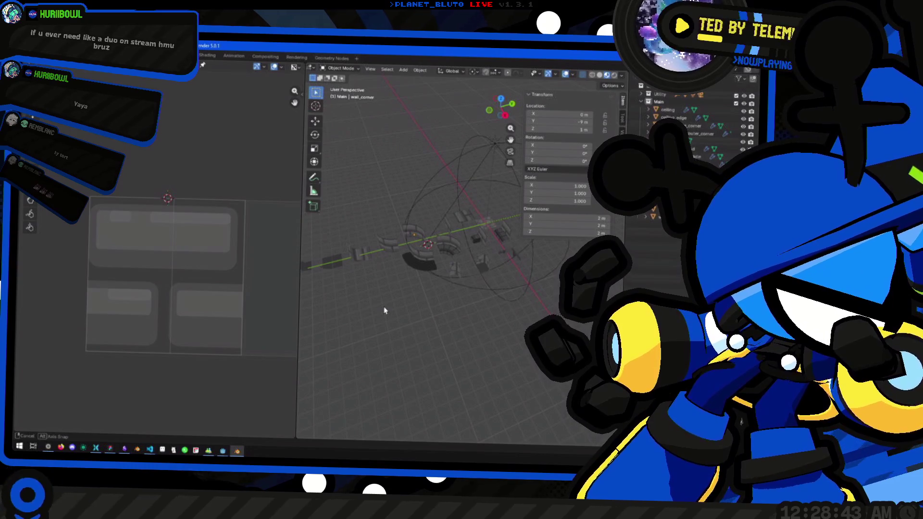
{"action": "mouse_move", "coordinate": [385, 311]}
{"action": "left_mouse_down"}
{"action": "mouse_move", "coordinate": [466, 316]}
{"action": "mouse_move", "coordinate": [385, 315]}
{"action": "mouse_move", "coordinate": [495, 295]}
{"action": "mouse_move", "coordinate": [418, 316]}
{"action": "mouse_move", "coordinate": [520, 305]}
{"action": "mouse_move", "coordinate": [480, 283]}
{"action": "mouse_move", "coordinate": [486, 275]}
{"action": "left_mouse_up"}
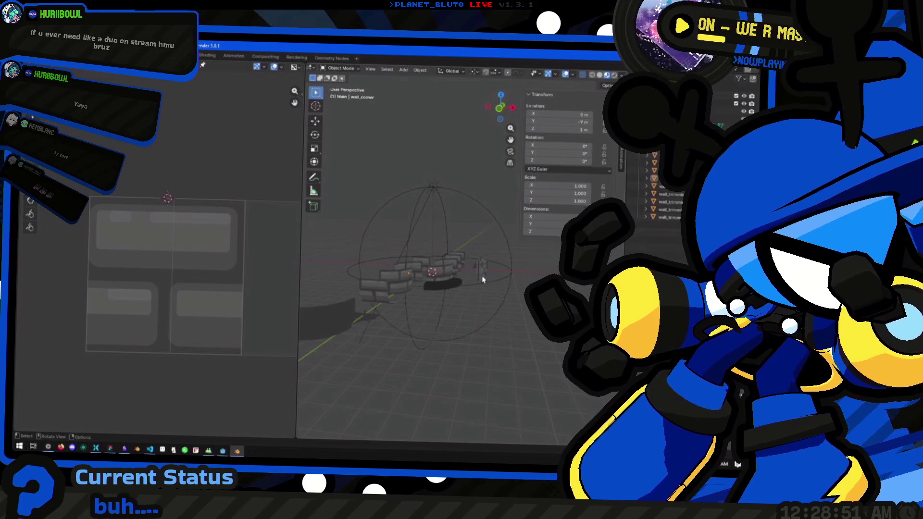
Orbit over the tile row from steeper angles, then switch to the ProjectDNS (DEBUG) game window
{"action": "left_click_drag", "start_coordinate": [363, 301], "coordinate": [381, 298]}
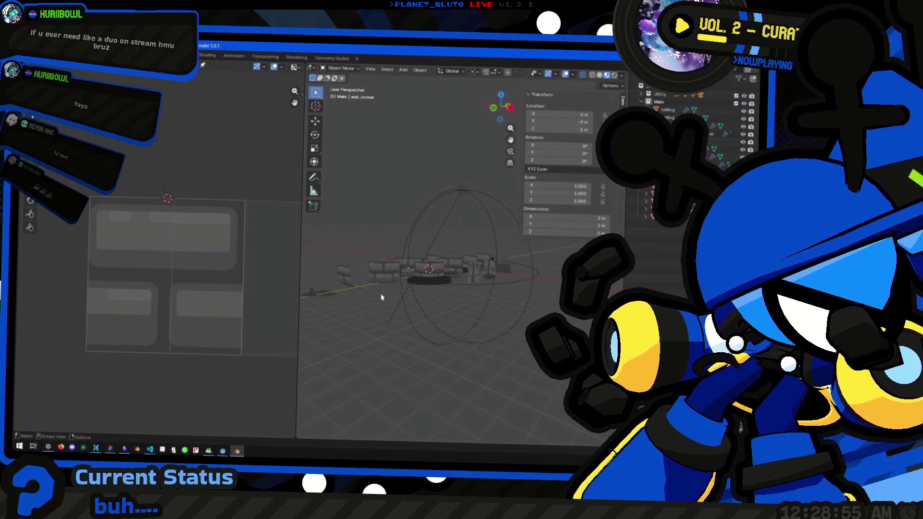
{"action": "mouse_move", "coordinate": [381, 297]}
{"action": "left_mouse_down"}
{"action": "mouse_move", "coordinate": [419, 301]}
{"action": "mouse_move", "coordinate": [416, 324]}
{"action": "mouse_move", "coordinate": [316, 385]}
{"action": "left_mouse_up"}
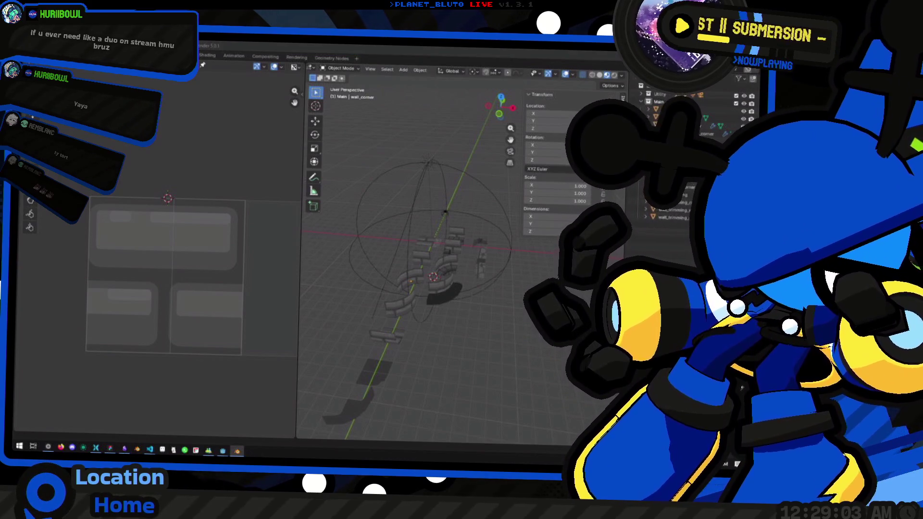
{"action": "left_click_drag", "start_coordinate": [460, 317], "coordinate": [418, 325]}
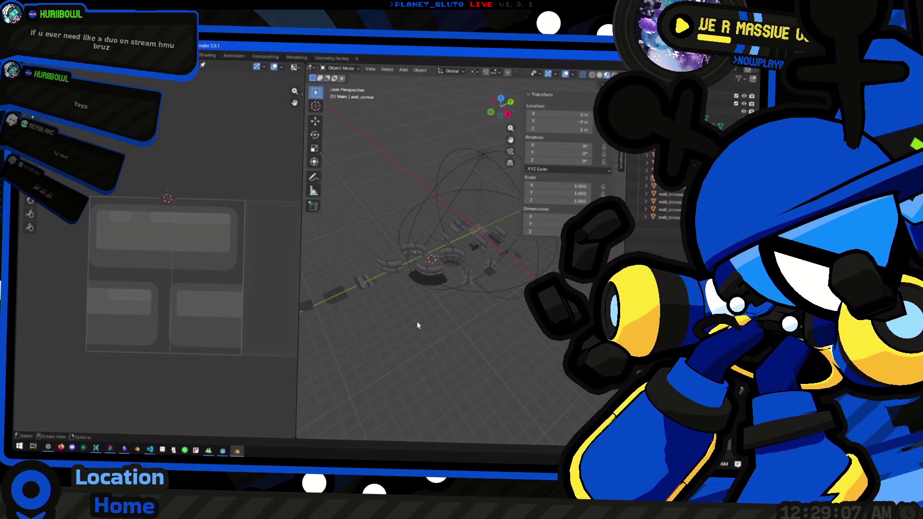
{"action": "mouse_move", "coordinate": [418, 325]}
{"action": "left_mouse_down"}
{"action": "mouse_move", "coordinate": [385, 360]}
{"action": "mouse_move", "coordinate": [429, 295]}
{"action": "mouse_move", "coordinate": [418, 286]}
{"action": "left_mouse_up"}
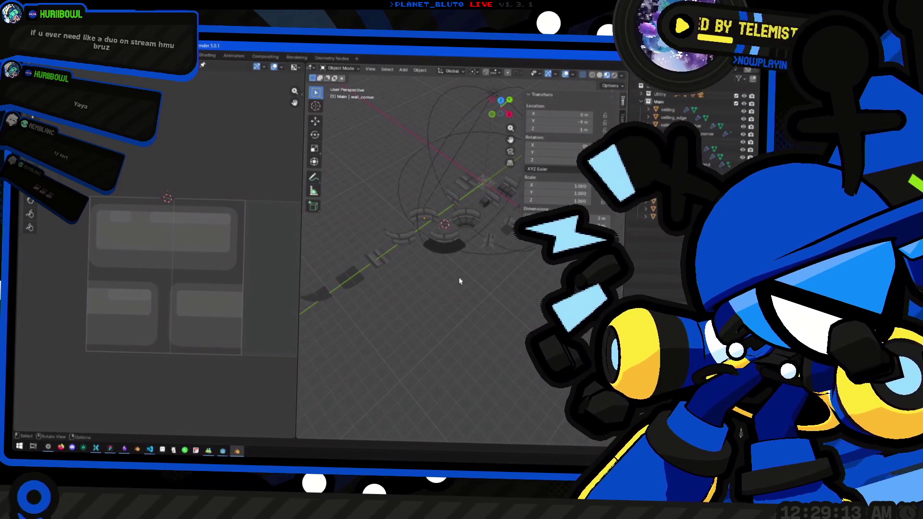
{"action": "key", "text": "alt+Tab"}
{"action": "key", "text": "Tab"}
{"action": "key", "text": "Tab"}
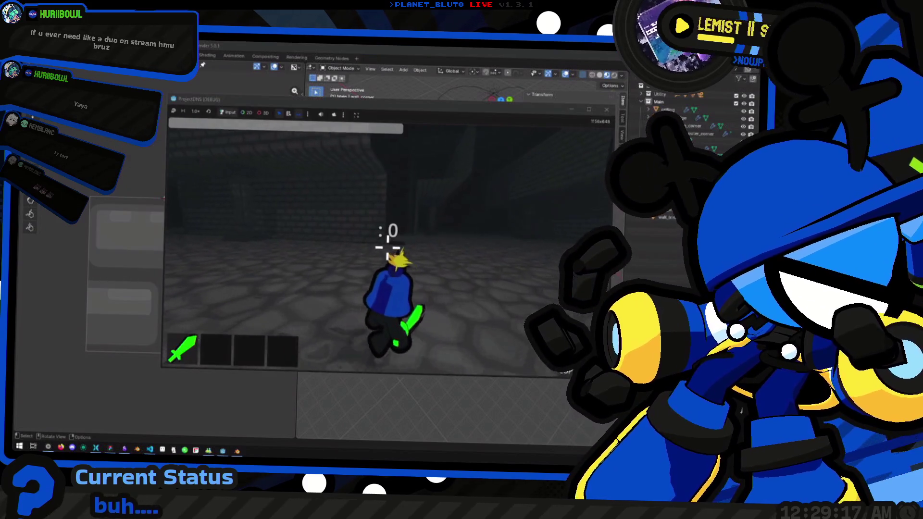
Walk the player forward along the brick corridors, then close the running debug game
{"action": "key", "text": "w"}
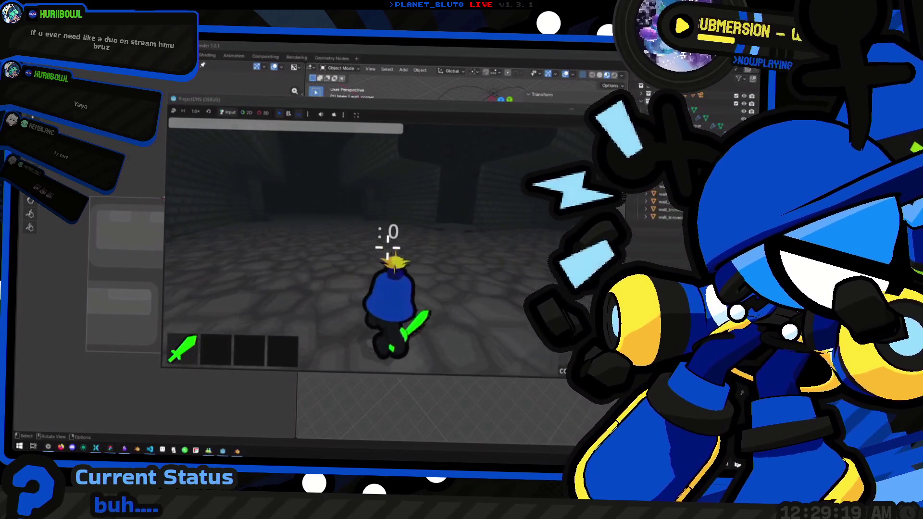
{"action": "key", "text": "w"}
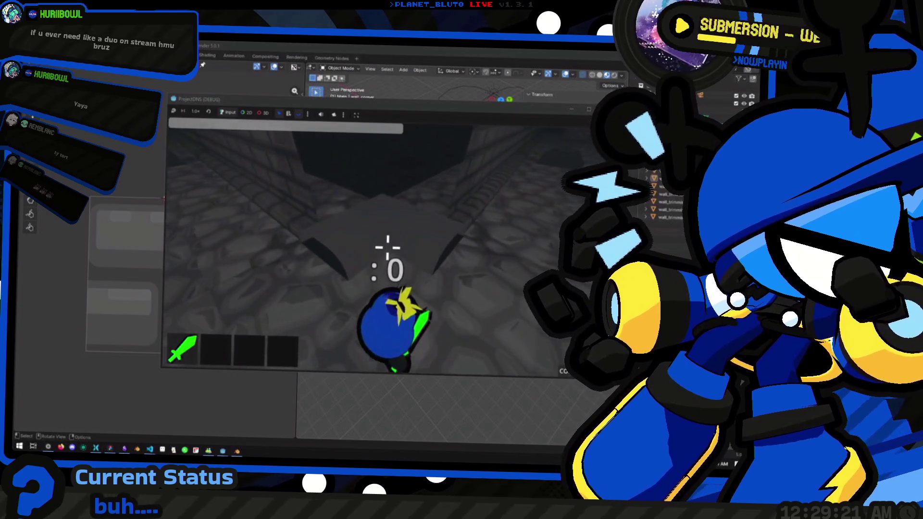
{"action": "key", "text": "w"}
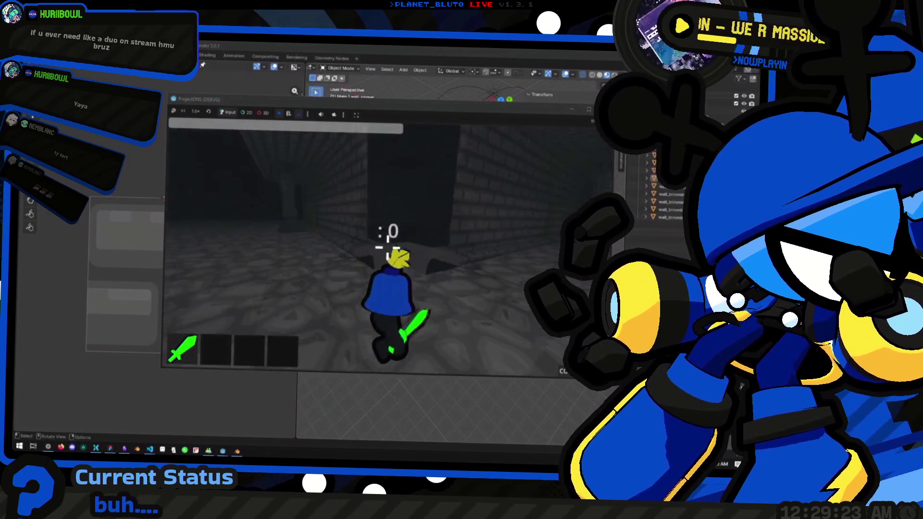
{"action": "key", "text": "Escape"}
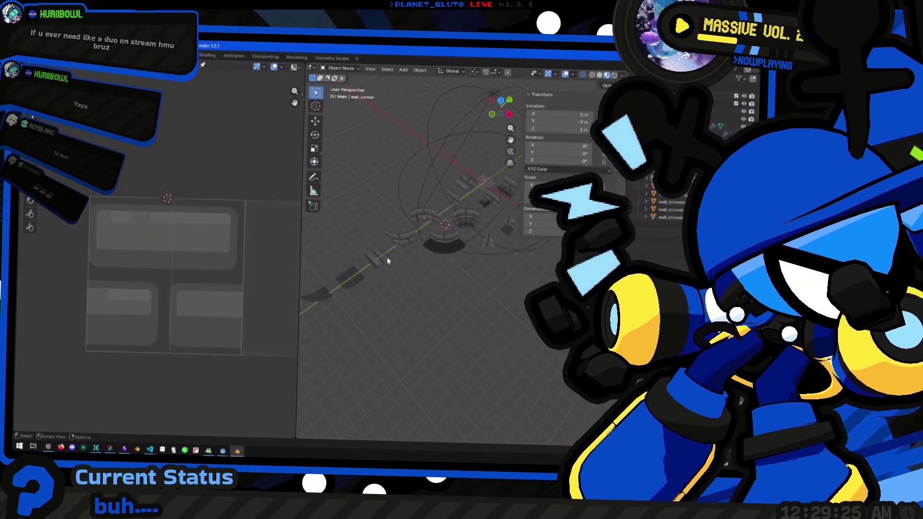
{"action": "key", "text": "F5"}
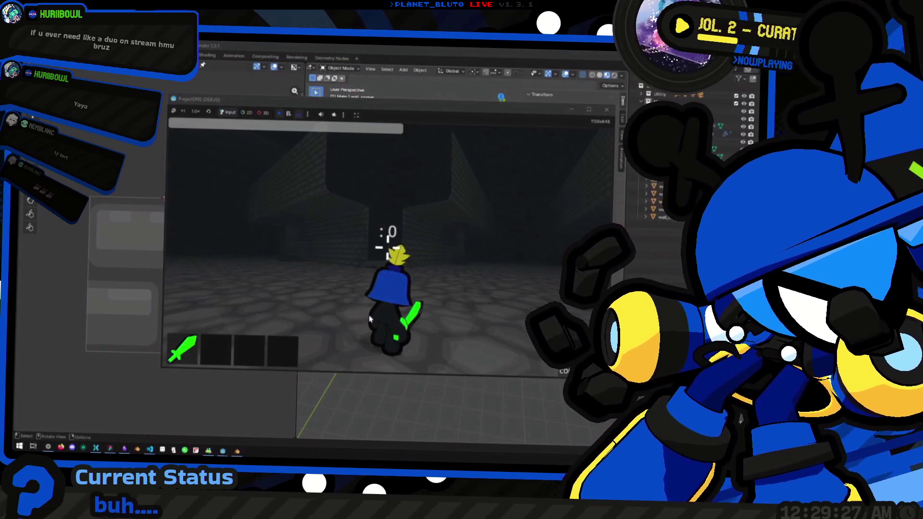
{"action": "key", "text": "Escape"}
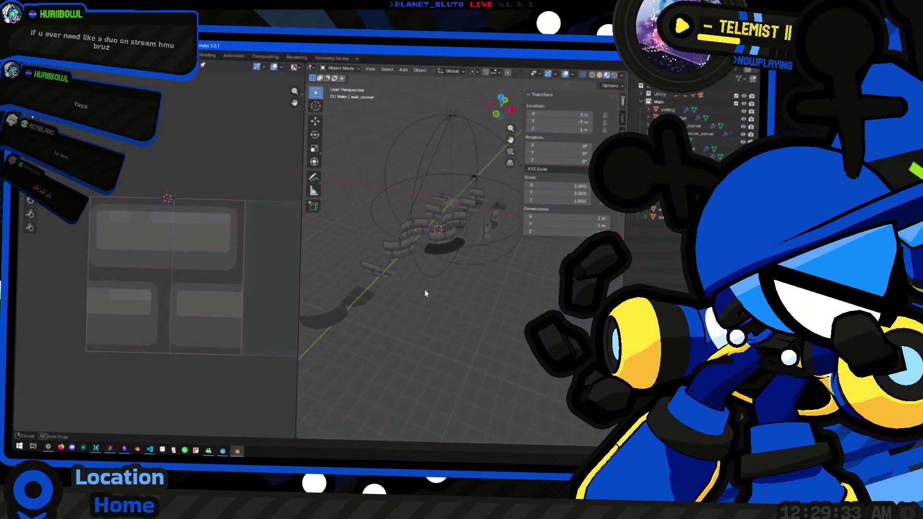
Move the selected wall pieces to a new spot and save dungeon_tiles.blend
{"action": "key", "text": "g"}
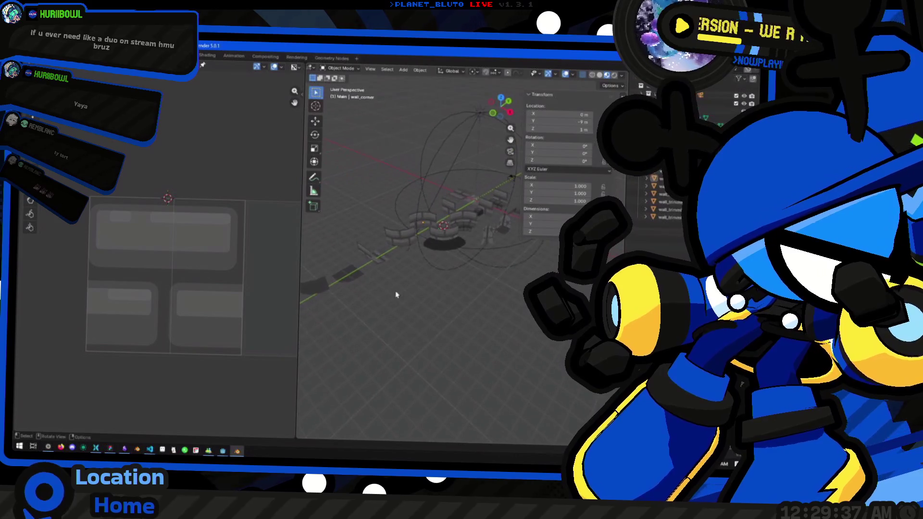
{"action": "left_click", "coordinate": [399, 274]}
{"action": "mouse_move", "coordinate": [365, 260]}
{"action": "left_mouse_down"}
{"action": "mouse_move", "coordinate": [429, 274]}
{"action": "mouse_move", "coordinate": [451, 294]}
{"action": "mouse_move", "coordinate": [426, 286]}
{"action": "mouse_move", "coordinate": [465, 290]}
{"action": "mouse_move", "coordinate": [438, 278]}
{"action": "left_mouse_up"}
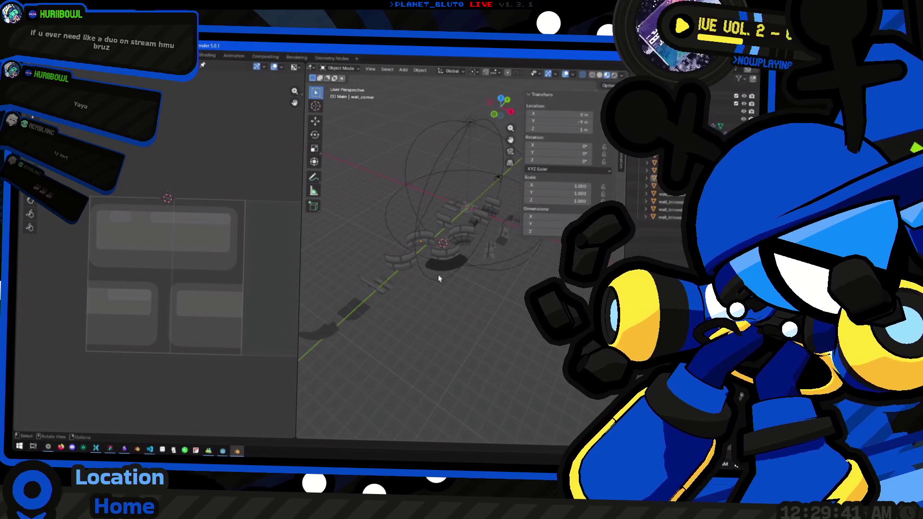
{"action": "key", "text": "ctrl+s"}
Inspect the ceiling_edge_outer_corner, wall_trimming_outer_corner and CameraRig objects
{"action": "left_click", "coordinate": [324, 336]}
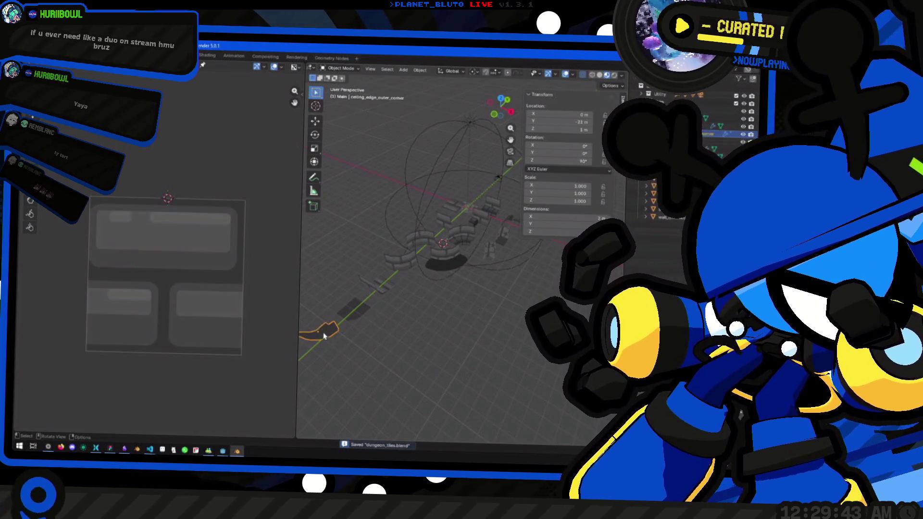
{"action": "left_click", "coordinate": [401, 262]}
{"action": "scroll", "coordinate": [403, 264], "scroll_direction": "up", "scroll_amount": 2}
{"action": "left_click", "coordinate": [443, 256]}
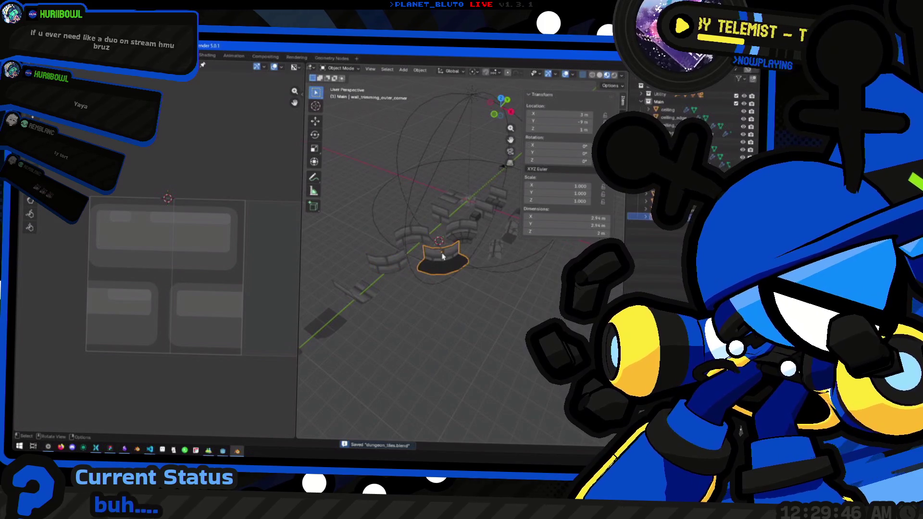
{"action": "left_click", "coordinate": [432, 288]}
{"action": "scroll", "coordinate": [441, 315], "scroll_direction": "down", "scroll_amount": 2}
{"action": "left_click", "coordinate": [441, 315]}
Save dungeon_tiles.blend again and start a File > Export to glTF 2.0
{"action": "left_click", "coordinate": [33, 57]}
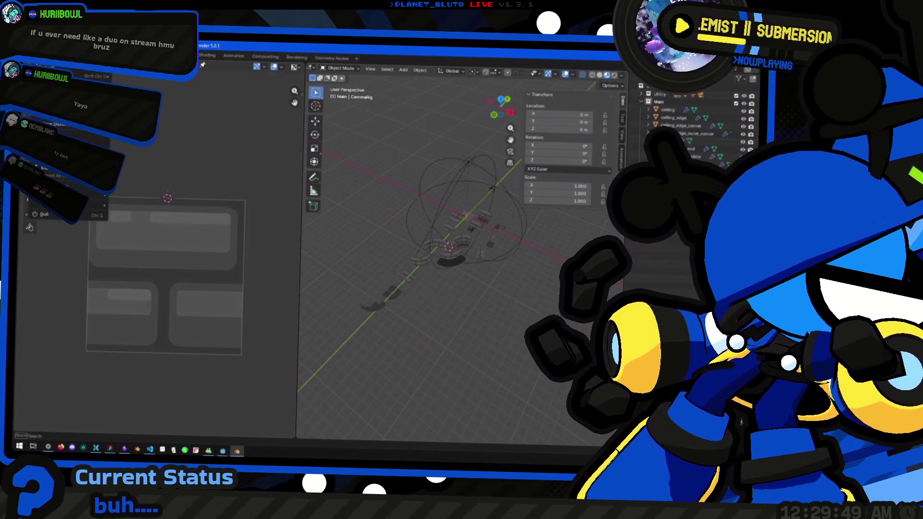
{"action": "key", "text": "ctrl+s"}
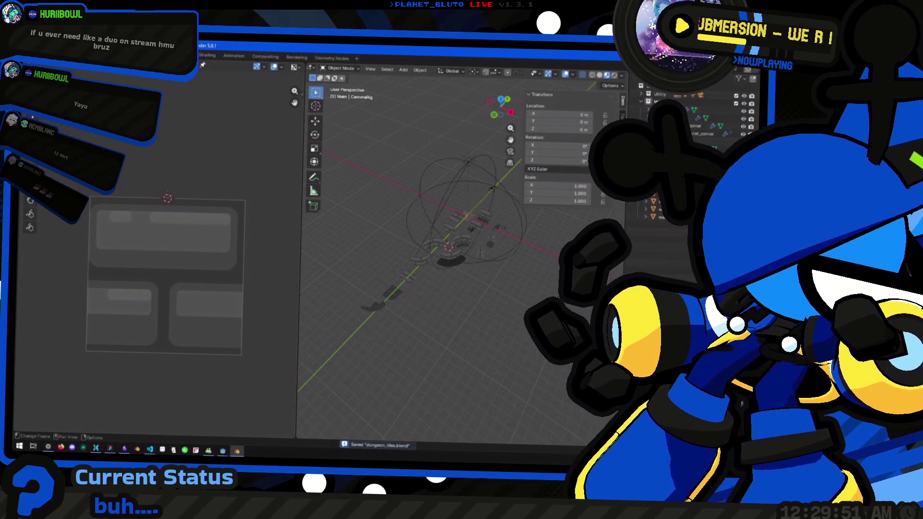
{"action": "left_click", "coordinate": [33, 56]}
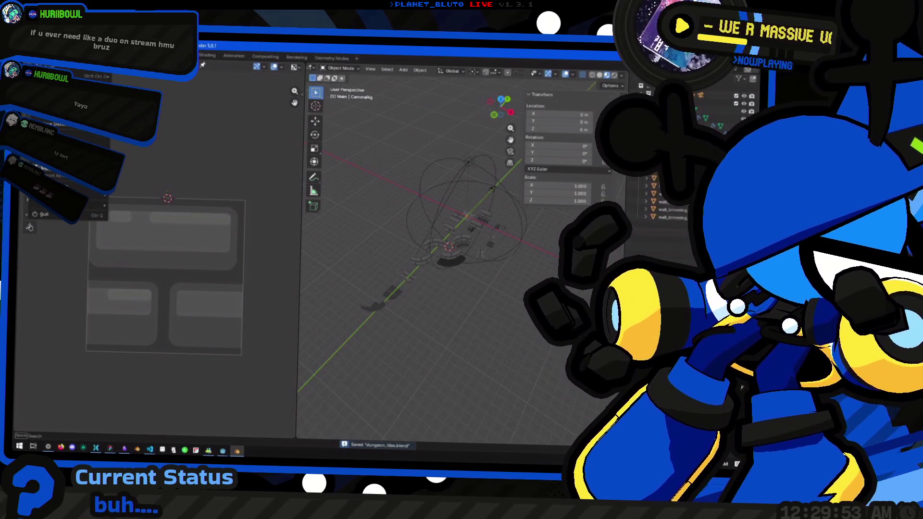
{"action": "mouse_move", "coordinate": [58, 174]}
{"action": "left_click", "coordinate": [144, 240]}
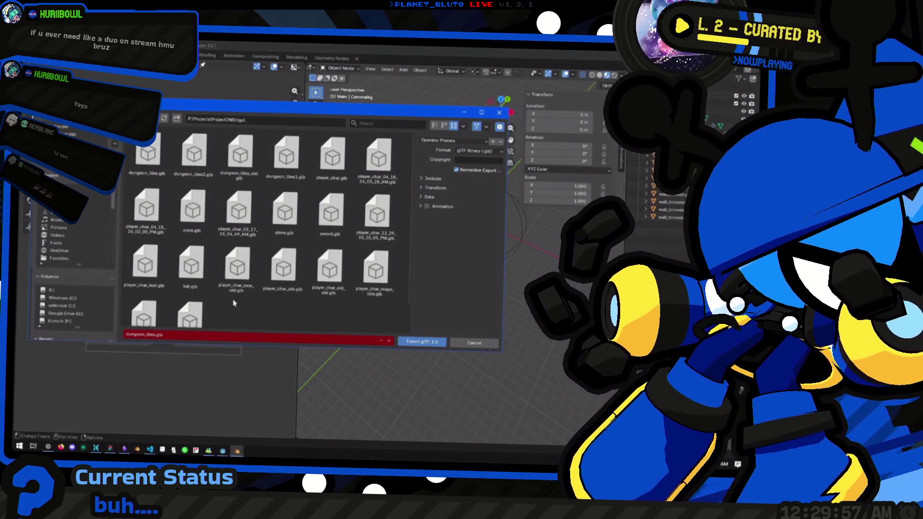
Rename the old dungeon_tiles.glb to dungeon_tiles_old_2.glb, then export a new dungeon_tiles.glb
{"action": "left_click", "coordinate": [164, 165]}
{"action": "key", "text": "F2"}
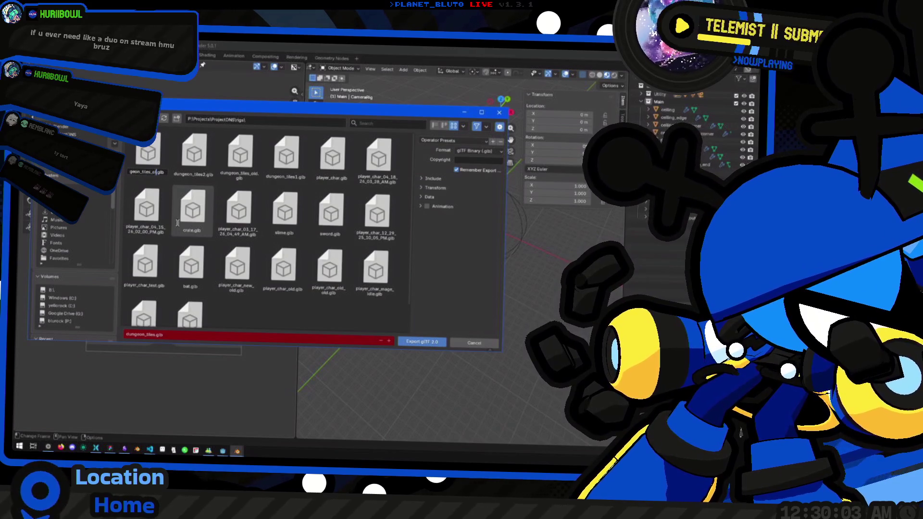
{"action": "key", "text": "Return"}
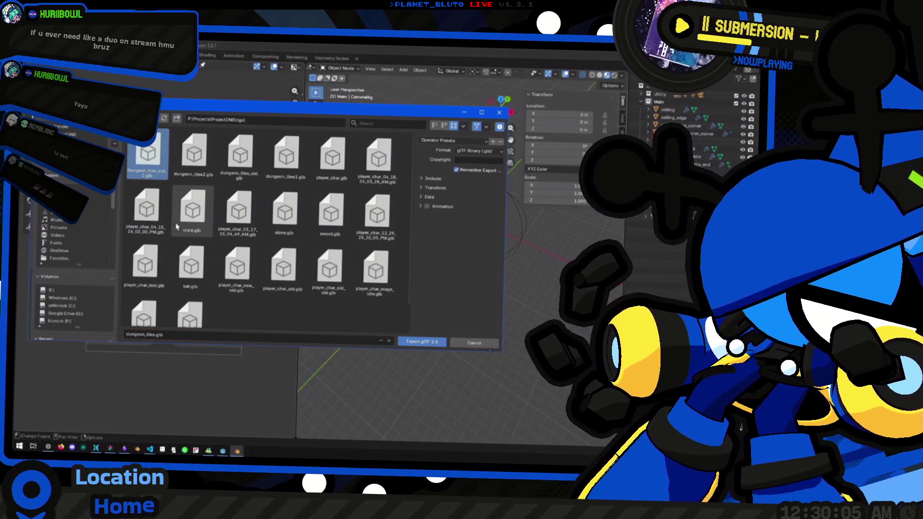
{"action": "left_click", "coordinate": [154, 334]}
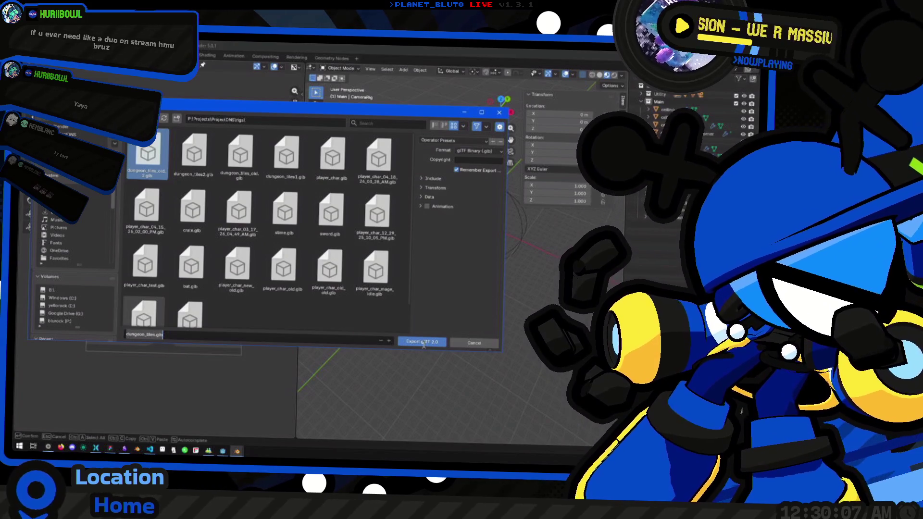
{"action": "left_click", "coordinate": [423, 343]}
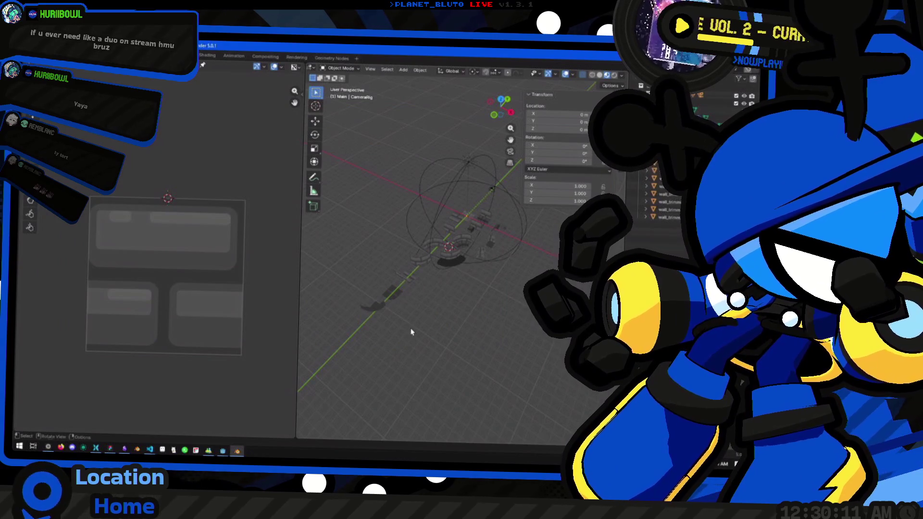
In Godot, open dungeon_tiles.glb's Advanced Import Settings, preview its material and reimport it
{"action": "key", "text": "alt+Tab"}
{"action": "key", "text": "Tab"}
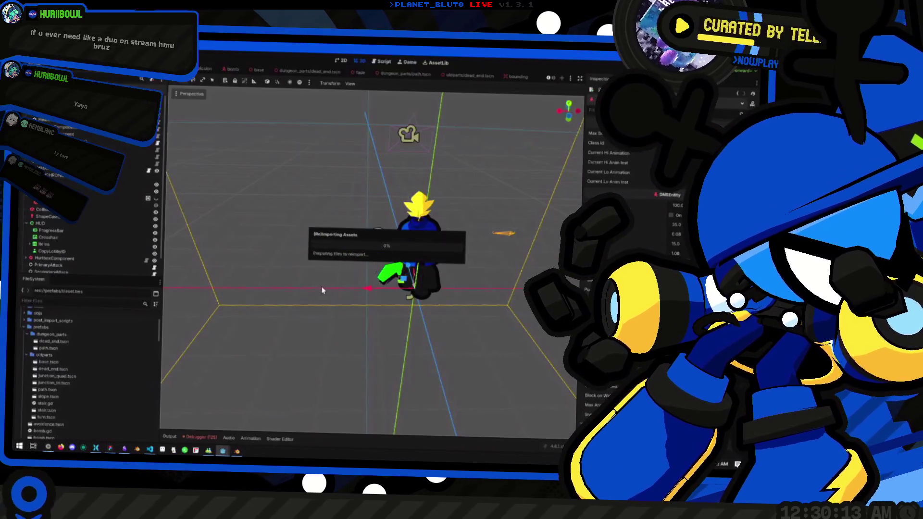
{"action": "scroll", "coordinate": [149, 366], "scroll_direction": "down", "scroll_amount": 5}
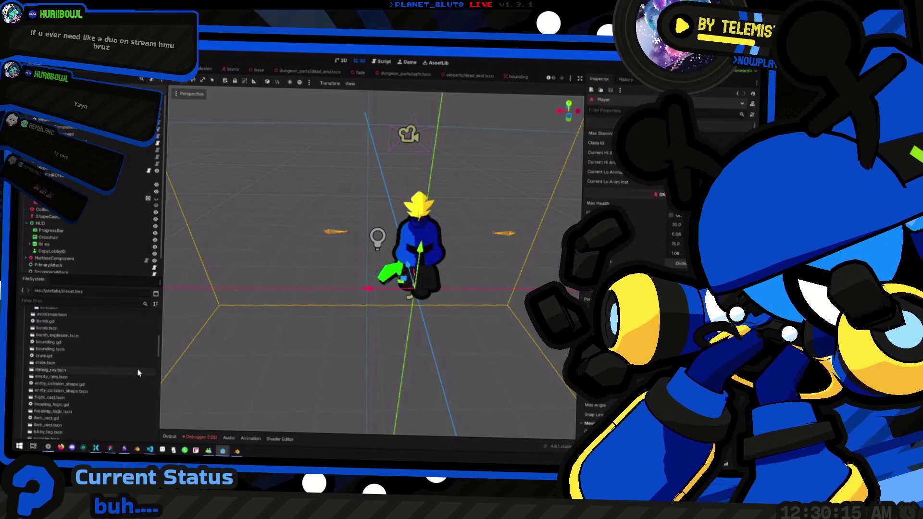
{"action": "scroll", "coordinate": [103, 386], "scroll_direction": "up", "scroll_amount": 3}
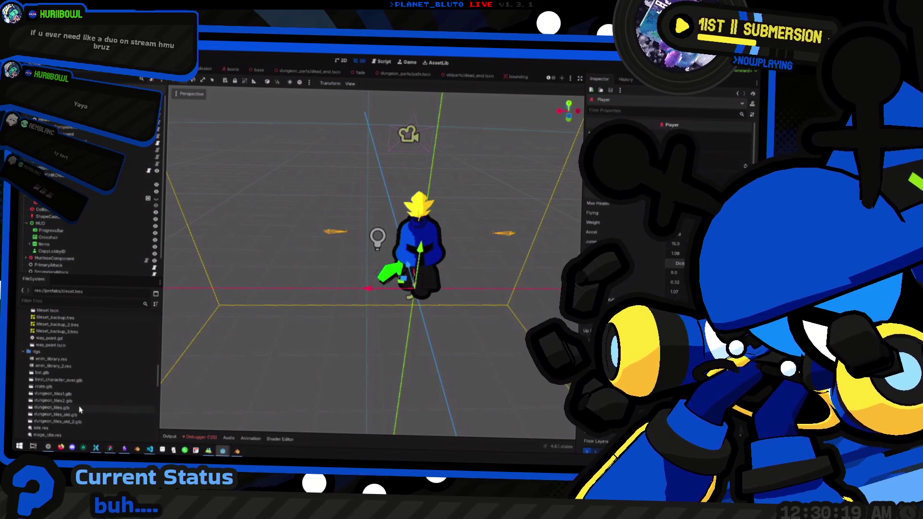
{"action": "double_click", "coordinate": [60, 408]}
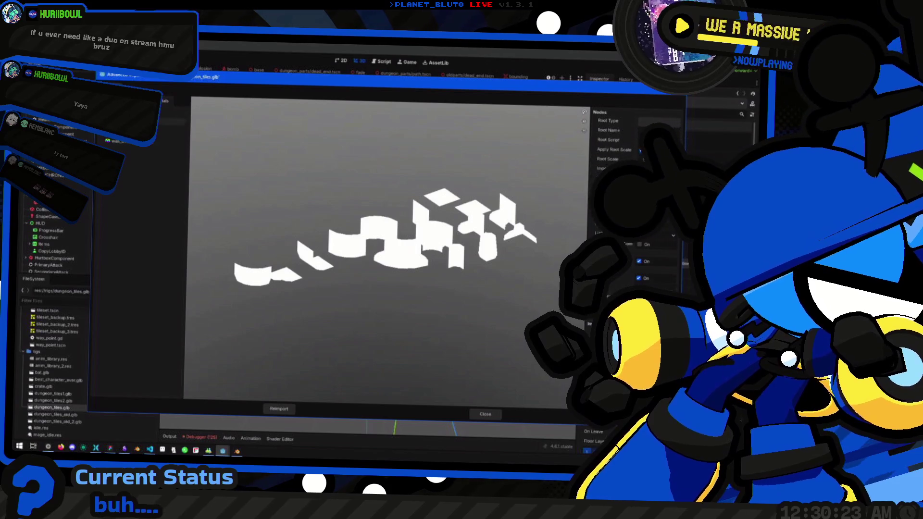
{"action": "left_click", "coordinate": [173, 114]}
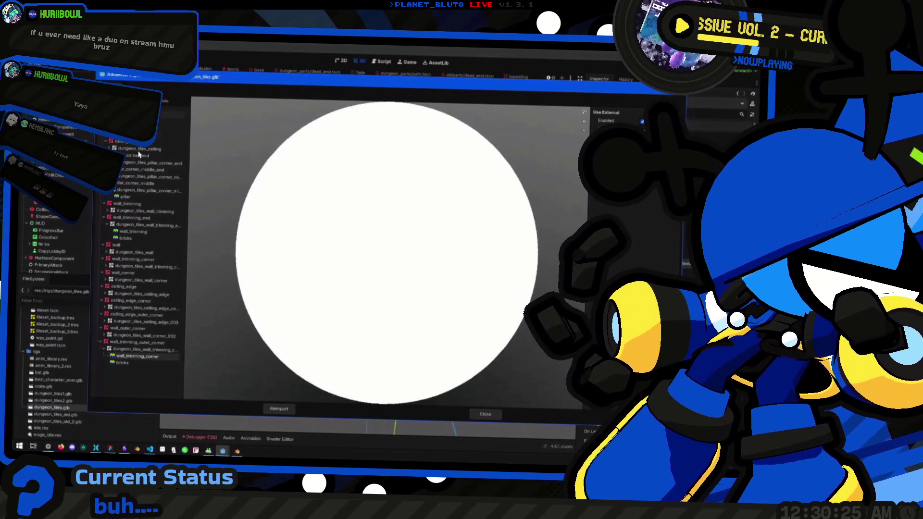
{"action": "left_click", "coordinate": [275, 409]}
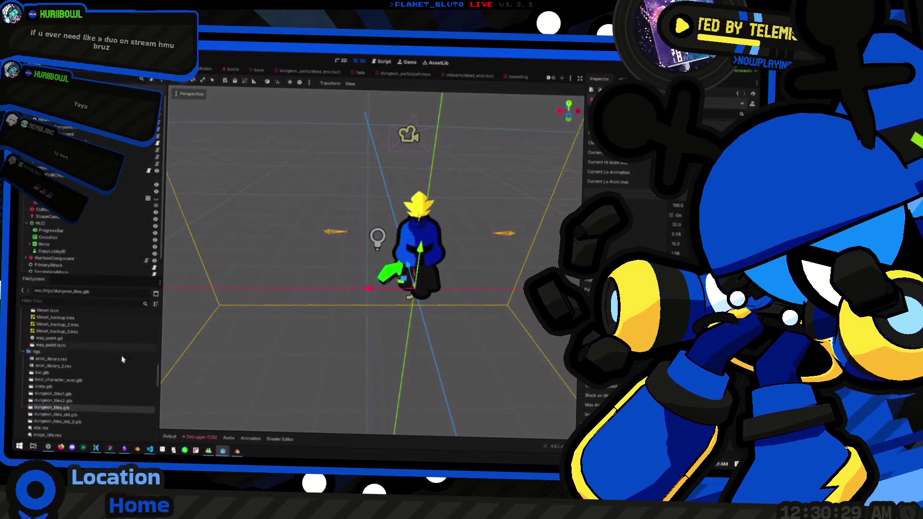
{"action": "scroll", "coordinate": [274, 72], "scroll_direction": "up", "scroll_amount": 5}
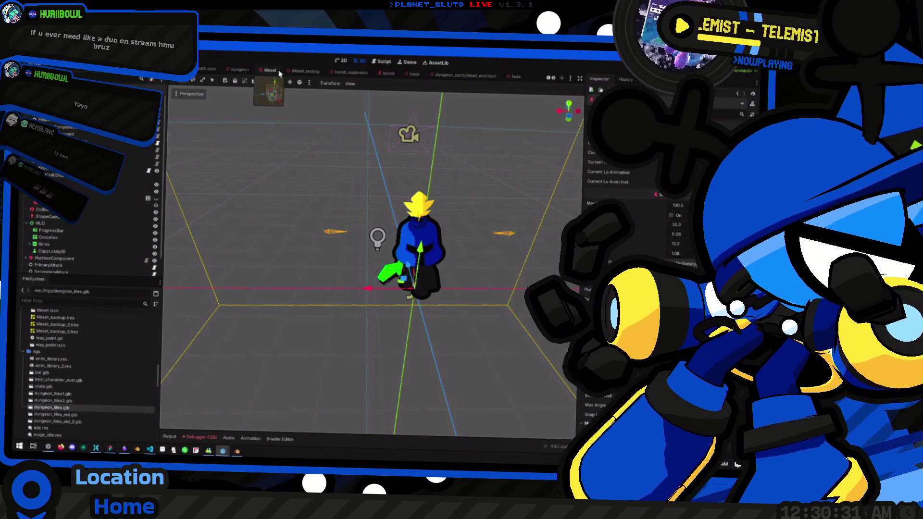
In the tileset scene, drag dungeon_tiles.glb into the viewport and move it onto the origin
{"action": "scroll", "coordinate": [271, 73], "scroll_direction": "down", "scroll_amount": 2}
{"action": "left_click", "coordinate": [330, 72]}
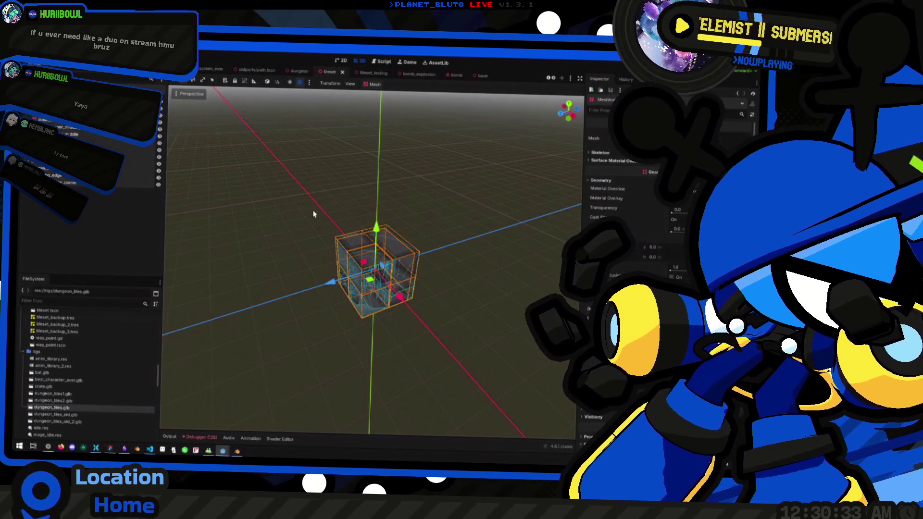
{"action": "scroll", "coordinate": [323, 218], "scroll_direction": "down", "scroll_amount": 3}
{"action": "left_click_drag", "start_coordinate": [351, 208], "coordinate": [214, 356]}
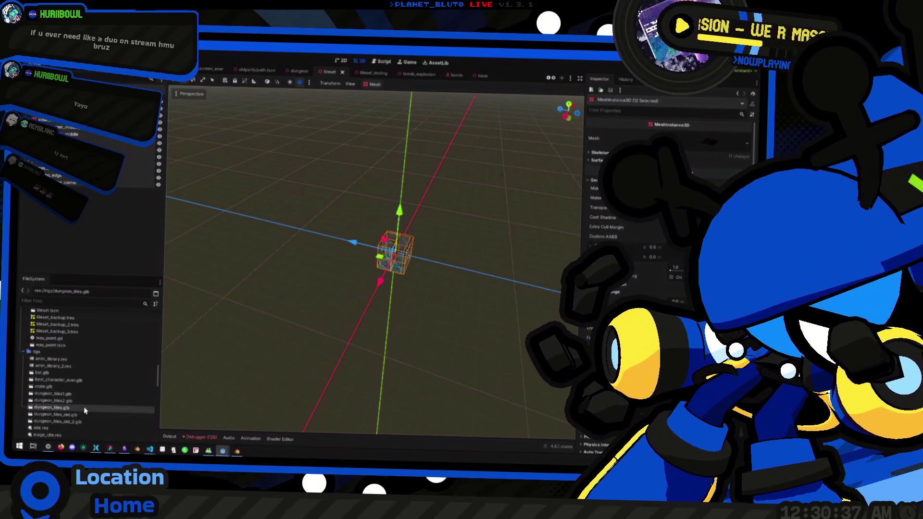
{"action": "left_click_drag", "start_coordinate": [84, 410], "coordinate": [375, 274]}
{"action": "left_click_drag", "start_coordinate": [298, 279], "coordinate": [289, 281]}
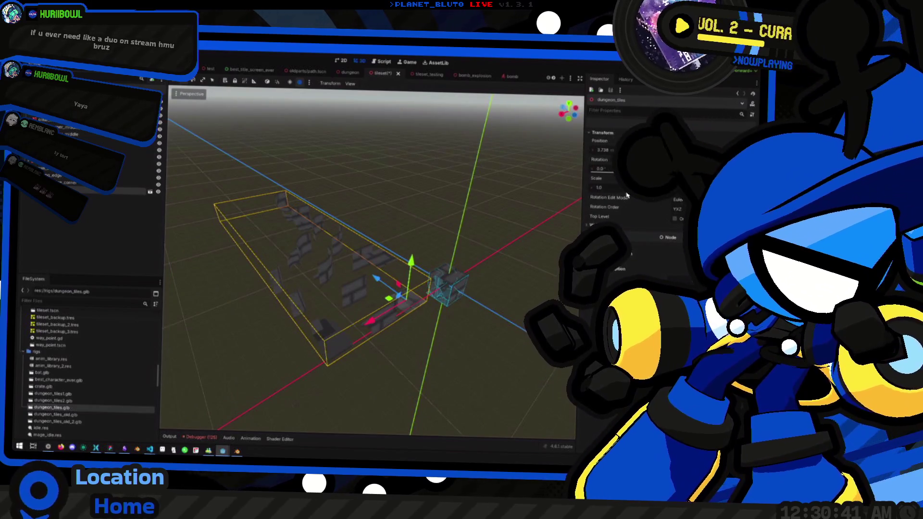
{"action": "left_click_drag", "start_coordinate": [307, 269], "coordinate": [360, 247]}
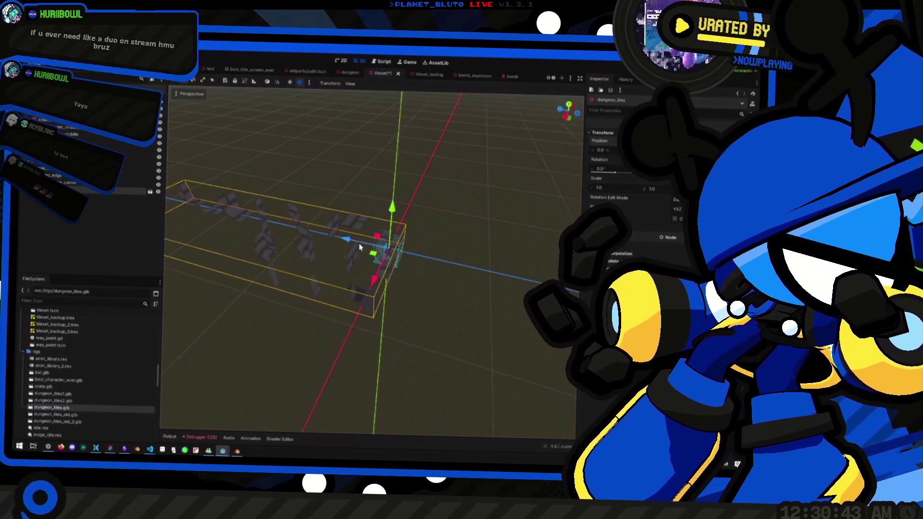
{"action": "mouse_move", "coordinate": [275, 363]}
{"action": "left_mouse_down"}
{"action": "mouse_move", "coordinate": [262, 348]}
{"action": "mouse_move", "coordinate": [295, 317]}
{"action": "mouse_move", "coordinate": [367, 305]}
{"action": "mouse_move", "coordinate": [257, 361]}
{"action": "mouse_move", "coordinate": [305, 334]}
{"action": "mouse_move", "coordinate": [310, 312]}
{"action": "mouse_move", "coordinate": [329, 345]}
{"action": "mouse_move", "coordinate": [307, 325]}
{"action": "mouse_move", "coordinate": [266, 321]}
{"action": "mouse_move", "coordinate": [264, 330]}
{"action": "mouse_move", "coordinate": [303, 349]}
{"action": "mouse_move", "coordinate": [318, 332]}
{"action": "mouse_move", "coordinate": [440, 358]}
{"action": "mouse_move", "coordinate": [404, 289]}
{"action": "mouse_move", "coordinate": [294, 296]}
{"action": "left_mouse_up"}
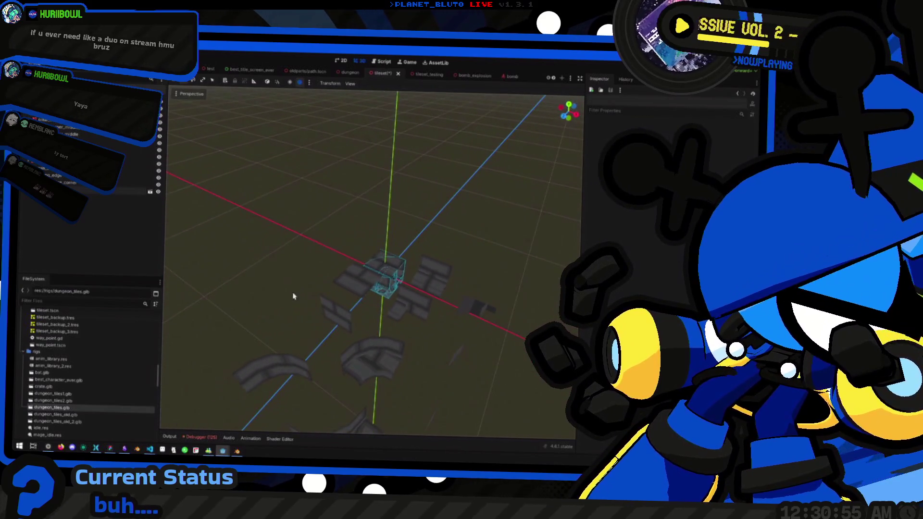
Toggle the dungeon_tiles instance's visibility to check it, then select its tile meshes
{"action": "left_click", "coordinate": [158, 192]}
{"action": "left_click", "coordinate": [158, 192]}
{"action": "left_click", "coordinate": [159, 192]}
{"action": "left_click", "coordinate": [158, 192]}
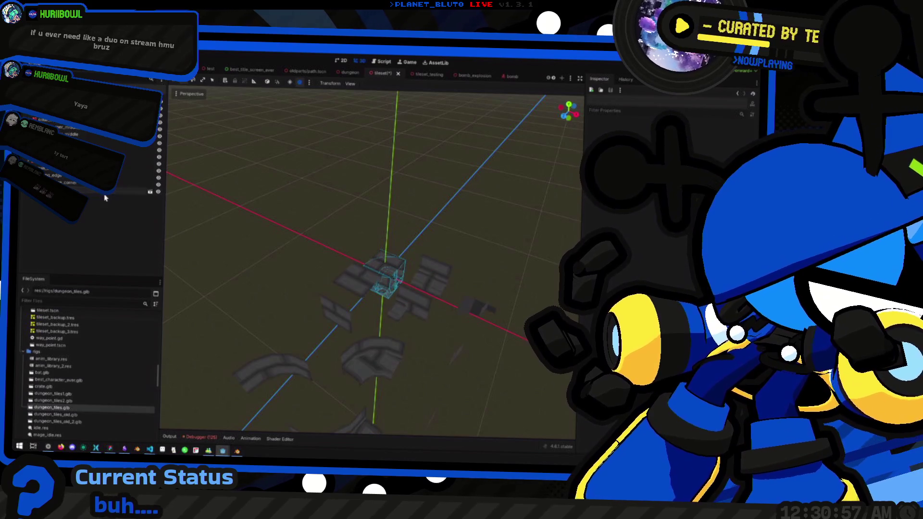
{"action": "left_click", "coordinate": [72, 191]}
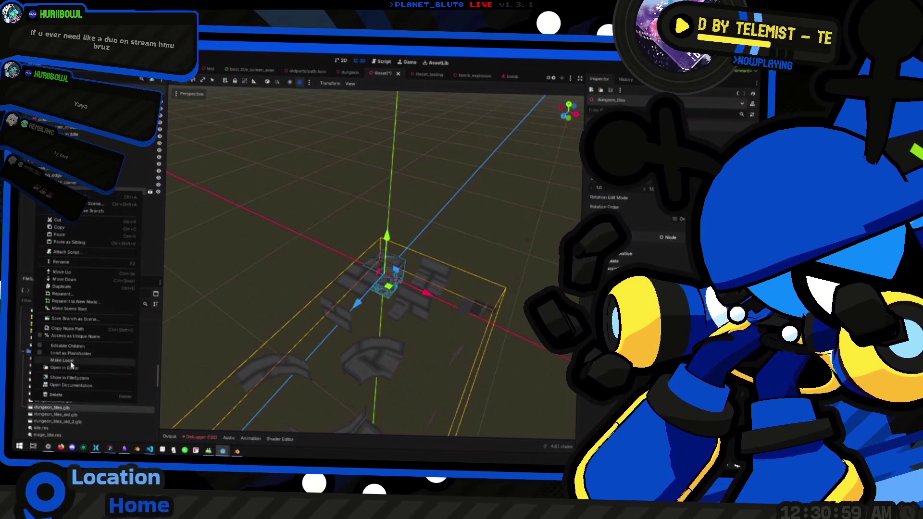
{"action": "scroll", "coordinate": [87, 231], "scroll_direction": "down", "scroll_amount": 2}
{"action": "left_click", "coordinate": [96, 199]}
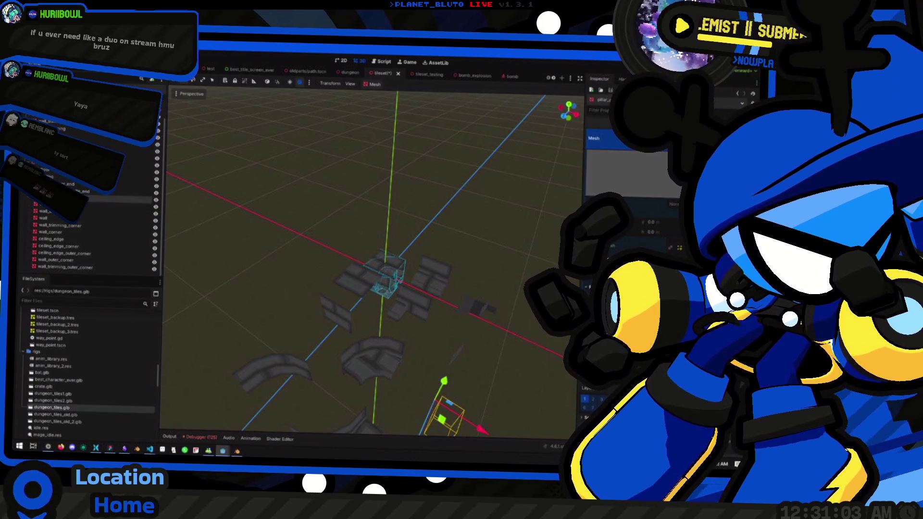
{"action": "key", "text": "ctrl+a"}
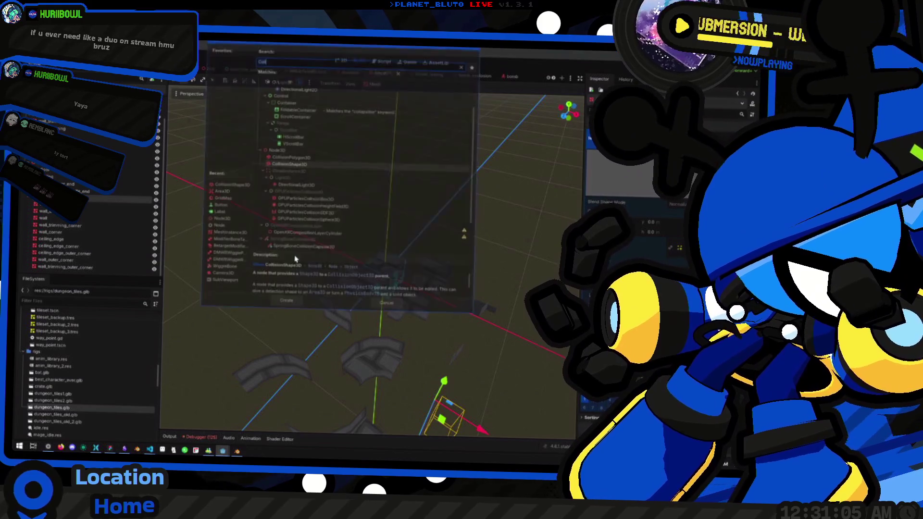
{"action": "left_click", "coordinate": [399, 309]}
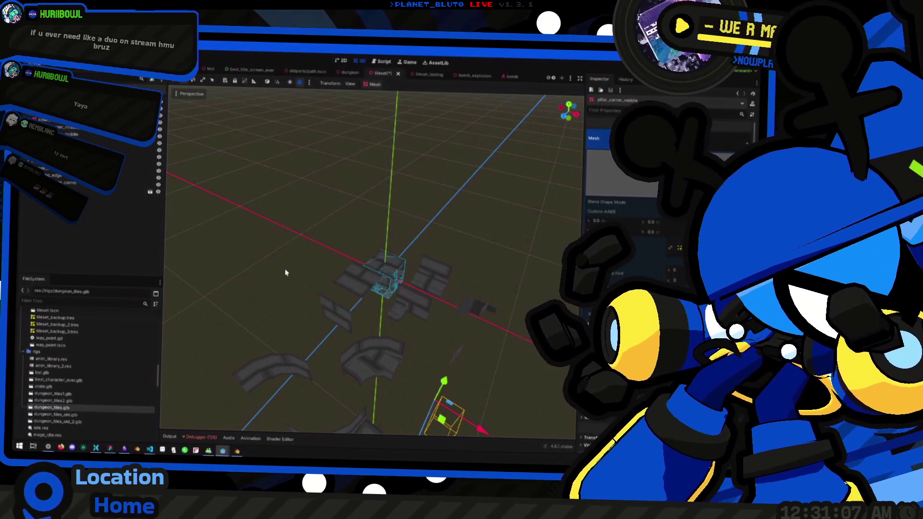
Enable Editable Children on dungeon_tiles, exposing meshes like pillar_corner_middle_end
{"action": "left_click", "coordinate": [89, 191]}
{"action": "right_click", "coordinate": [86, 192]}
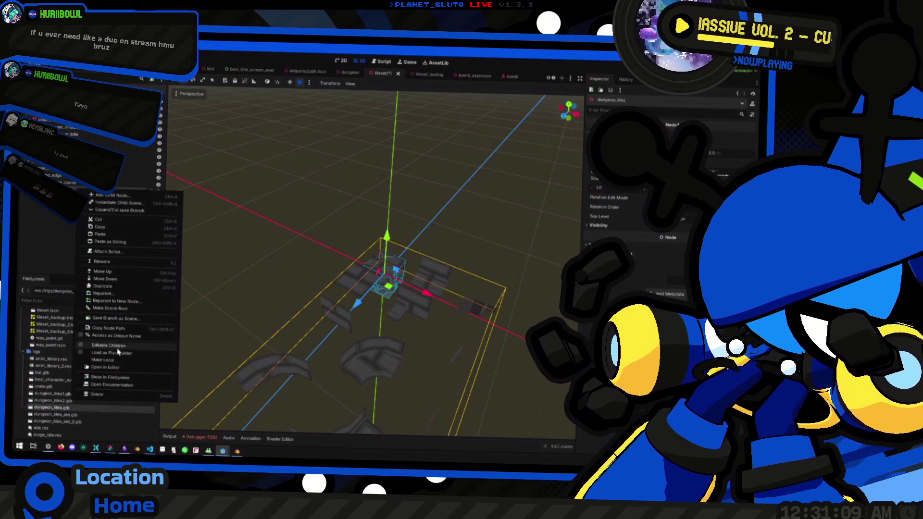
{"action": "left_click", "coordinate": [116, 345]}
{"action": "left_click", "coordinate": [80, 218]}
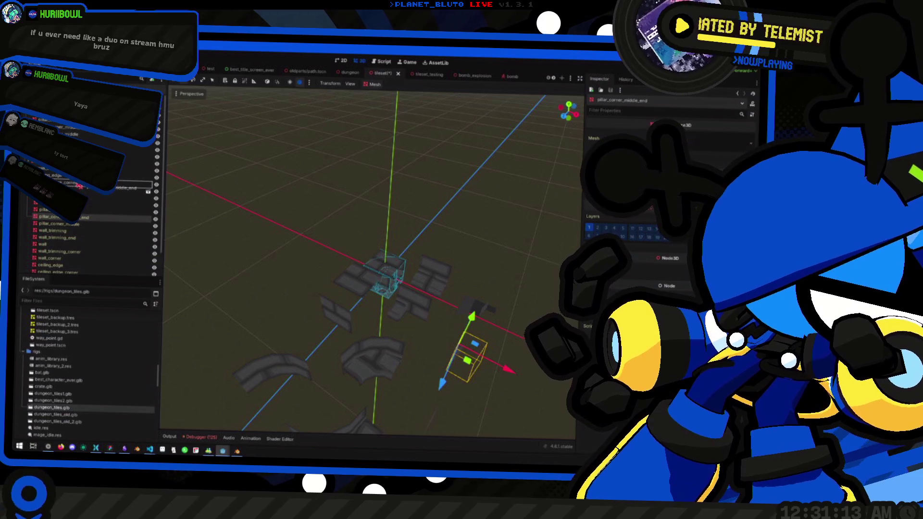
{"action": "left_click", "coordinate": [89, 191]}
{"action": "right_click", "coordinate": [89, 190]}
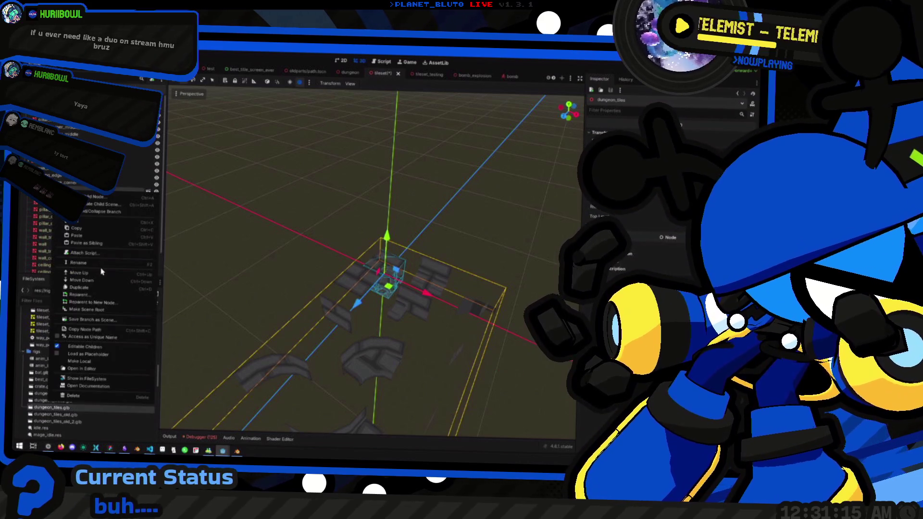
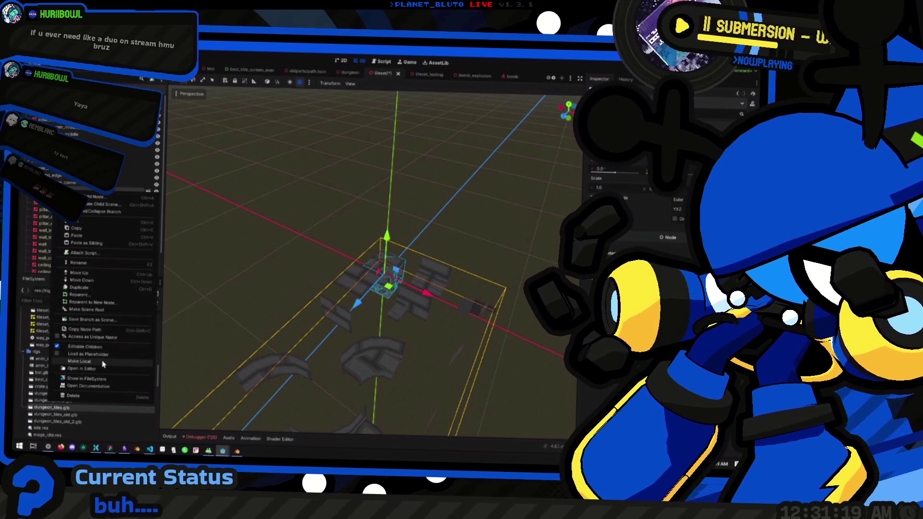
Select the ceiling_edge_outer_corner, wall_outer_corner and other outer-corner meshes and frame them in view
{"action": "left_click", "coordinate": [81, 361]}
{"action": "left_click", "coordinate": [78, 217]}
{"action": "left_click", "coordinate": [77, 204]}
{"action": "scroll", "coordinate": [323, 286], "scroll_direction": "down", "scroll_amount": 5}
{"action": "left_click", "coordinate": [362, 316]}
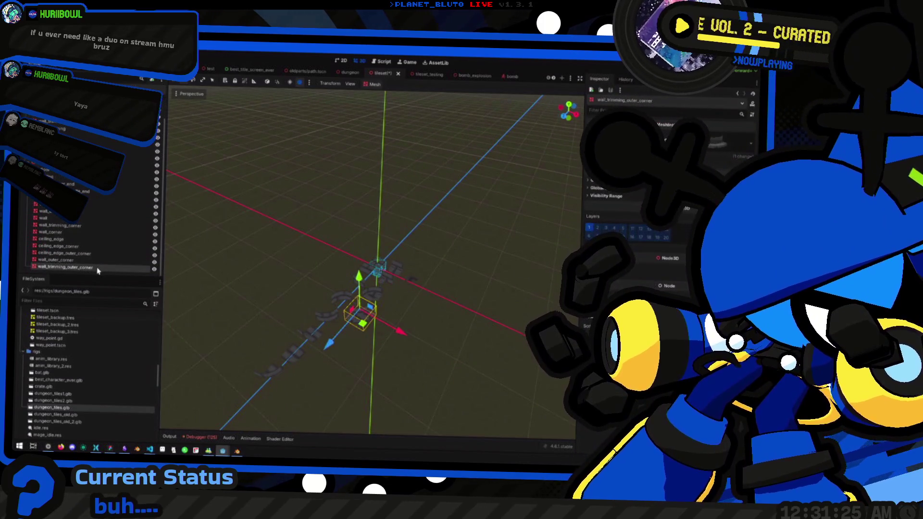
{"action": "left_click", "coordinate": [279, 373]}
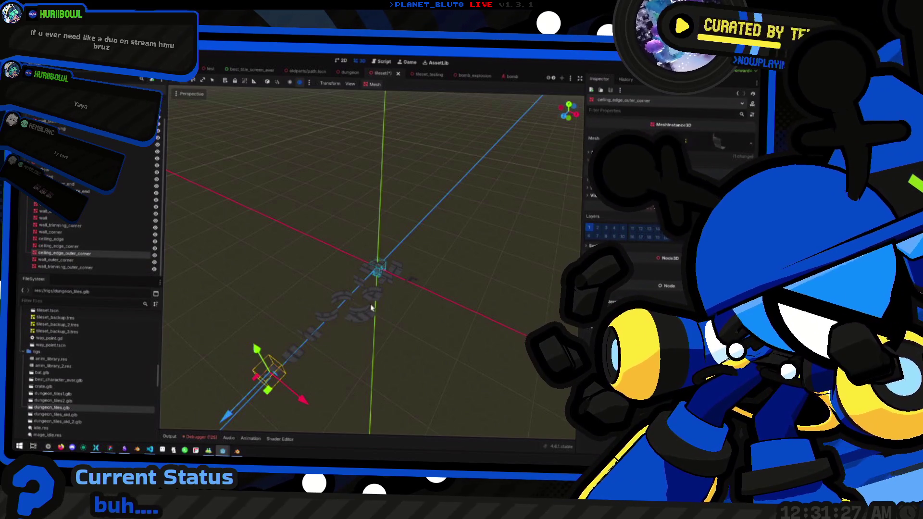
{"action": "left_click", "coordinate": [358, 321]}
{"action": "left_click", "coordinate": [274, 375]}
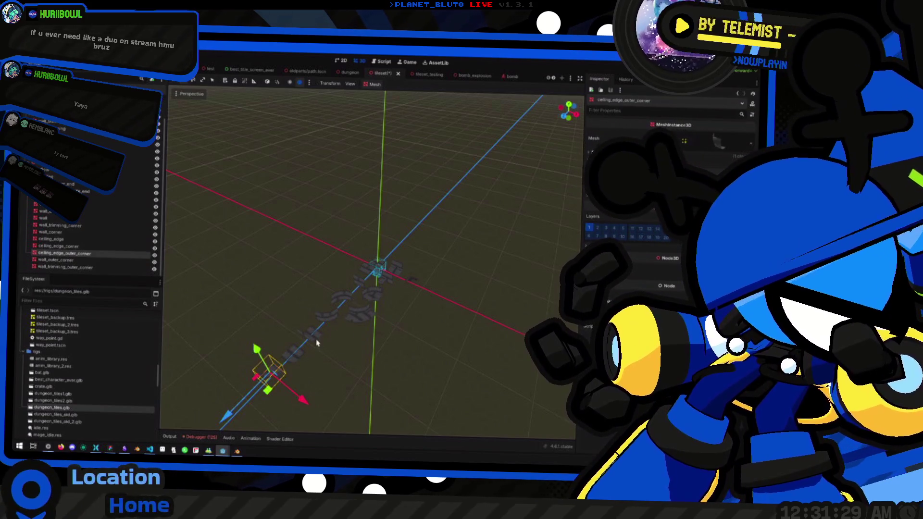
{"action": "left_click", "coordinate": [366, 318], "text": "shift"}
{"action": "left_click", "coordinate": [327, 320], "text": "shift"}
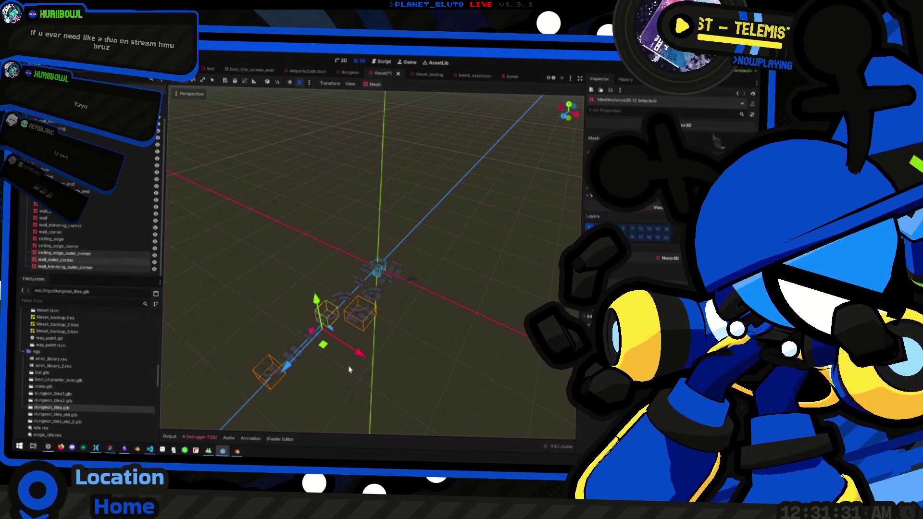
{"action": "scroll", "coordinate": [356, 361], "scroll_direction": "up", "scroll_amount": 3}
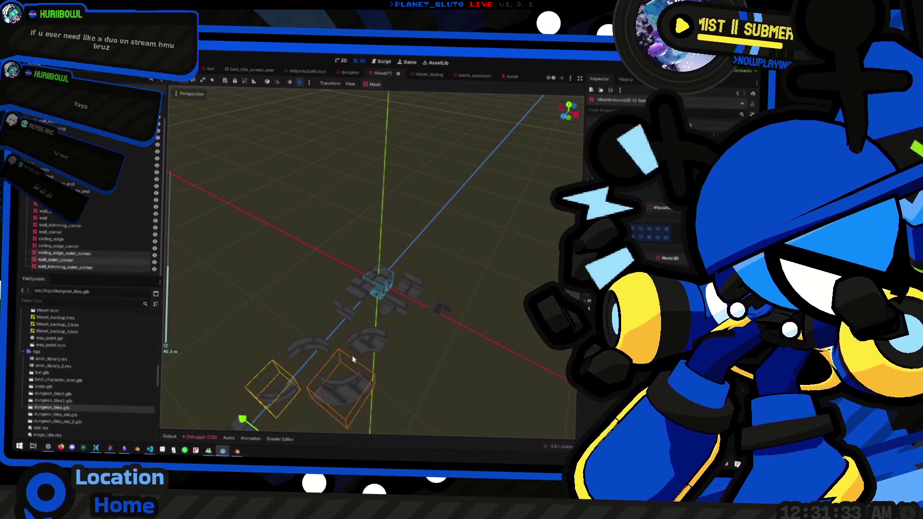
{"action": "key", "text": "f"}
{"action": "left_click_drag", "start_coordinate": [333, 307], "coordinate": [180, 280]}
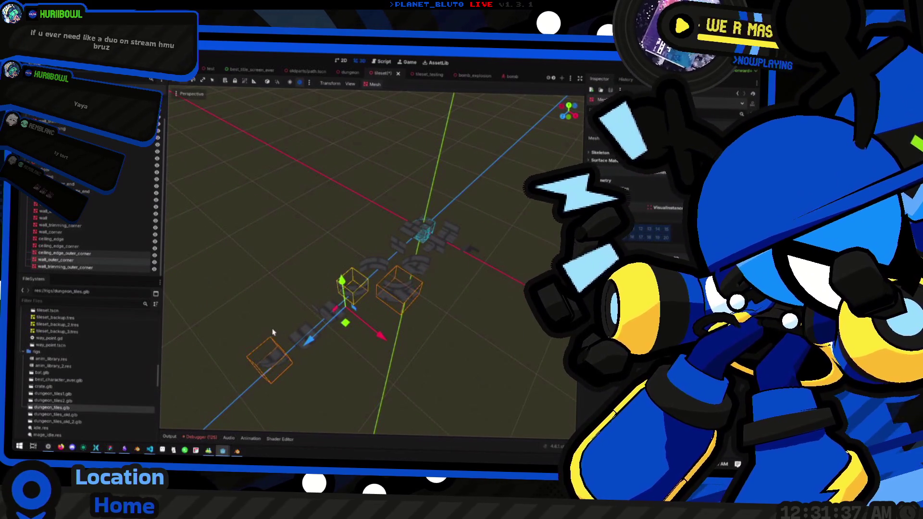
Delete the unneeded tile meshes and move the three outer-corner pieces onto the origin
{"action": "left_click", "coordinate": [76, 260], "text": "shift"}
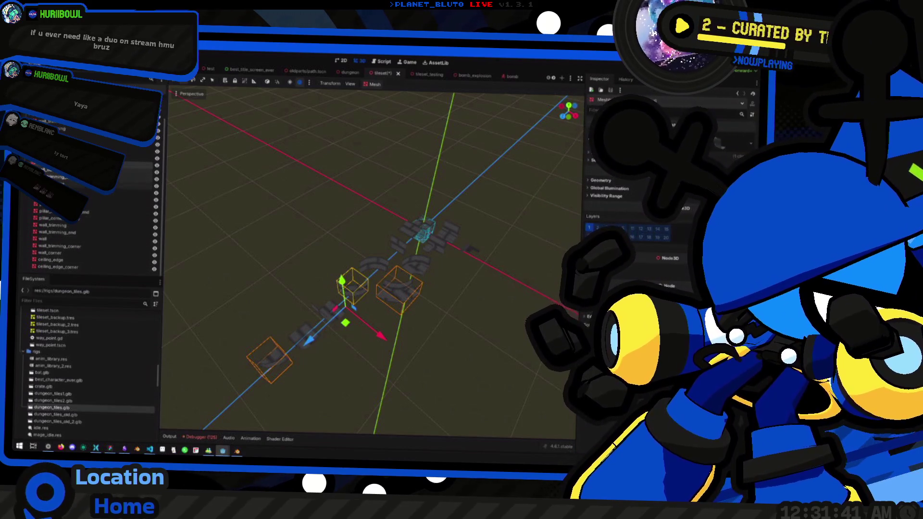
{"action": "key", "text": "Delete"}
{"action": "key", "text": "ctrl+z"}
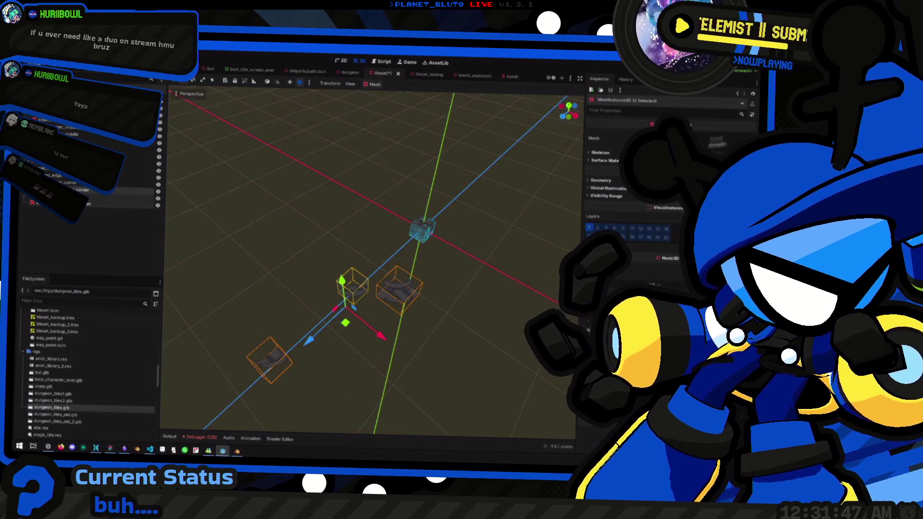
{"action": "key", "text": "ctrl+z"}
{"action": "left_click_drag", "start_coordinate": [452, 269], "coordinate": [368, 230]}
{"action": "key", "text": "w"}
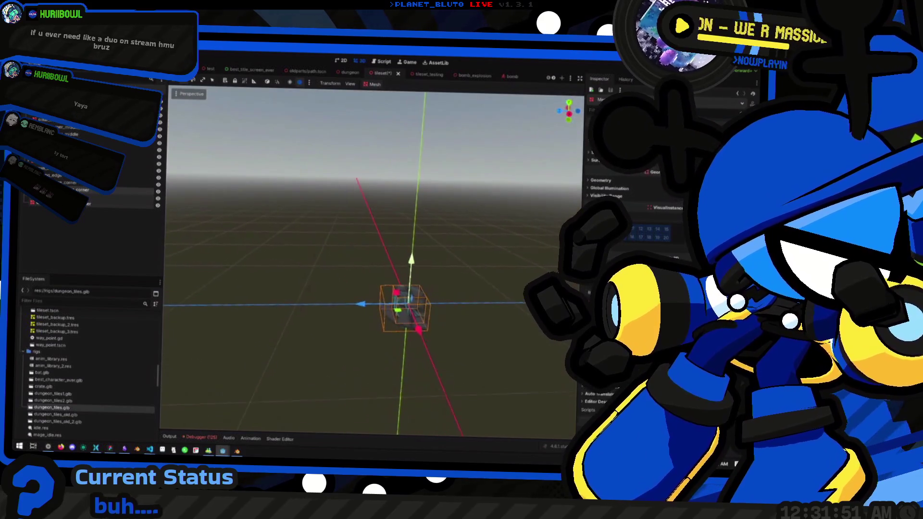
{"action": "scroll", "coordinate": [372, 259], "scroll_direction": "up", "scroll_amount": 2}
{"action": "key", "text": "s"}
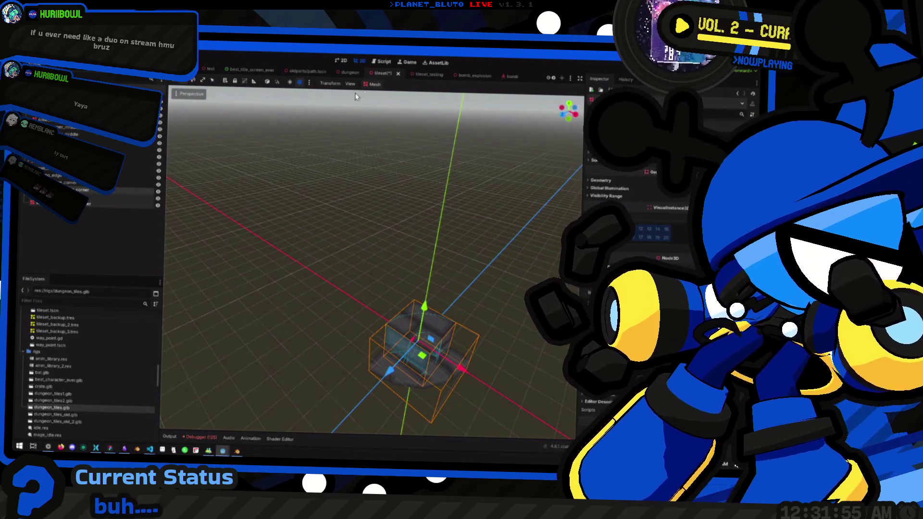
{"action": "left_click", "coordinate": [374, 84]}
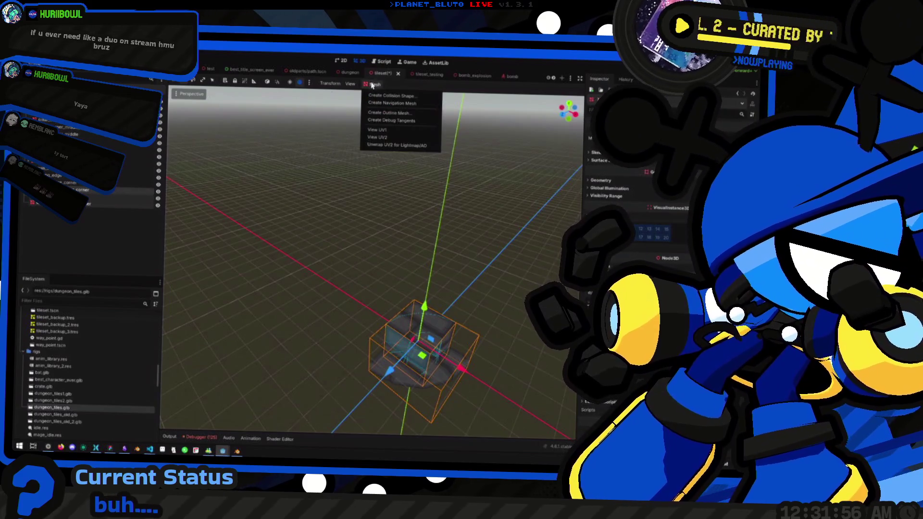
Create trimesh static-body collision shapes for the corner meshes and check the new CollisionShape3D nodes
{"action": "left_click", "coordinate": [402, 96]}
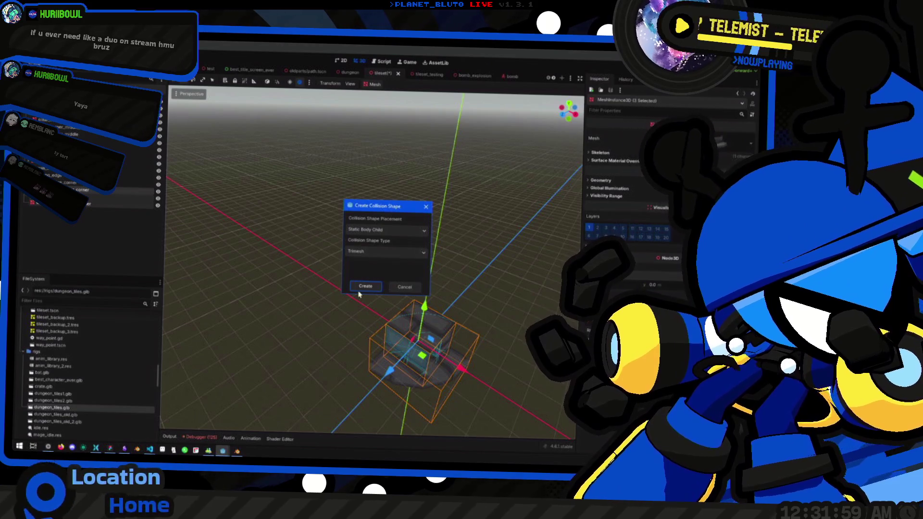
{"action": "left_click", "coordinate": [360, 286]}
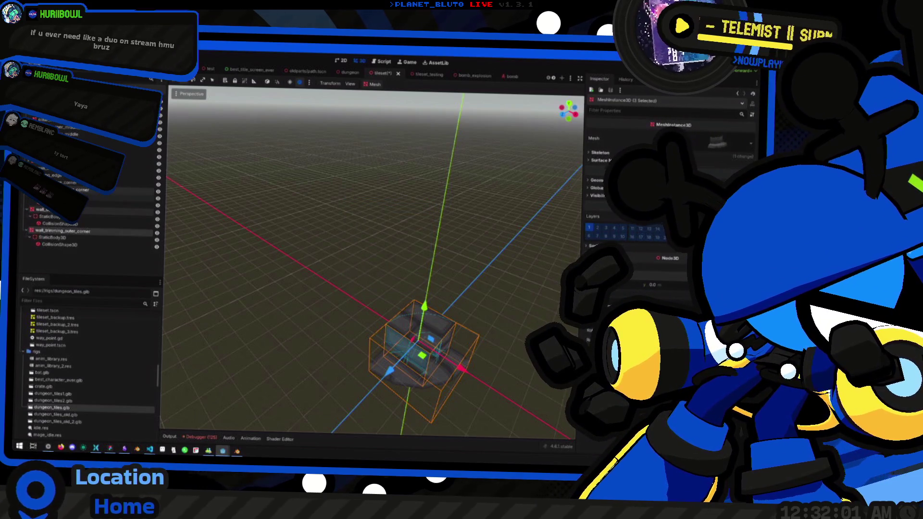
{"action": "left_click", "coordinate": [96, 204]}
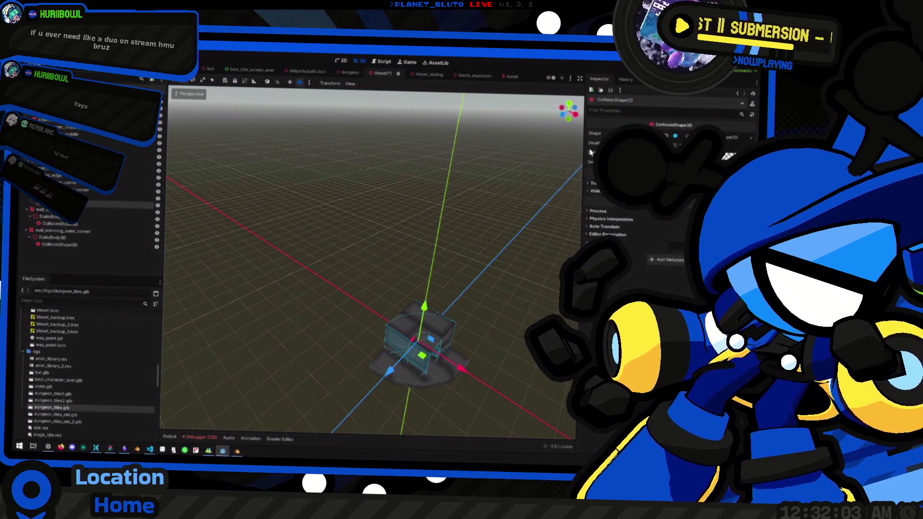
{"action": "left_click", "coordinate": [74, 226]}
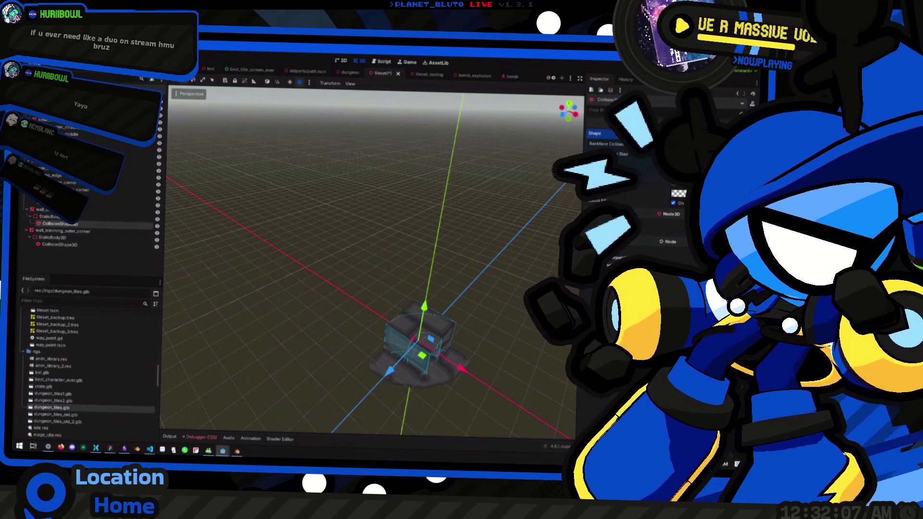
{"action": "left_click", "coordinate": [83, 244]}
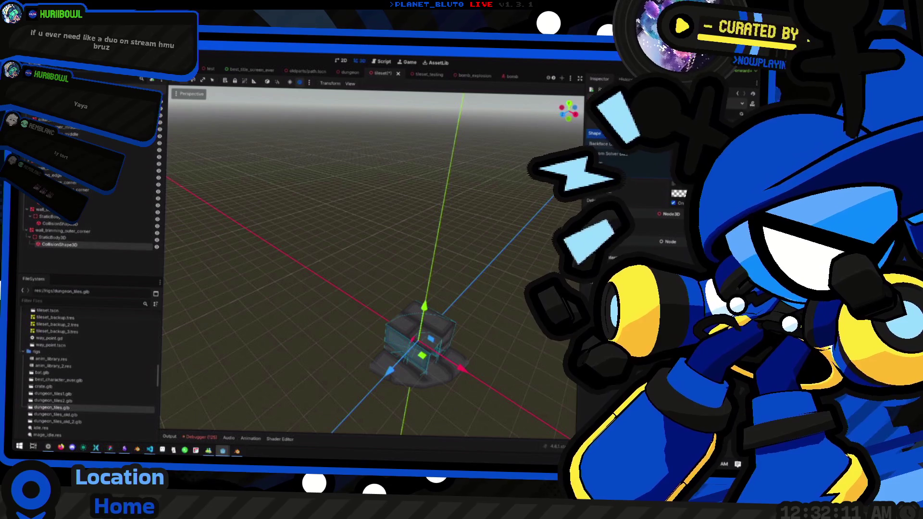
{"action": "left_click", "coordinate": [57, 224], "text": "ctrl"}
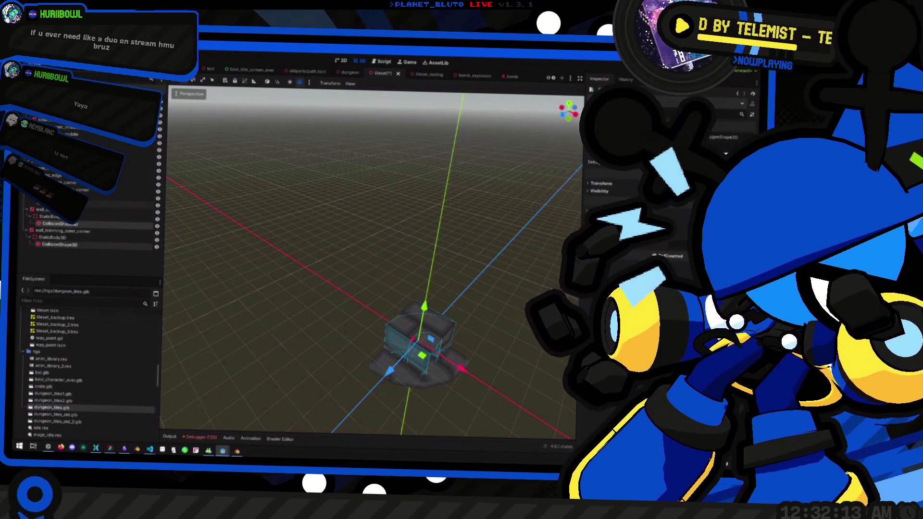
{"action": "left_click", "coordinate": [57, 204], "text": "ctrl"}
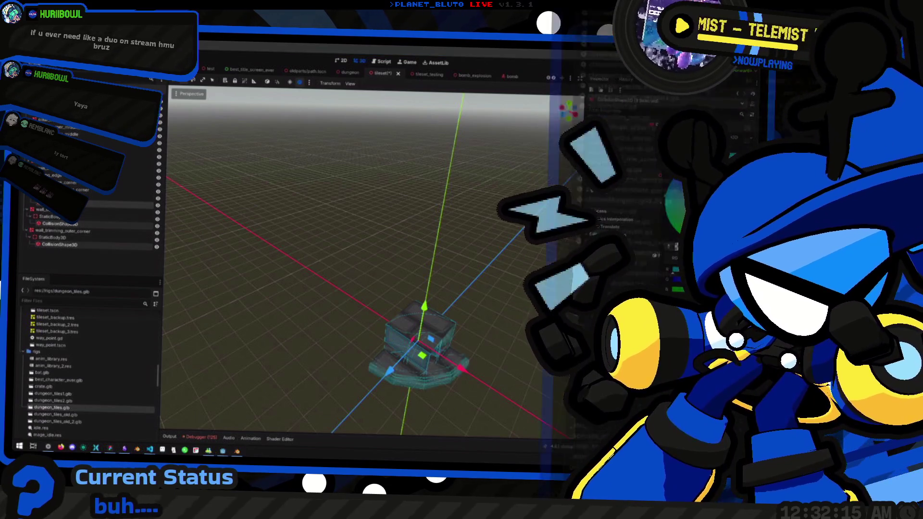
Collapse the scene-tree branches, select the root node and save the tileset scene
{"action": "scroll", "coordinate": [287, 257], "scroll_direction": "up", "scroll_amount": 3}
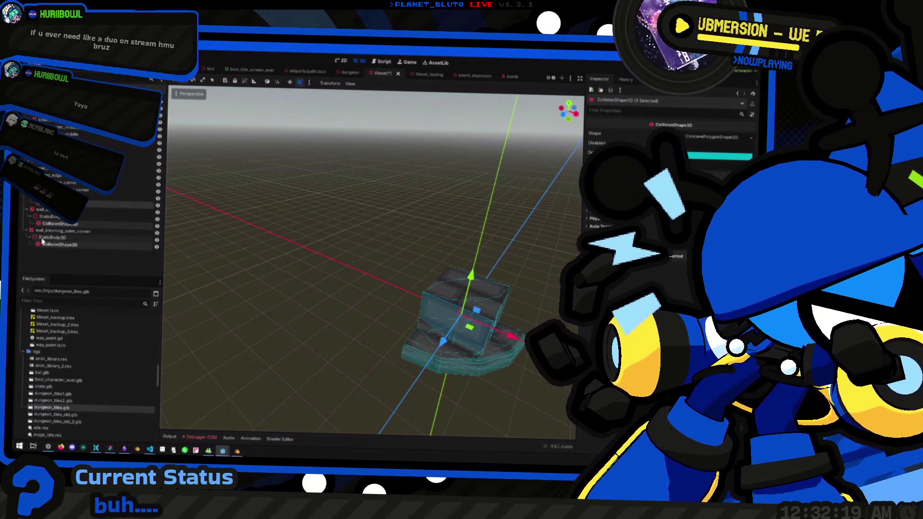
{"action": "left_click", "coordinate": [43, 239]}
{"action": "left_click", "coordinate": [27, 231]}
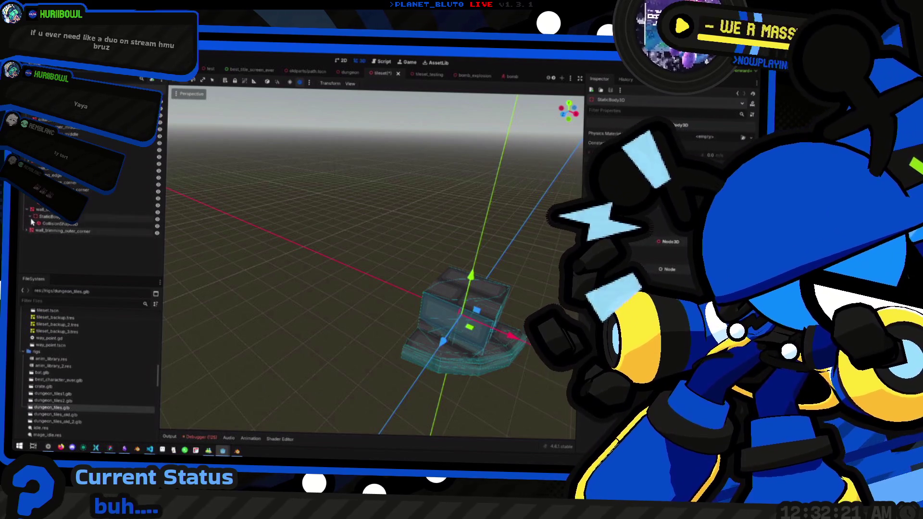
{"action": "left_click", "coordinate": [27, 210]}
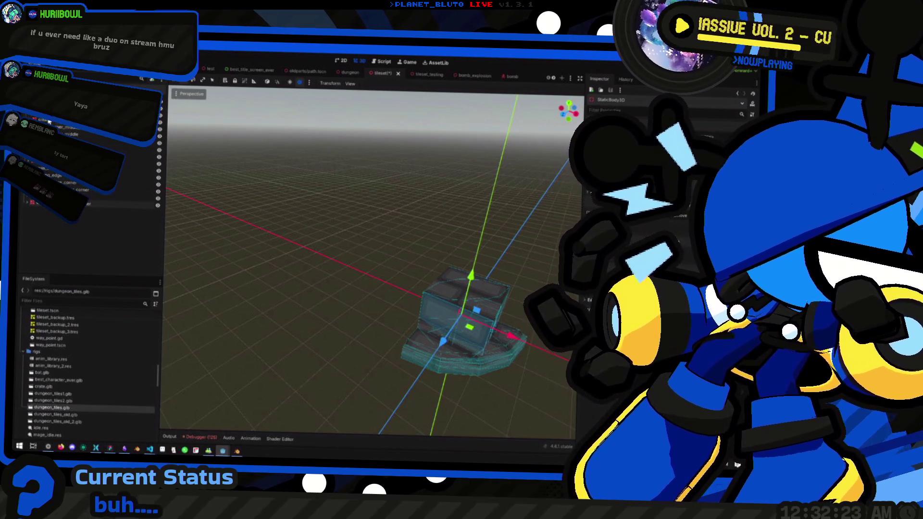
{"action": "left_click", "coordinate": [56, 125]}
{"action": "key", "text": "ctrl+s"}
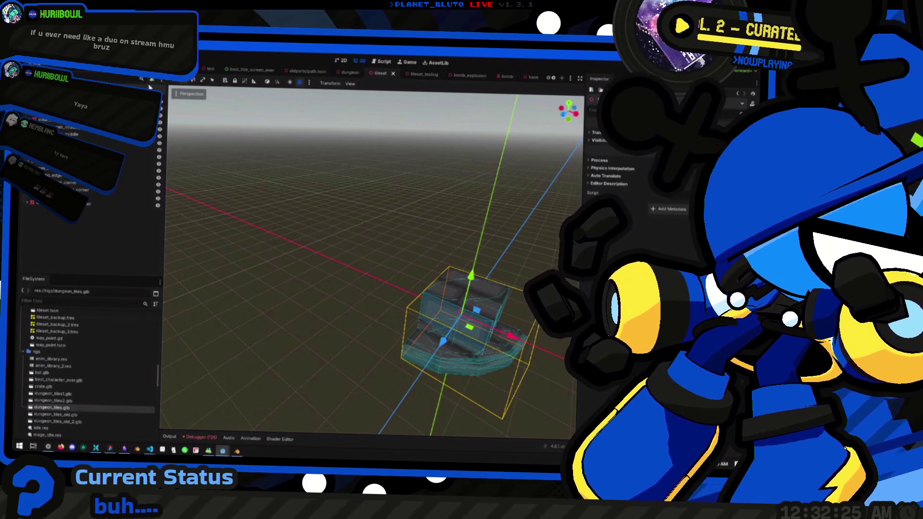
Duplicate tileset.tres as a backup named tileset_backup_4.tres
{"action": "left_click", "coordinate": [30, 67]}
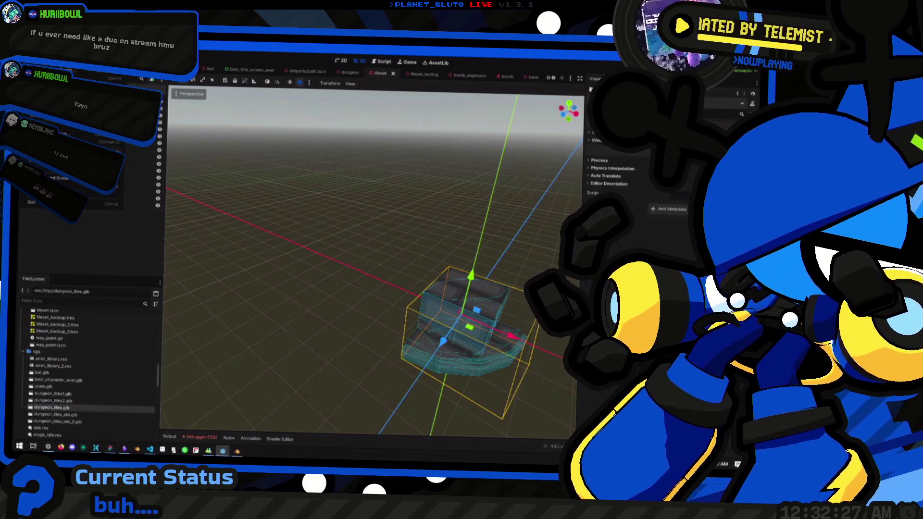
{"action": "mouse_move", "coordinate": [96, 159]}
{"action": "left_click", "coordinate": [144, 159]}
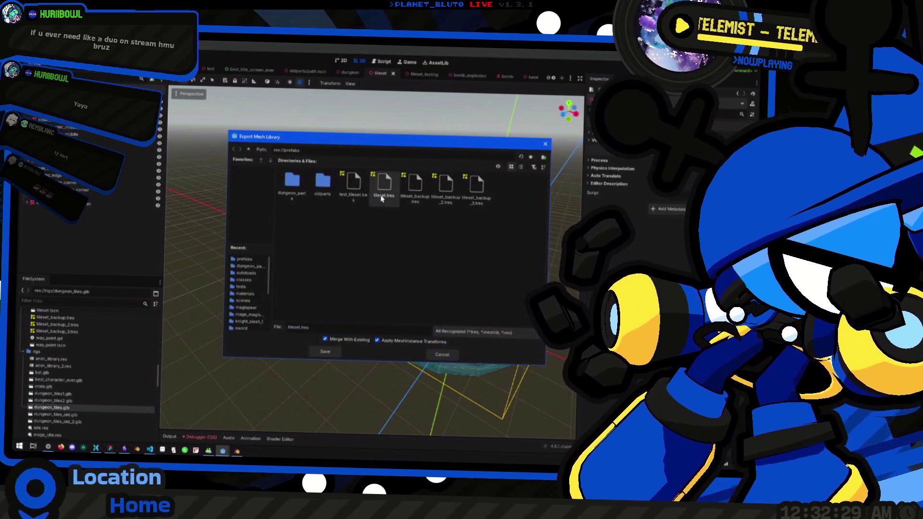
{"action": "left_click", "coordinate": [325, 351]}
{"action": "scroll", "coordinate": [94, 409], "scroll_direction": "down", "scroll_amount": 5}
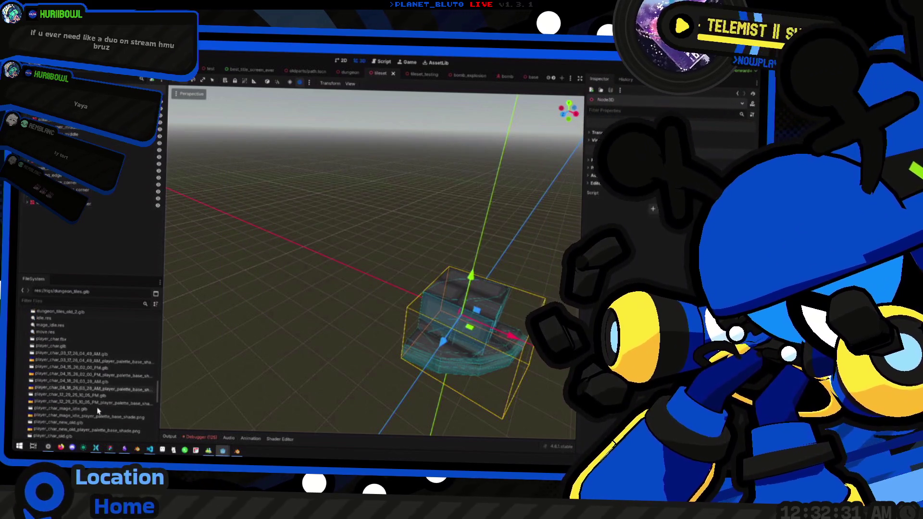
{"action": "scroll", "coordinate": [77, 395], "scroll_direction": "down", "scroll_amount": 10}
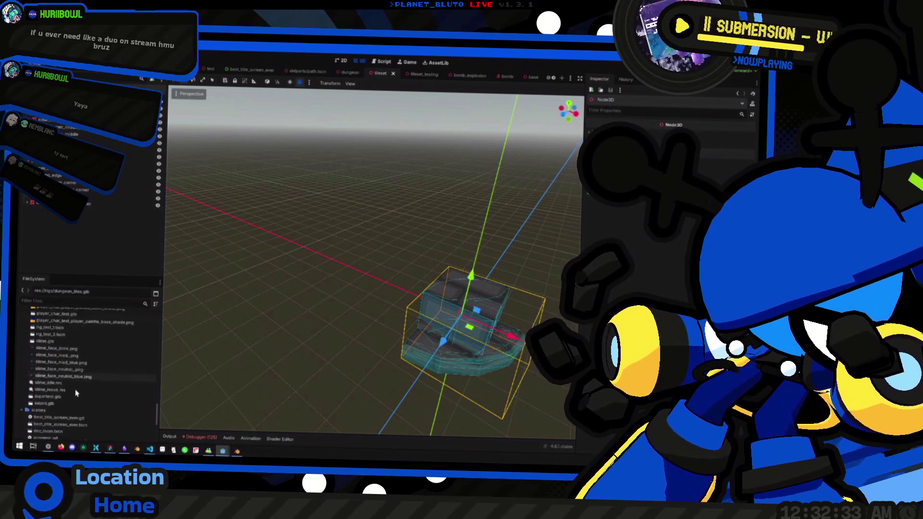
{"action": "scroll", "coordinate": [75, 395], "scroll_direction": "up", "scroll_amount": 5}
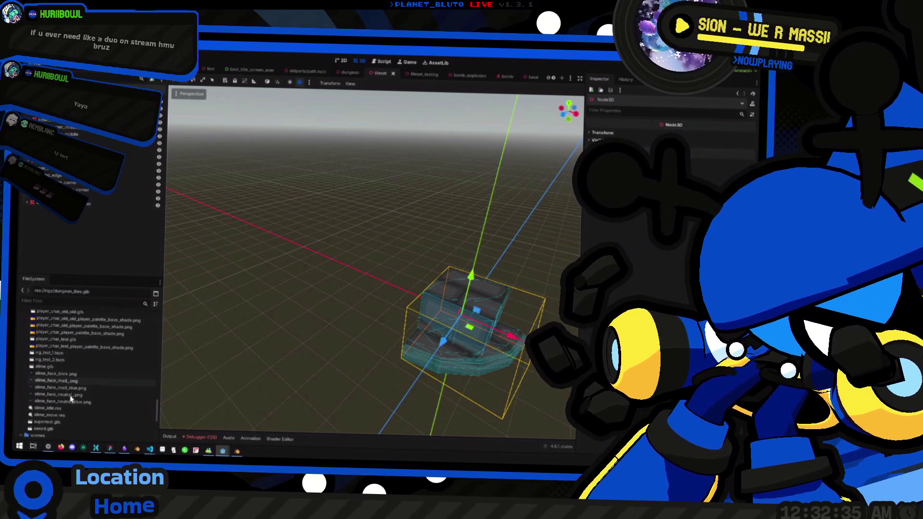
{"action": "scroll", "coordinate": [69, 394], "scroll_direction": "up", "scroll_amount": 10}
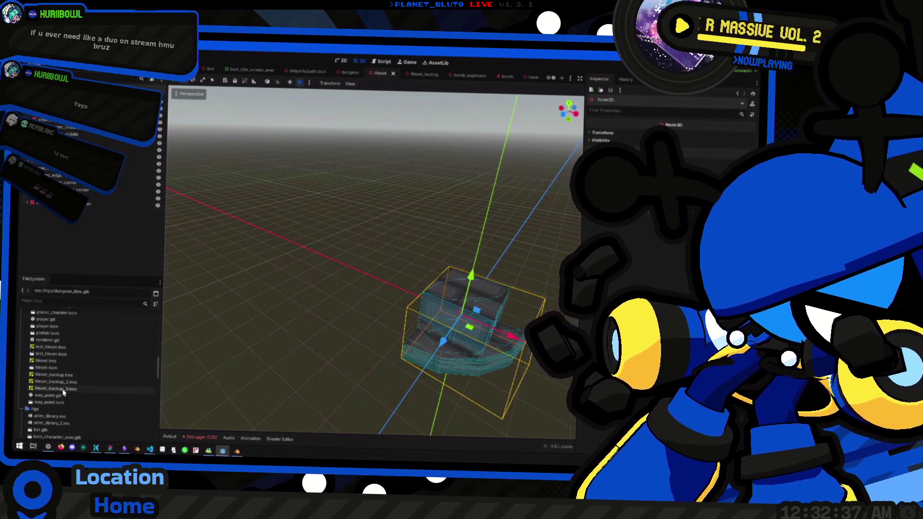
{"action": "right_click", "coordinate": [61, 361]}
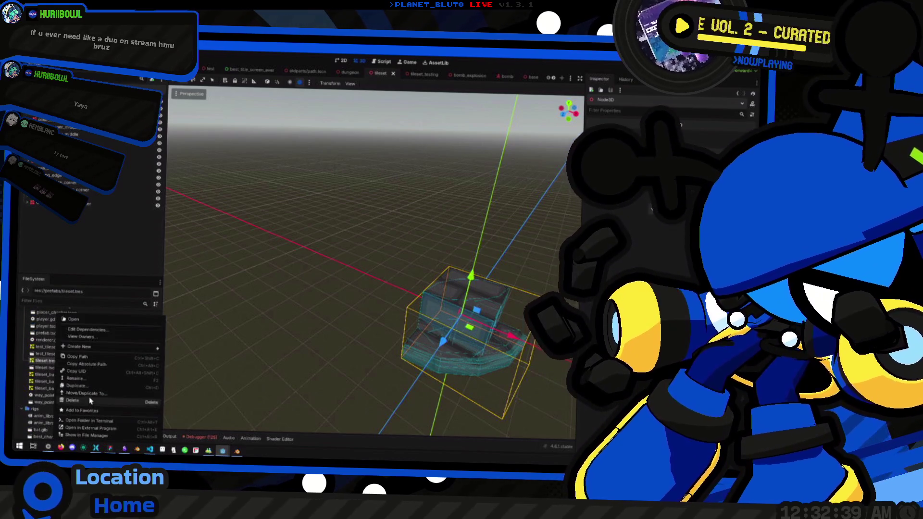
{"action": "left_click", "coordinate": [82, 386]}
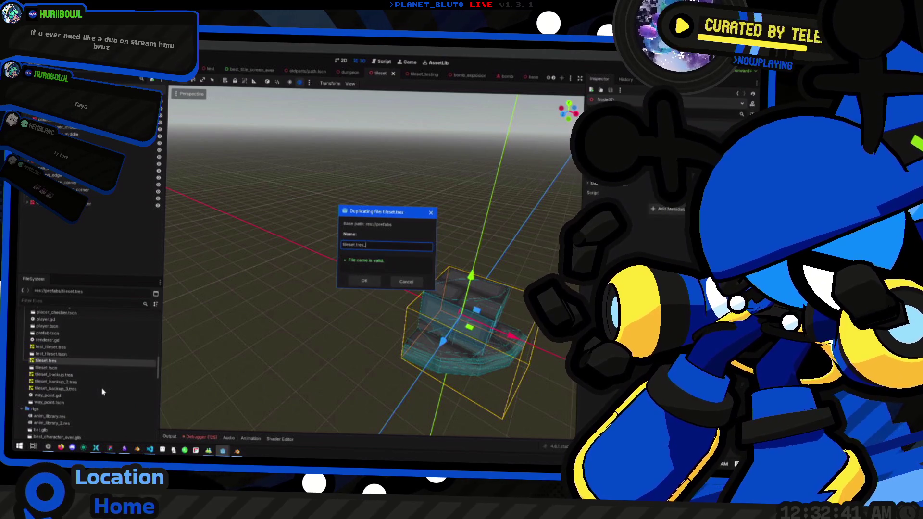
{"action": "key", "text": "Left"}
{"action": "key", "text": "Left"}
{"action": "key", "text": "Left"}
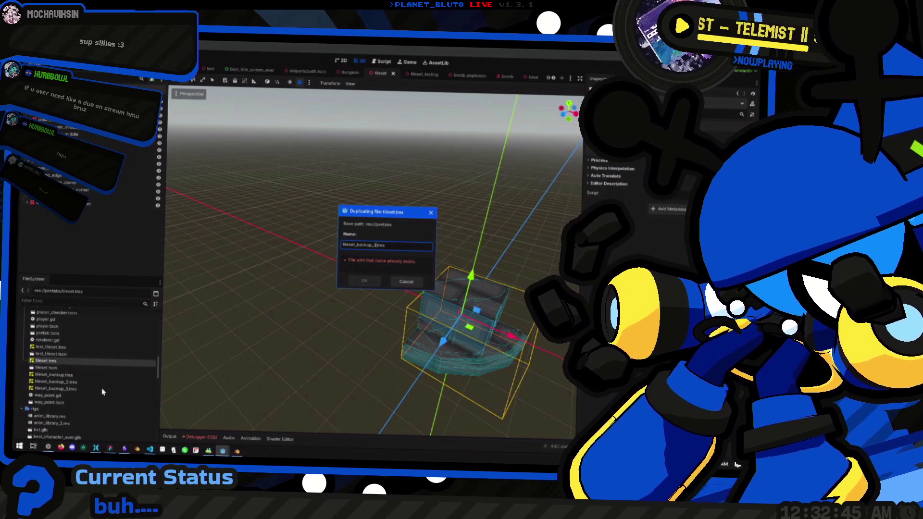
{"action": "key", "text": "BackSpace"}
{"action": "type", "text": "4"}
{"action": "key", "text": "Return"}
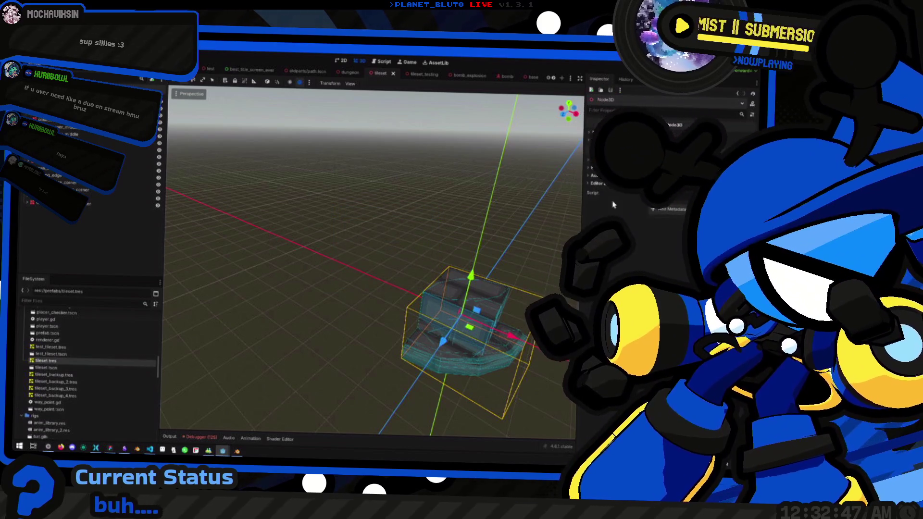
Export the scene as a MeshLibrary, overwriting tileset.tres
{"action": "mouse_move", "coordinate": [465, 284]}
{"action": "left_mouse_down"}
{"action": "mouse_move", "coordinate": [414, 298]}
{"action": "mouse_move", "coordinate": [177, 202]}
{"action": "left_mouse_up"}
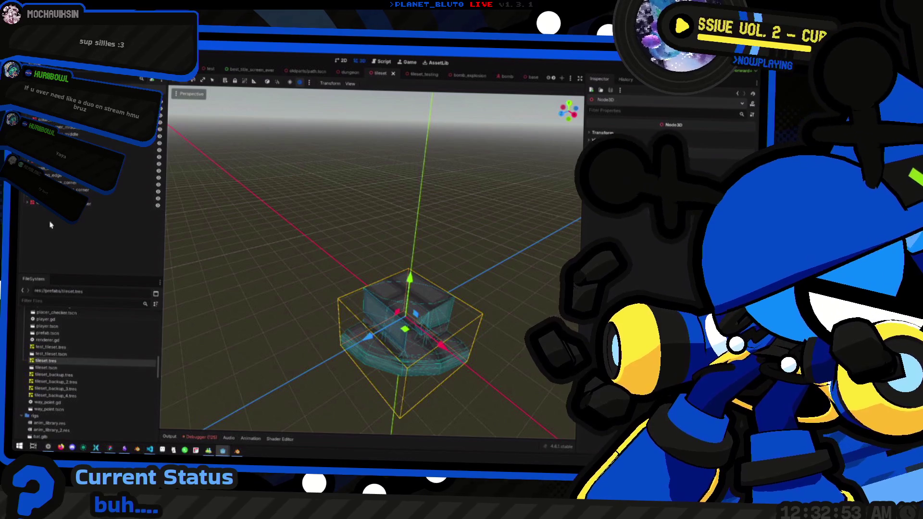
{"action": "left_click", "coordinate": [28, 62]}
{"action": "mouse_move", "coordinate": [111, 153]}
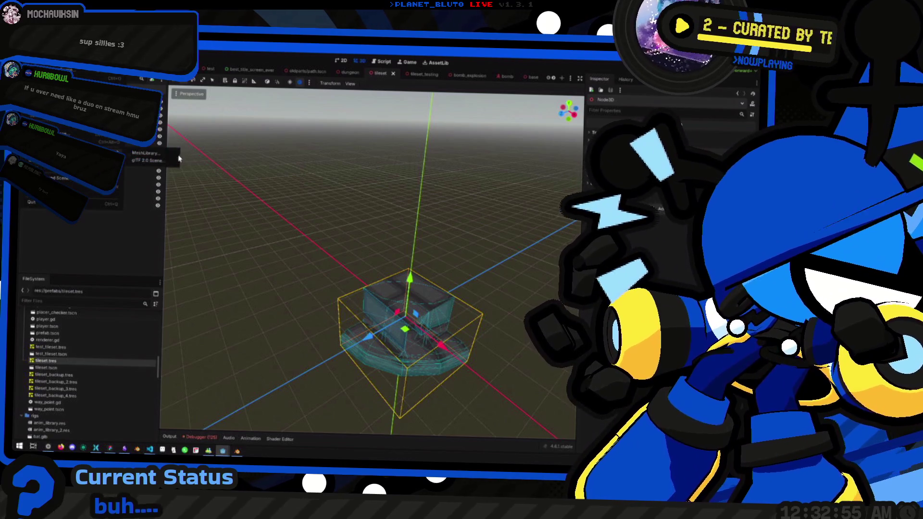
{"action": "left_click", "coordinate": [145, 153]}
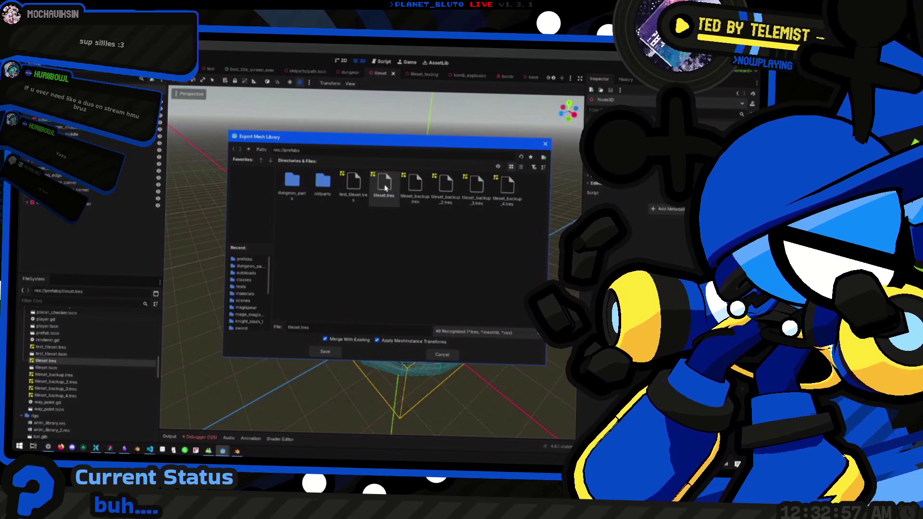
{"action": "double_click", "coordinate": [385, 188]}
{"action": "left_click", "coordinate": [367, 262]}
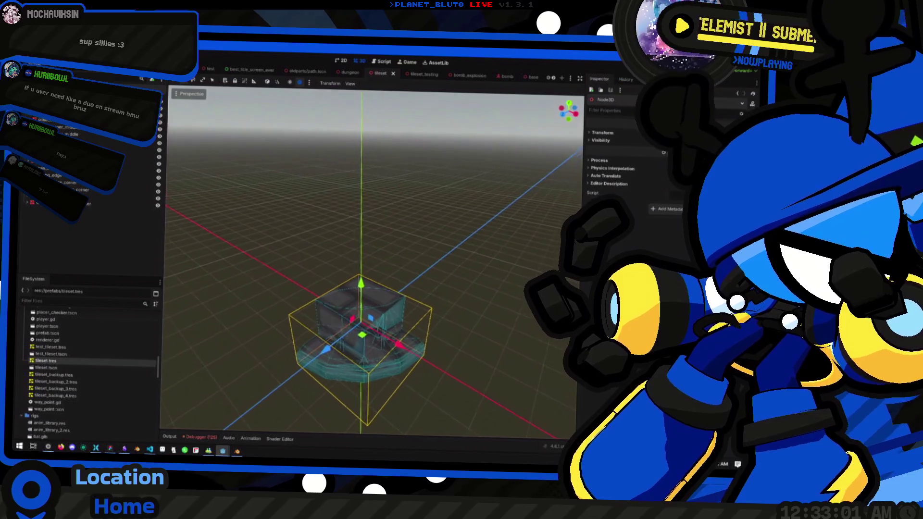
{"action": "scroll", "coordinate": [298, 73], "scroll_direction": "down", "scroll_amount": 3}
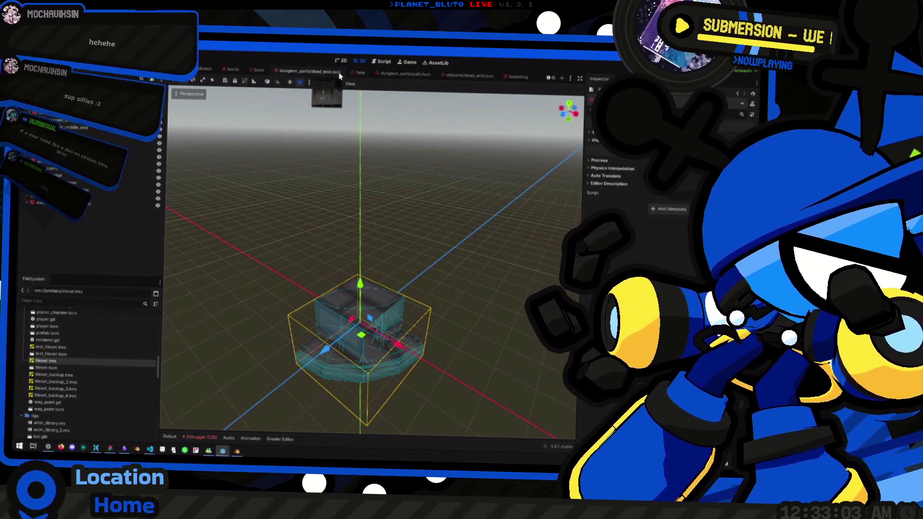
Look through the dead_end and fade scene tabs, then settle on the path corridor scene
{"action": "left_click", "coordinate": [310, 72]}
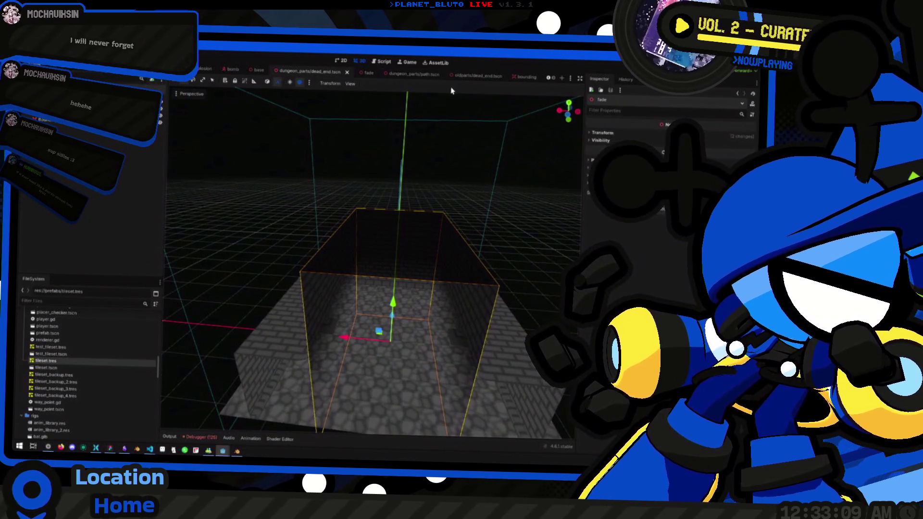
{"action": "left_click", "coordinate": [417, 74]}
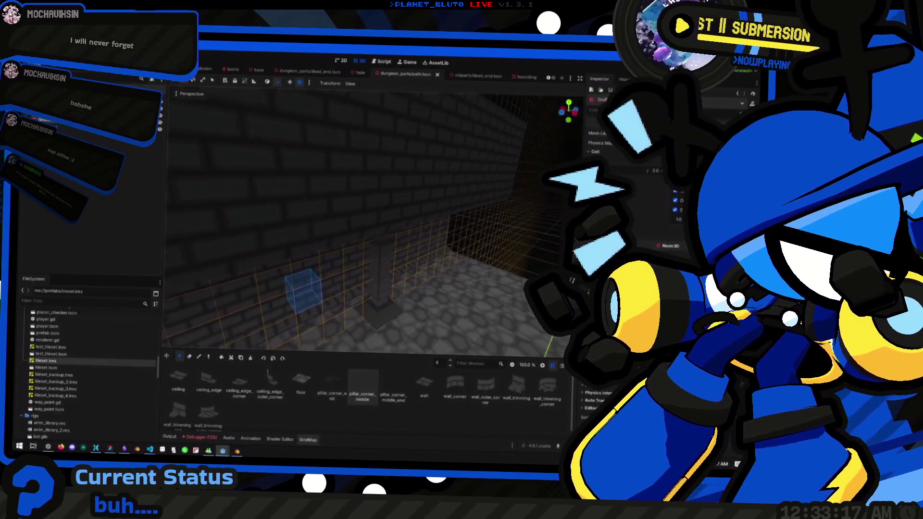
{"action": "key", "text": "w"}
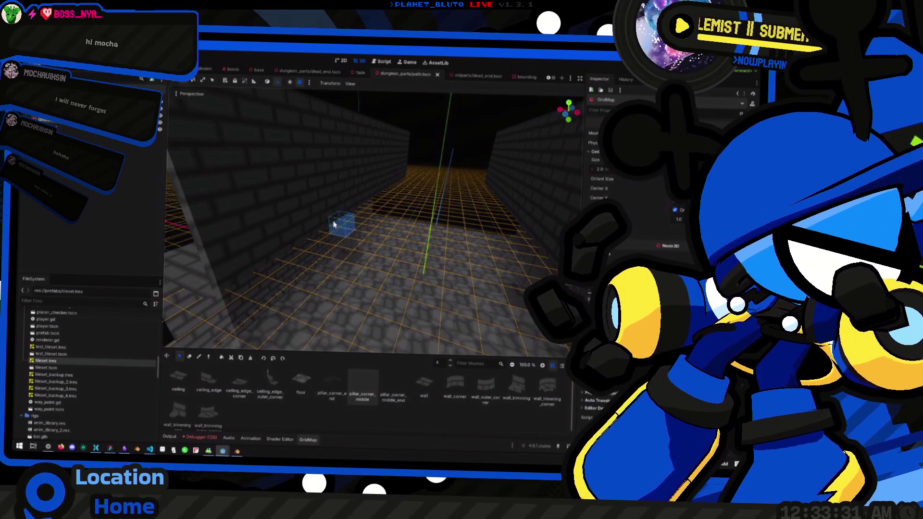
{"action": "key", "text": "e"}
{"action": "left_click", "coordinate": [476, 75]}
{"action": "left_click", "coordinate": [406, 74]}
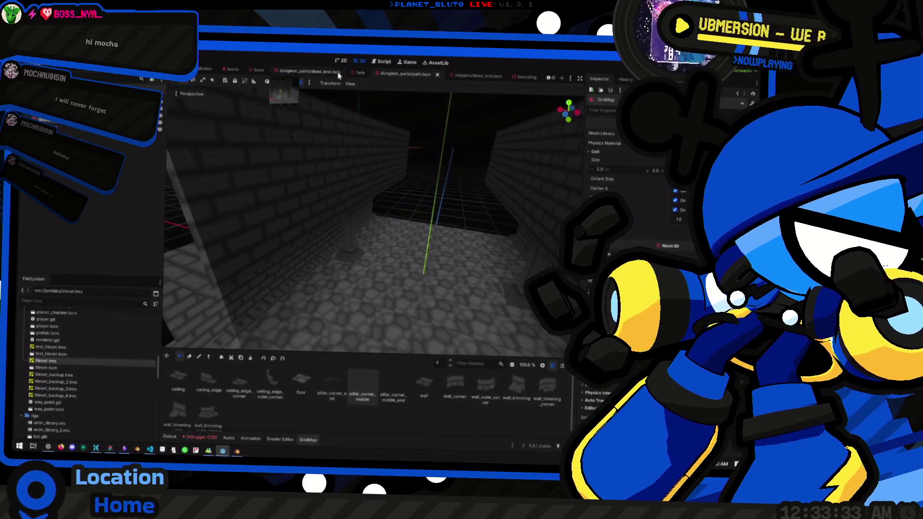
{"action": "left_click", "coordinate": [355, 72]}
{"action": "left_click", "coordinate": [407, 74]}
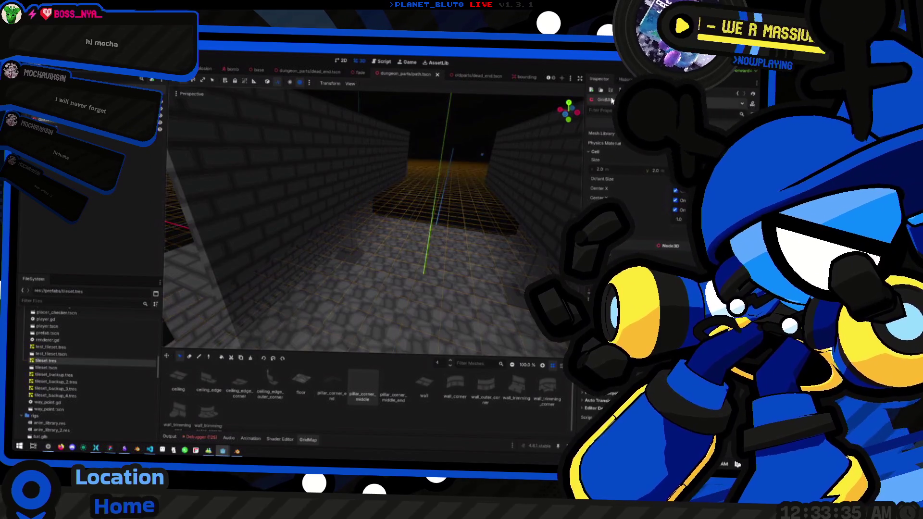
{"action": "left_click", "coordinate": [475, 76]}
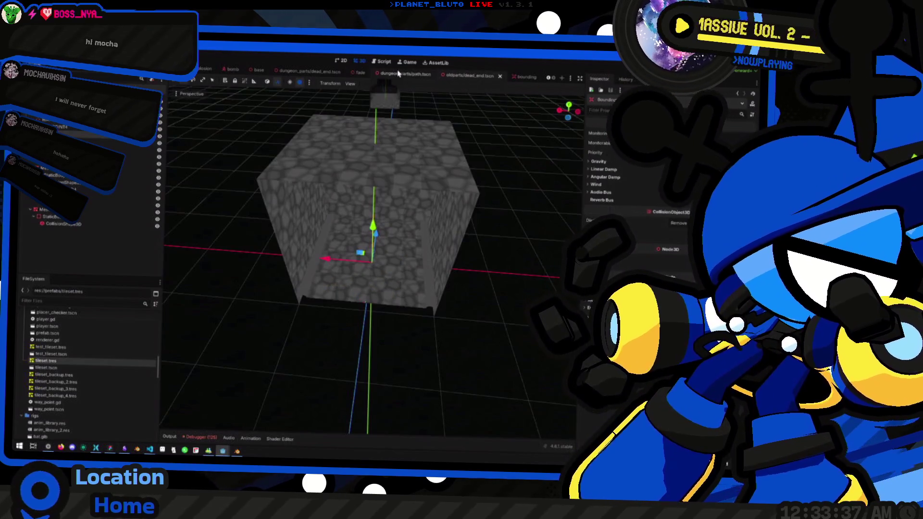
{"action": "left_click", "coordinate": [401, 74]}
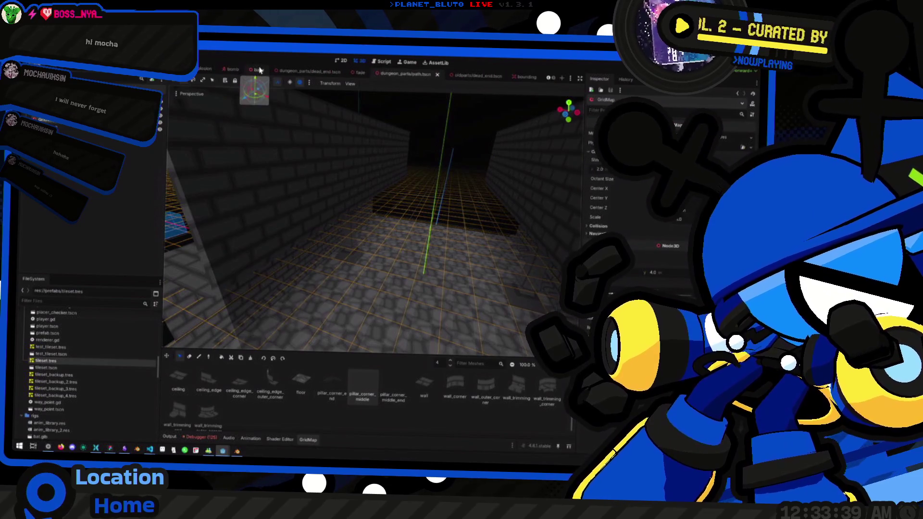
View the GridMap corridor from above and start saving it under a new name
{"action": "scroll", "coordinate": [81, 363], "scroll_direction": "up", "scroll_amount": 10}
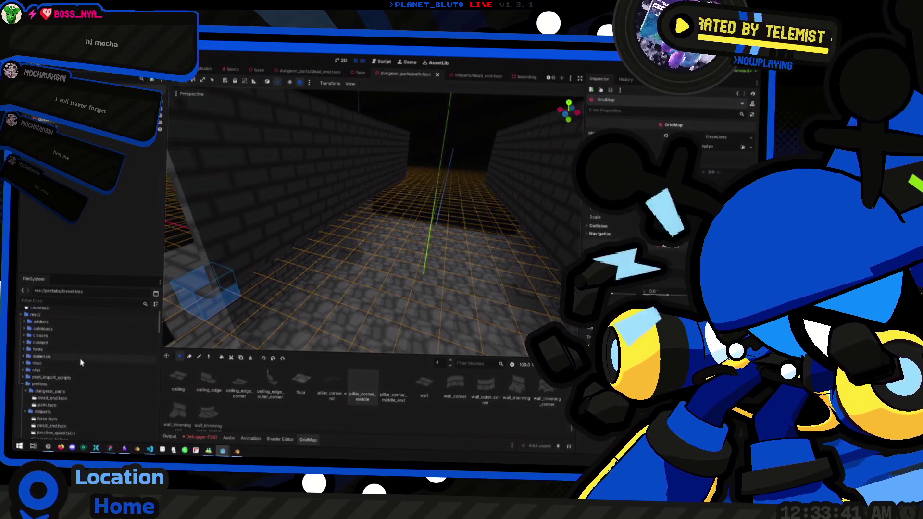
{"action": "scroll", "coordinate": [356, 189], "scroll_direction": "down", "scroll_amount": 8}
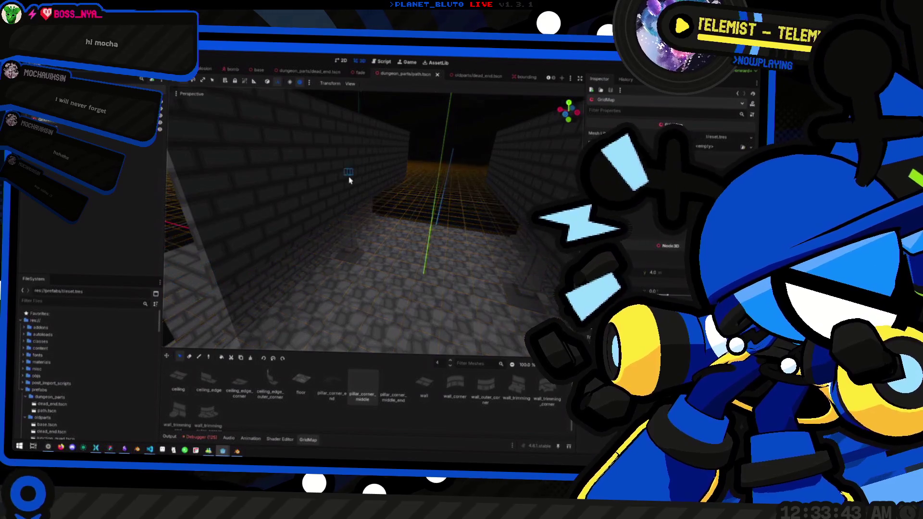
{"action": "scroll", "coordinate": [359, 192], "scroll_direction": "up", "scroll_amount": 8}
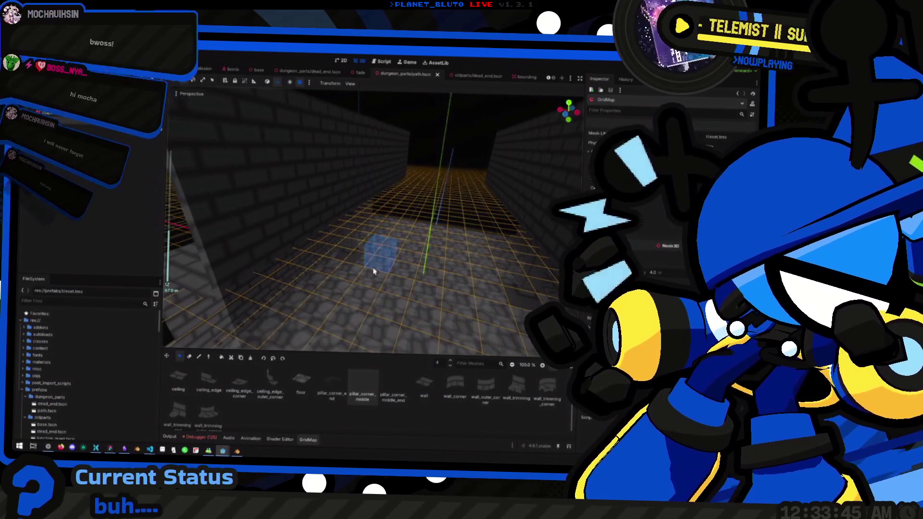
{"action": "mouse_move", "coordinate": [263, 263]}
{"action": "left_mouse_down"}
{"action": "mouse_move", "coordinate": [274, 254]}
{"action": "mouse_move", "coordinate": [383, 258]}
{"action": "left_mouse_up"}
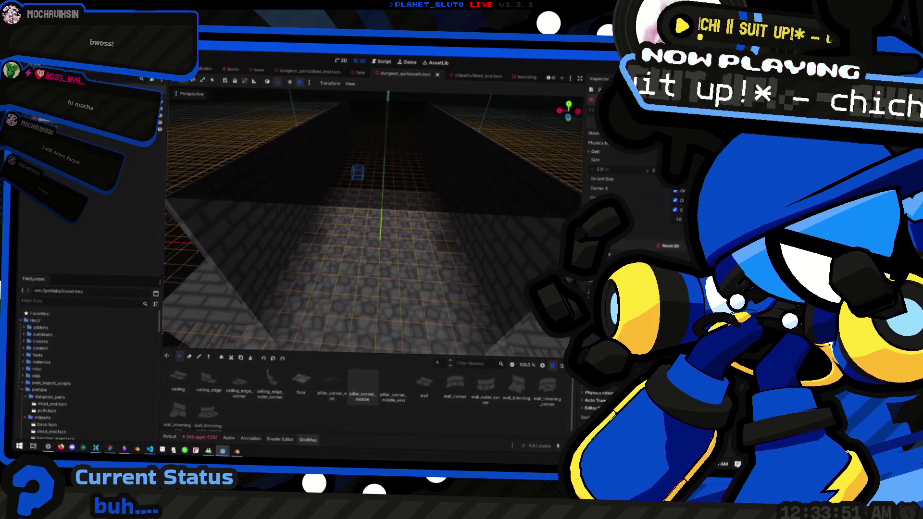
{"action": "left_click_drag", "start_coordinate": [308, 197], "coordinate": [269, 212]}
{"action": "key", "text": "ctrl+shift+s"}
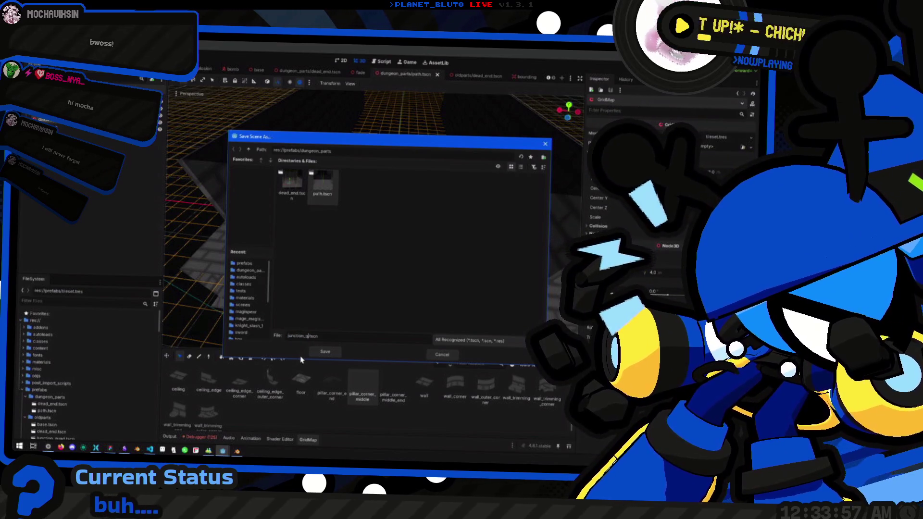
Save the corridor copy as junction_quad.tscn and locate it in the project files
{"action": "key", "text": "Return"}
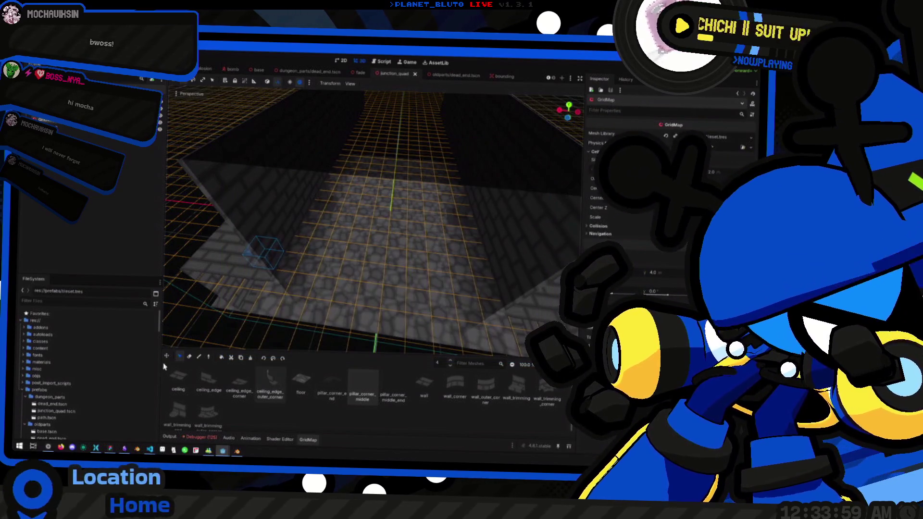
{"action": "left_click", "coordinate": [67, 380]}
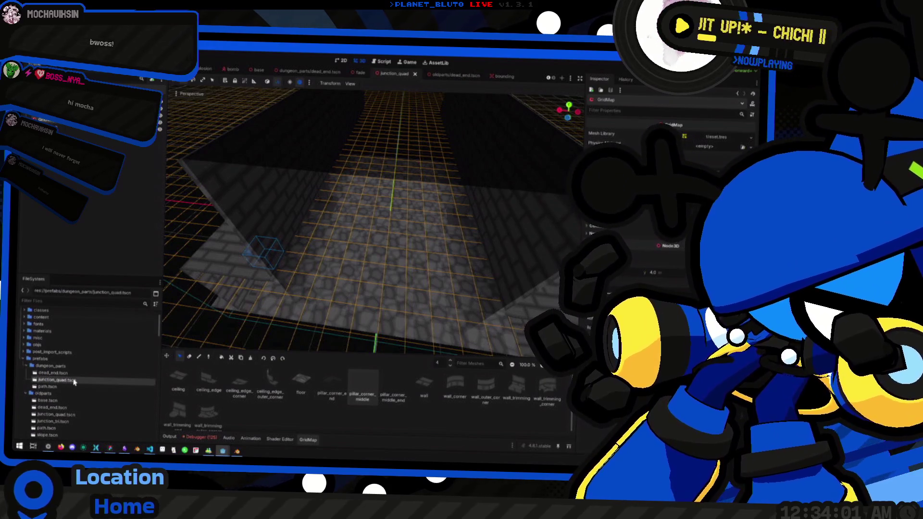
{"action": "mouse_move", "coordinate": [336, 216]}
{"action": "left_mouse_down"}
{"action": "mouse_move", "coordinate": [414, 188]}
{"action": "mouse_move", "coordinate": [375, 206]}
{"action": "mouse_move", "coordinate": [330, 205]}
{"action": "left_mouse_up"}
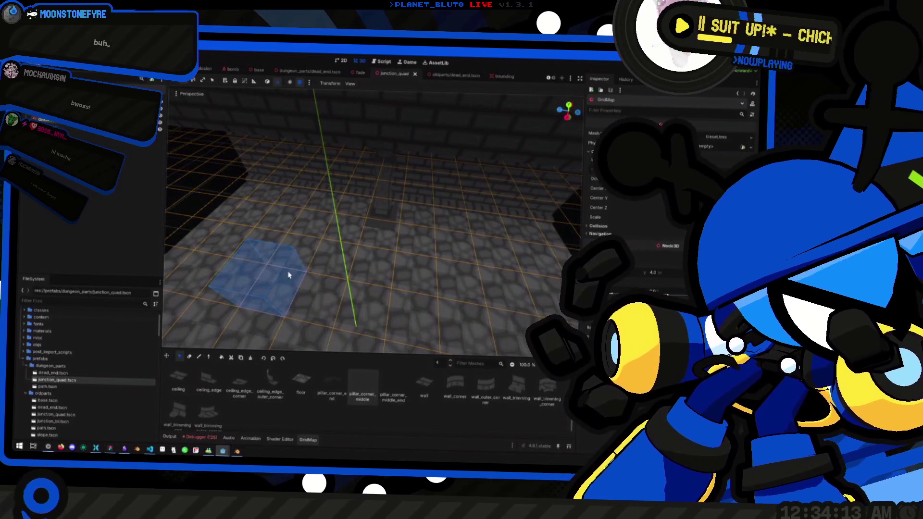
{"action": "left_click_drag", "start_coordinate": [330, 206], "coordinate": [308, 208]}
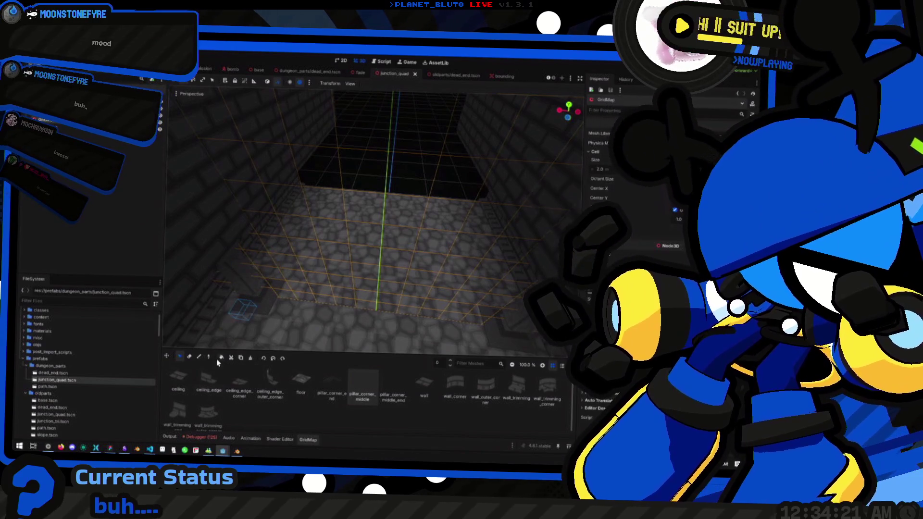
With the GridMap select tool, box-select a large block of corridor cells and delete them
{"action": "left_click", "coordinate": [181, 358]}
{"action": "left_click", "coordinate": [567, 120]}
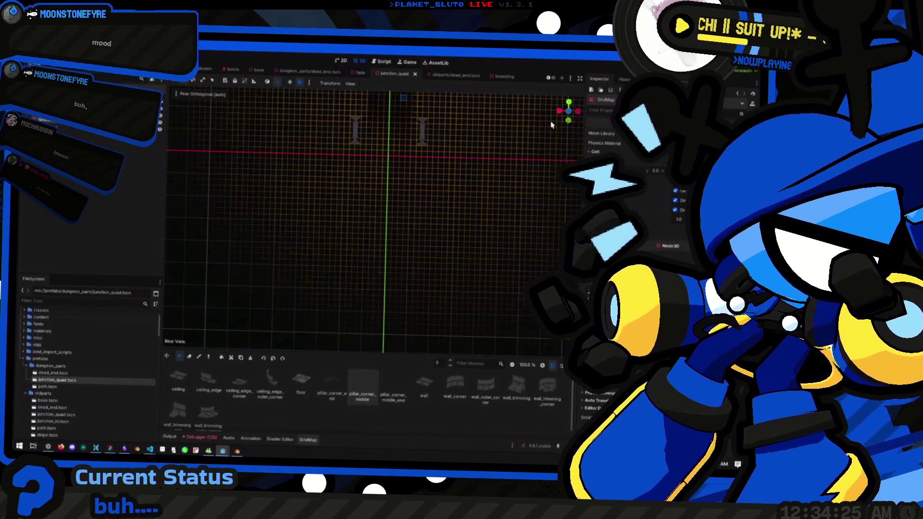
{"action": "scroll", "coordinate": [370, 239], "scroll_direction": "down", "scroll_amount": 3}
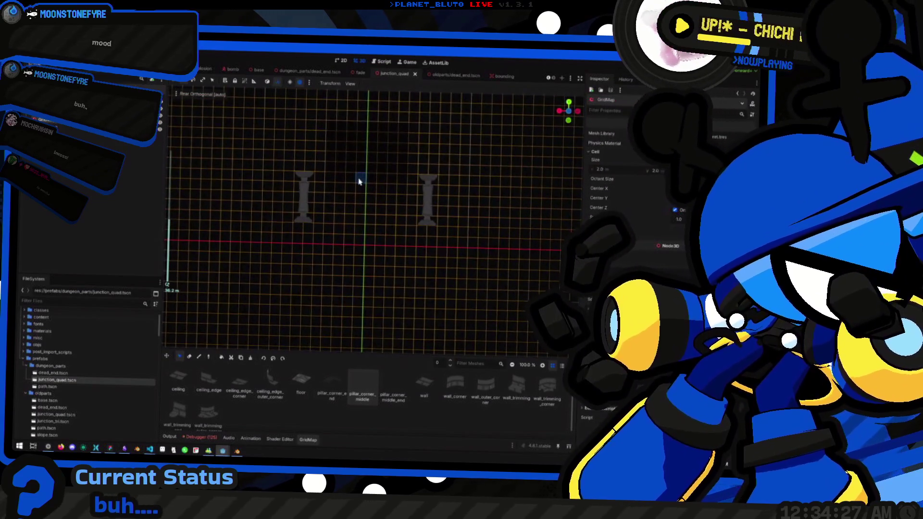
{"action": "key", "text": "KP_5"}
{"action": "scroll", "coordinate": [355, 202], "scroll_direction": "down", "scroll_amount": 10}
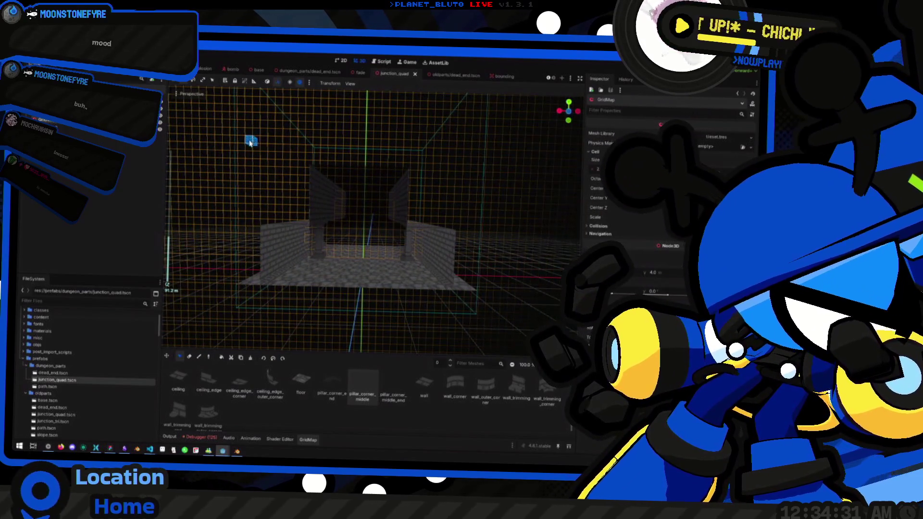
{"action": "left_click_drag", "start_coordinate": [250, 142], "coordinate": [492, 337]}
{"action": "key", "text": "Delete"}
{"action": "scroll", "coordinate": [365, 250], "scroll_direction": "up", "scroll_amount": 3}
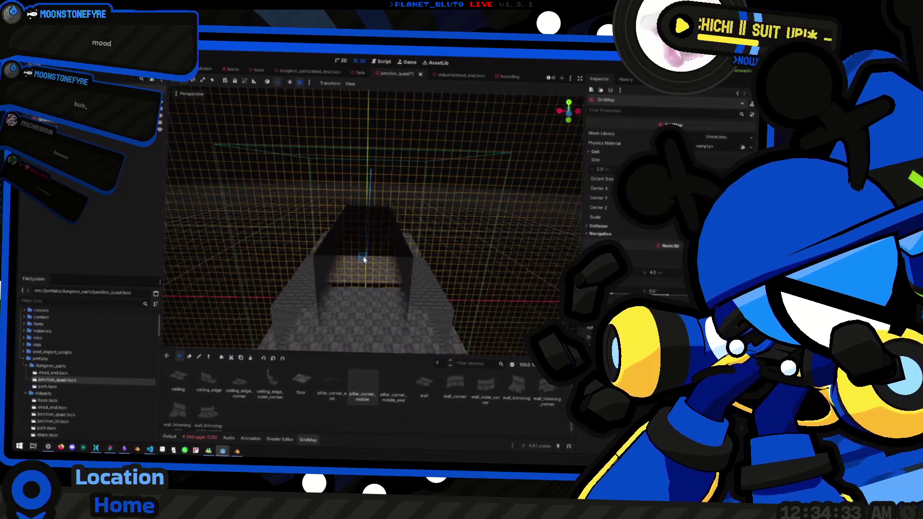
{"action": "scroll", "coordinate": [348, 277], "scroll_direction": "up", "scroll_amount": 4}
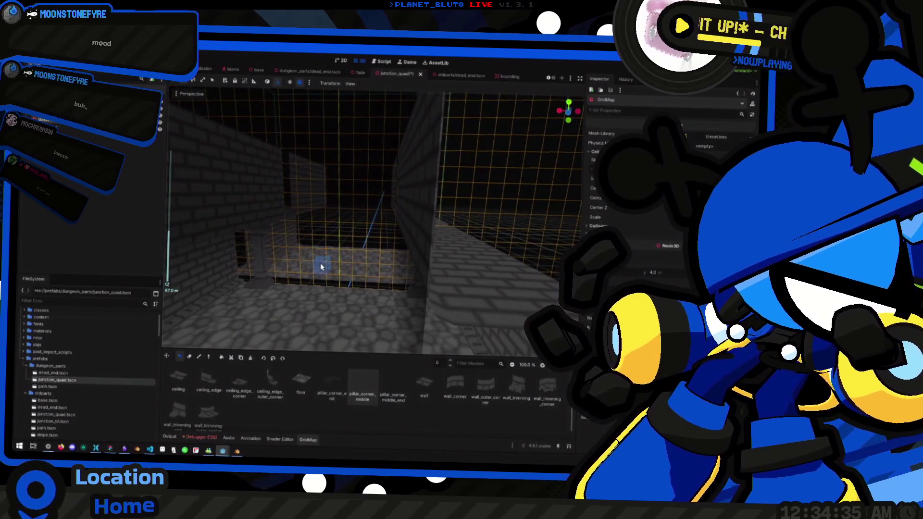
{"action": "scroll", "coordinate": [322, 263], "scroll_direction": "down", "scroll_amount": 5}
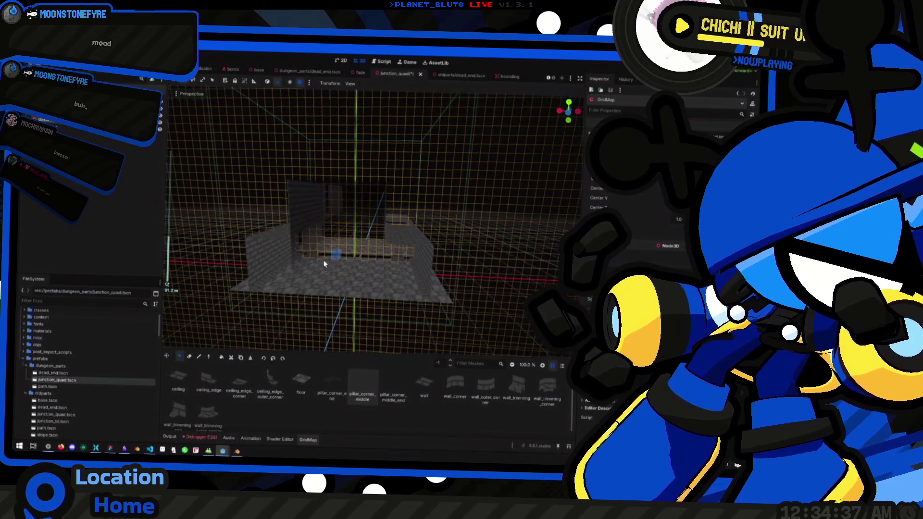
{"action": "left_click_drag", "start_coordinate": [249, 167], "coordinate": [475, 378]}
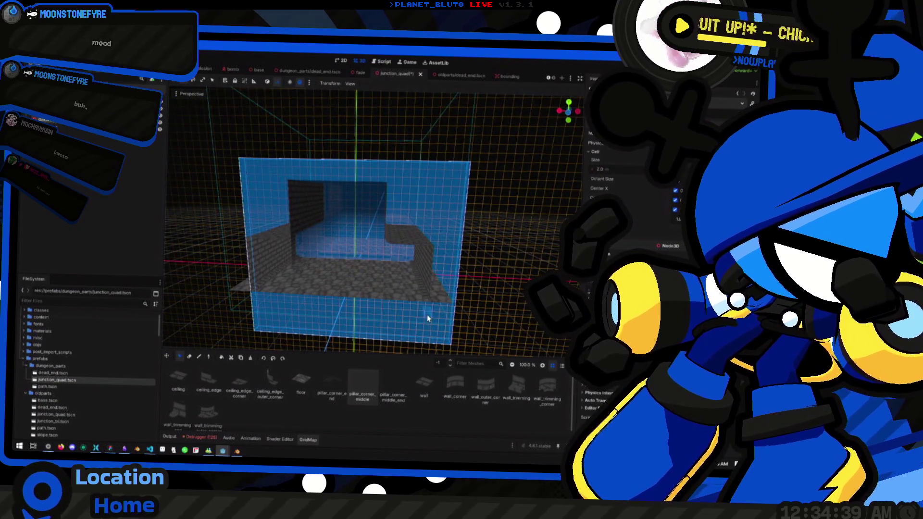
{"action": "scroll", "coordinate": [459, 313], "scroll_direction": "down", "scroll_amount": 2}
{"action": "scroll", "coordinate": [458, 306], "scroll_direction": "up", "scroll_amount": 5}
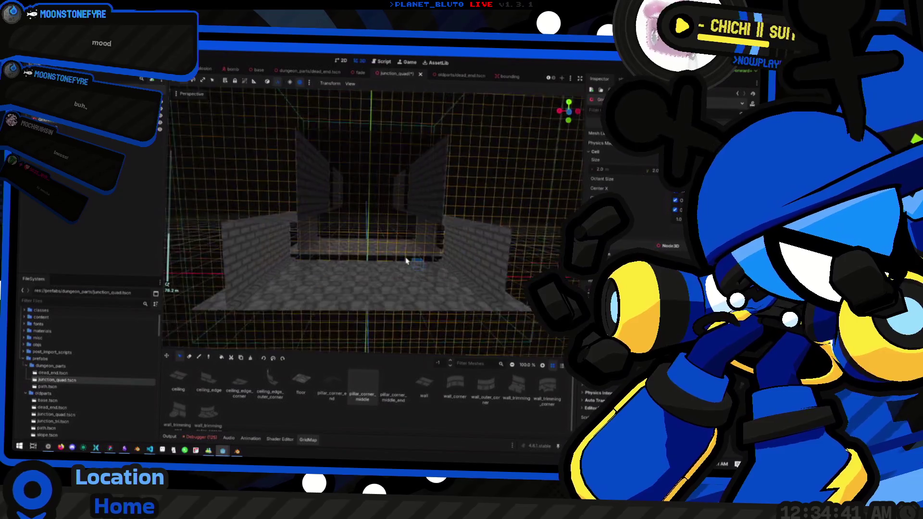
{"action": "mouse_move", "coordinate": [385, 293]}
{"action": "left_mouse_down"}
{"action": "mouse_move", "coordinate": [375, 304]}
{"action": "mouse_move", "coordinate": [330, 290]}
{"action": "mouse_move", "coordinate": [301, 295]}
{"action": "mouse_move", "coordinate": [303, 274]}
{"action": "mouse_move", "coordinate": [342, 290]}
{"action": "mouse_move", "coordinate": [274, 294]}
{"action": "mouse_move", "coordinate": [348, 282]}
{"action": "mouse_move", "coordinate": [260, 294]}
{"action": "mouse_move", "coordinate": [248, 284]}
{"action": "mouse_move", "coordinate": [351, 280]}
{"action": "mouse_move", "coordinate": [341, 275]}
{"action": "left_mouse_up"}
{"action": "scroll", "coordinate": [330, 274], "scroll_direction": "down", "scroll_amount": 3}
{"action": "scroll", "coordinate": [341, 276], "scroll_direction": "up", "scroll_amount": 5}
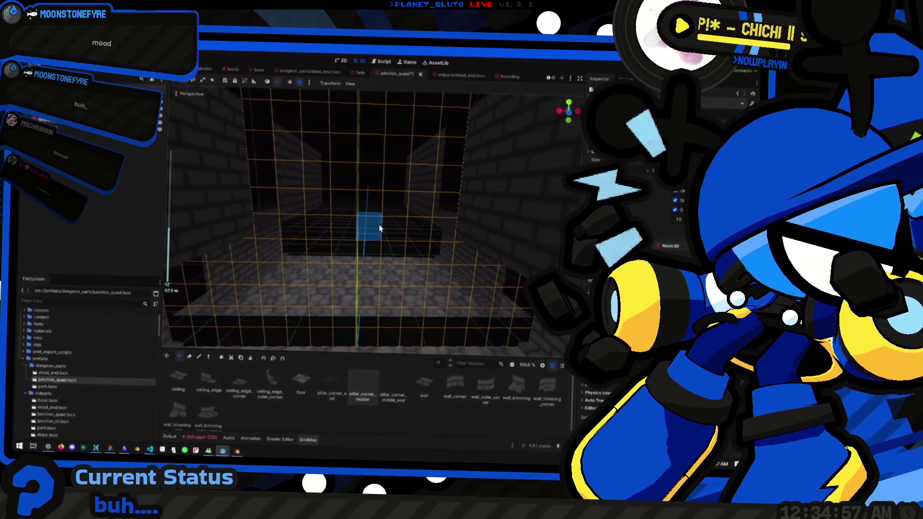
{"action": "scroll", "coordinate": [430, 159], "scroll_direction": "down", "scroll_amount": 5}
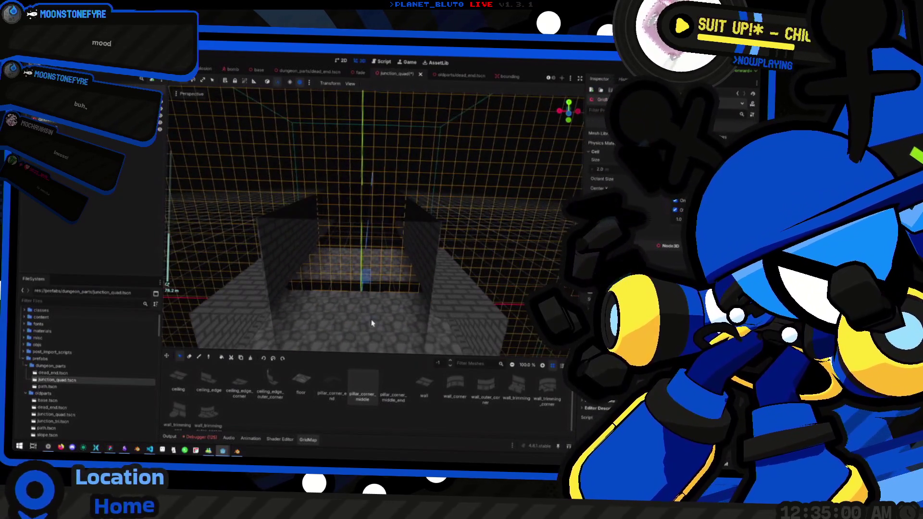
{"action": "mouse_move", "coordinate": [372, 324]}
{"action": "left_mouse_down"}
{"action": "mouse_move", "coordinate": [379, 274]}
{"action": "mouse_move", "coordinate": [346, 303]}
{"action": "mouse_move", "coordinate": [279, 206]}
{"action": "mouse_move", "coordinate": [433, 332]}
{"action": "mouse_move", "coordinate": [466, 336]}
{"action": "mouse_move", "coordinate": [461, 309]}
{"action": "mouse_move", "coordinate": [470, 317]}
{"action": "left_mouse_up"}
{"action": "scroll", "coordinate": [379, 274], "scroll_direction": "down", "scroll_amount": 2}
{"action": "left_click", "coordinate": [494, 334]}
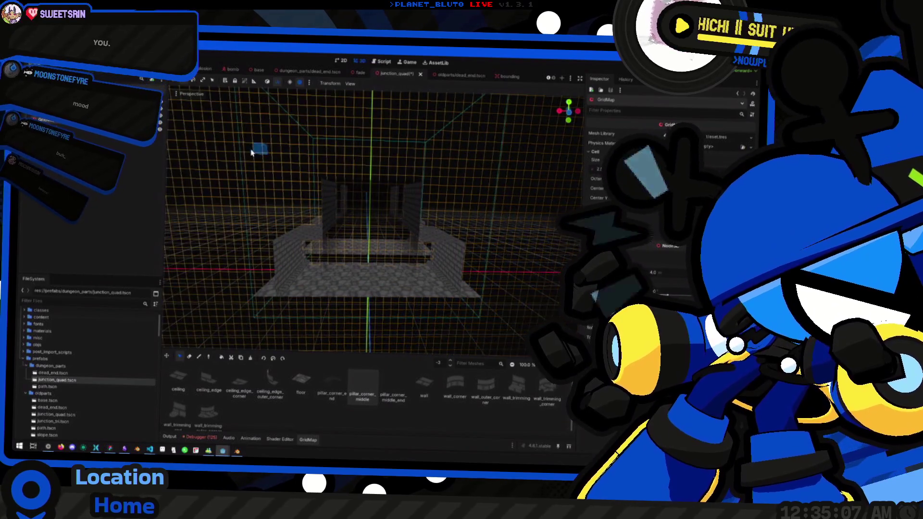
{"action": "left_click_drag", "start_coordinate": [257, 149], "coordinate": [486, 323]}
{"action": "left_click", "coordinate": [490, 331]}
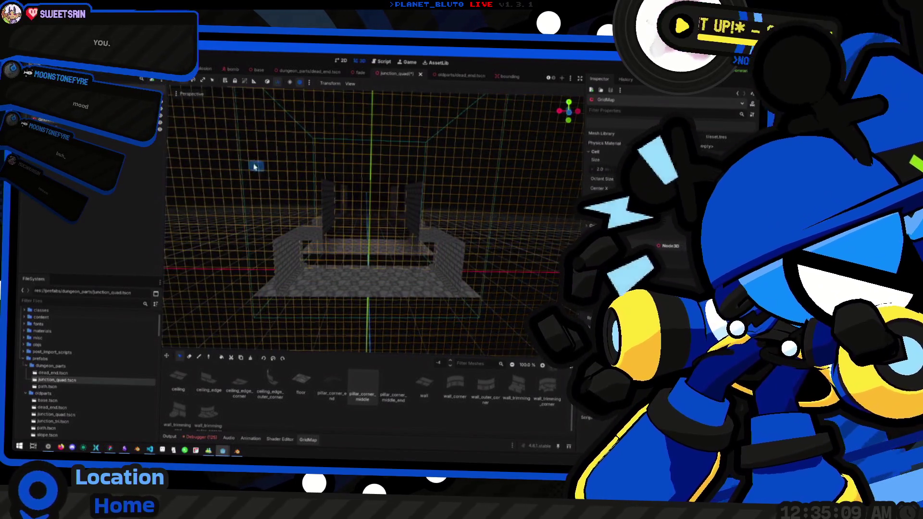
{"action": "left_click_drag", "start_coordinate": [256, 165], "coordinate": [492, 333]}
{"action": "mouse_move", "coordinate": [495, 301]}
{"action": "left_mouse_down"}
{"action": "mouse_move", "coordinate": [406, 306]}
{"action": "mouse_move", "coordinate": [399, 361]}
{"action": "mouse_move", "coordinate": [406, 398]}
{"action": "left_mouse_up"}
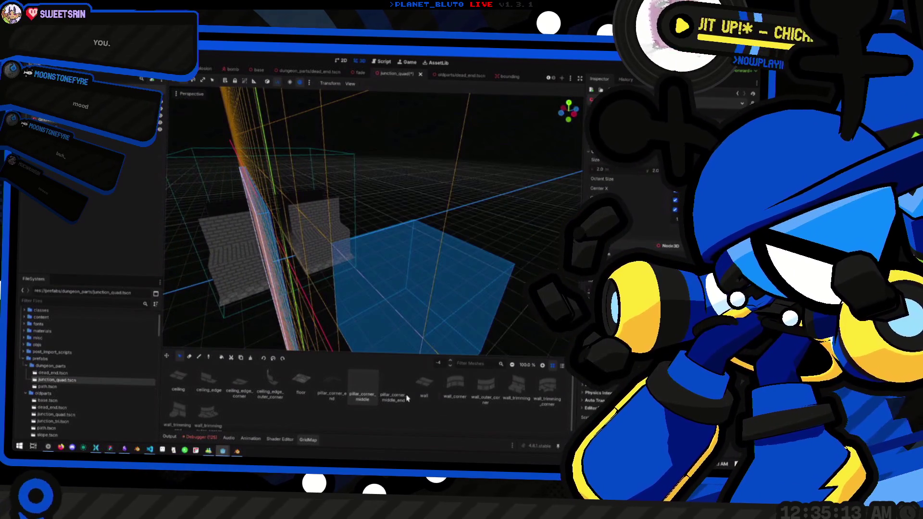
{"action": "mouse_move", "coordinate": [337, 289]}
{"action": "left_mouse_down"}
{"action": "mouse_move", "coordinate": [241, 272]}
{"action": "mouse_move", "coordinate": [340, 253]}
{"action": "mouse_move", "coordinate": [264, 280]}
{"action": "mouse_move", "coordinate": [295, 264]}
{"action": "mouse_move", "coordinate": [291, 278]}
{"action": "mouse_move", "coordinate": [301, 269]}
{"action": "mouse_move", "coordinate": [282, 263]}
{"action": "mouse_move", "coordinate": [308, 252]}
{"action": "mouse_move", "coordinate": [350, 264]}
{"action": "mouse_move", "coordinate": [309, 243]}
{"action": "mouse_move", "coordinate": [333, 278]}
{"action": "mouse_move", "coordinate": [313, 308]}
{"action": "mouse_move", "coordinate": [354, 263]}
{"action": "left_mouse_up"}
{"action": "scroll", "coordinate": [318, 248], "scroll_direction": "down", "scroll_amount": 6}
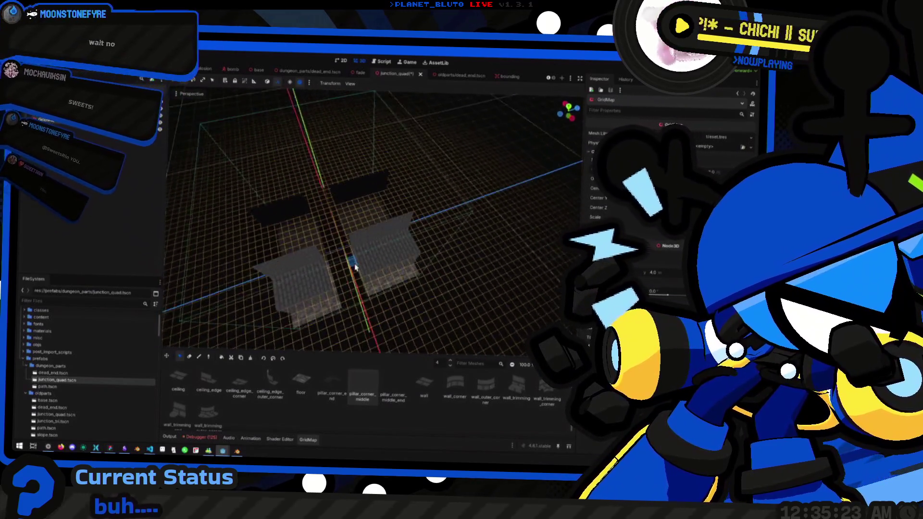
{"action": "scroll", "coordinate": [330, 278], "scroll_direction": "up", "scroll_amount": 5}
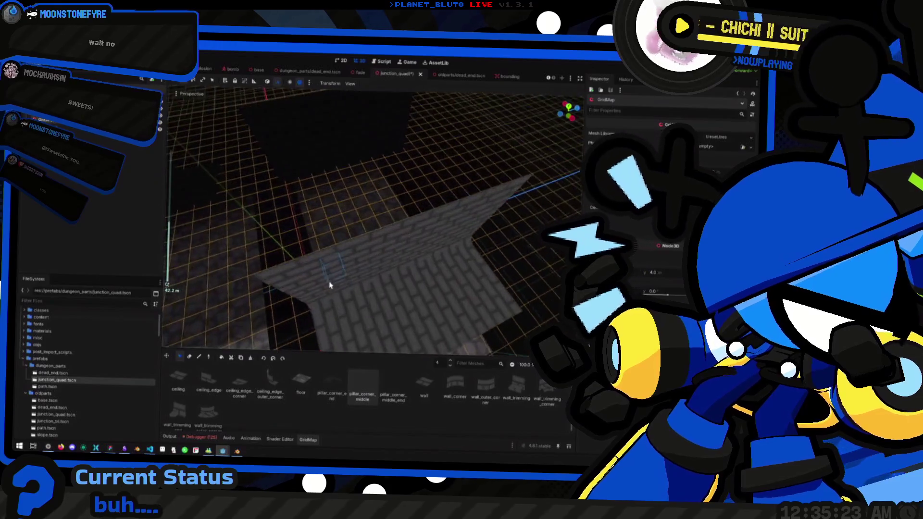
{"action": "left_click_drag", "start_coordinate": [302, 282], "coordinate": [336, 264]}
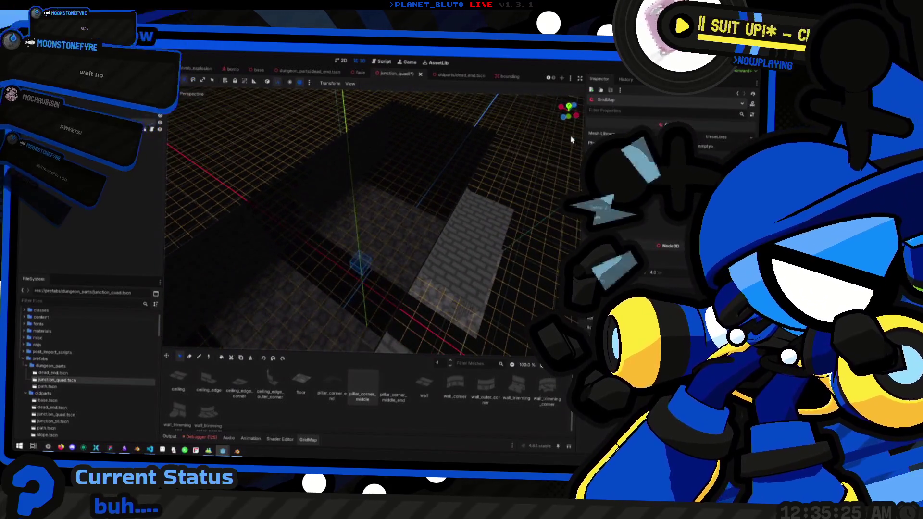
{"action": "mouse_move", "coordinate": [571, 112]}
{"action": "left_mouse_down"}
{"action": "mouse_move", "coordinate": [413, 247]}
{"action": "mouse_move", "coordinate": [358, 252]}
{"action": "left_mouse_up"}
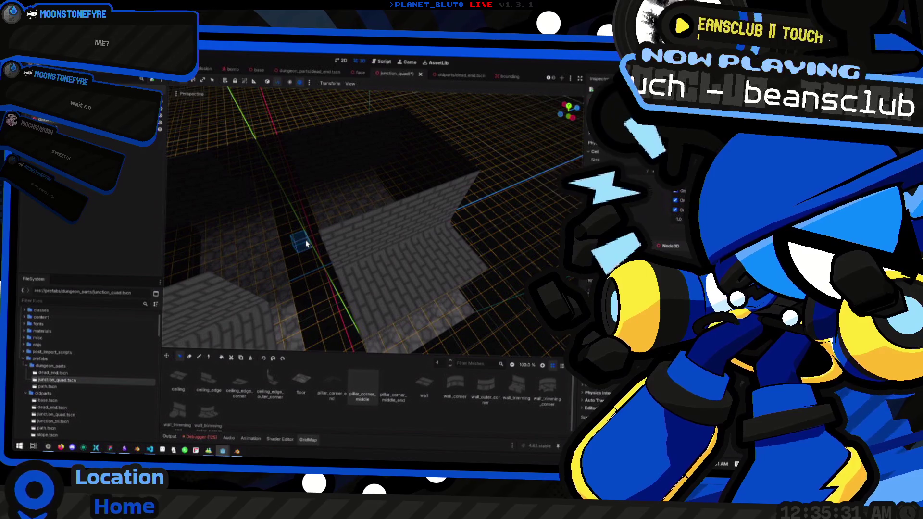
{"action": "mouse_move", "coordinate": [332, 268]}
{"action": "left_mouse_down"}
{"action": "mouse_move", "coordinate": [316, 249]}
{"action": "mouse_move", "coordinate": [377, 253]}
{"action": "mouse_move", "coordinate": [408, 272]}
{"action": "mouse_move", "coordinate": [380, 280]}
{"action": "mouse_move", "coordinate": [385, 260]}
{"action": "mouse_move", "coordinate": [377, 258]}
{"action": "left_mouse_up"}
Orbit around the two walls and step the GridMap editing floor up to 2 on a horizontal plane
{"action": "key", "text": "KP_7"}
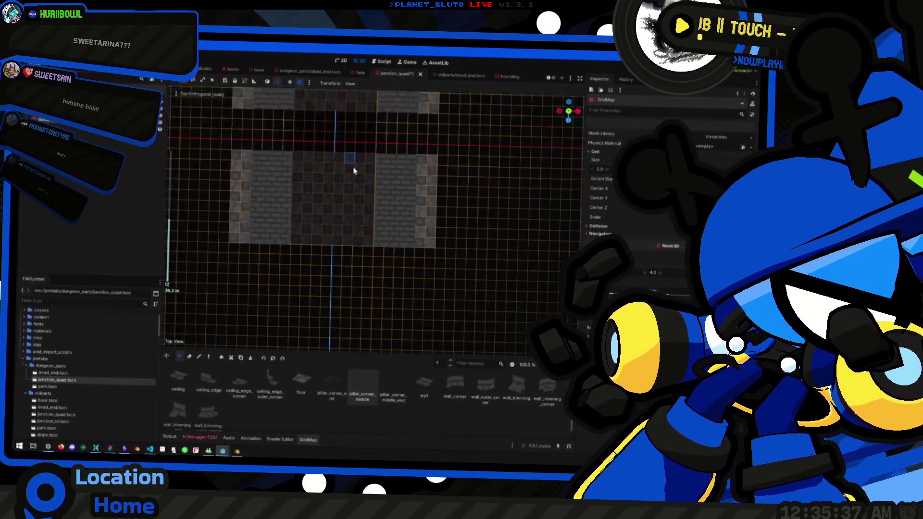
{"action": "scroll", "coordinate": [354, 171], "scroll_direction": "up", "scroll_amount": 3}
{"action": "mouse_move", "coordinate": [429, 232]}
{"action": "left_mouse_down"}
{"action": "mouse_move", "coordinate": [395, 189]}
{"action": "mouse_move", "coordinate": [406, 196]}
{"action": "mouse_move", "coordinate": [361, 192]}
{"action": "mouse_move", "coordinate": [412, 200]}
{"action": "left_mouse_up"}
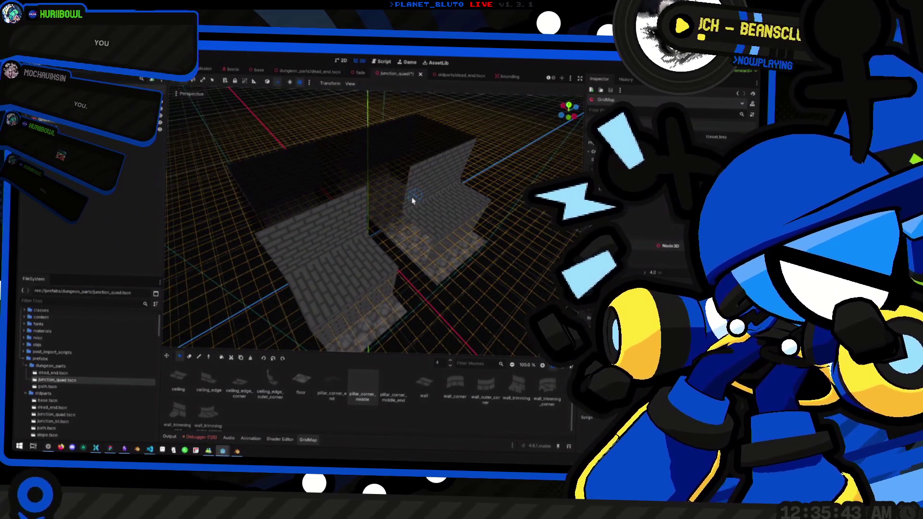
{"action": "mouse_move", "coordinate": [410, 263]}
{"action": "left_mouse_down"}
{"action": "mouse_move", "coordinate": [354, 244]}
{"action": "mouse_move", "coordinate": [366, 248]}
{"action": "left_mouse_up"}
{"action": "mouse_move", "coordinate": [433, 240]}
{"action": "left_mouse_down"}
{"action": "mouse_move", "coordinate": [375, 226]}
{"action": "mouse_move", "coordinate": [415, 258]}
{"action": "mouse_move", "coordinate": [355, 273]}
{"action": "mouse_move", "coordinate": [344, 291]}
{"action": "mouse_move", "coordinate": [408, 270]}
{"action": "mouse_move", "coordinate": [404, 250]}
{"action": "mouse_move", "coordinate": [377, 235]}
{"action": "mouse_move", "coordinate": [433, 253]}
{"action": "mouse_move", "coordinate": [286, 138]}
{"action": "left_mouse_up"}
{"action": "mouse_move", "coordinate": [404, 204]}
{"action": "left_mouse_down"}
{"action": "mouse_move", "coordinate": [458, 274]}
{"action": "mouse_move", "coordinate": [453, 305]}
{"action": "mouse_move", "coordinate": [474, 268]}
{"action": "mouse_move", "coordinate": [521, 284]}
{"action": "mouse_move", "coordinate": [481, 288]}
{"action": "mouse_move", "coordinate": [432, 268]}
{"action": "mouse_move", "coordinate": [435, 244]}
{"action": "mouse_move", "coordinate": [423, 239]}
{"action": "mouse_move", "coordinate": [377, 246]}
{"action": "left_mouse_up"}
{"action": "key", "text": "e"}
{"action": "key", "text": "c"}
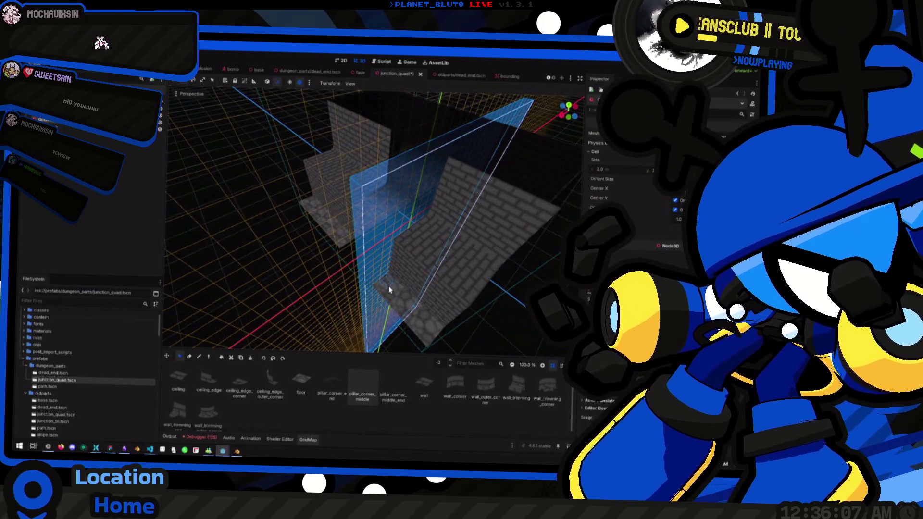
{"action": "mouse_move", "coordinate": [364, 272]}
{"action": "left_mouse_down"}
{"action": "mouse_move", "coordinate": [385, 269]}
{"action": "mouse_move", "coordinate": [375, 226]}
{"action": "mouse_move", "coordinate": [429, 233]}
{"action": "mouse_move", "coordinate": [396, 217]}
{"action": "mouse_move", "coordinate": [412, 237]}
{"action": "mouse_move", "coordinate": [432, 241]}
{"action": "mouse_move", "coordinate": [391, 206]}
{"action": "mouse_move", "coordinate": [465, 200]}
{"action": "mouse_move", "coordinate": [454, 207]}
{"action": "mouse_move", "coordinate": [457, 183]}
{"action": "mouse_move", "coordinate": [371, 214]}
{"action": "mouse_move", "coordinate": [330, 206]}
{"action": "mouse_move", "coordinate": [367, 199]}
{"action": "mouse_move", "coordinate": [383, 161]}
{"action": "mouse_move", "coordinate": [371, 212]}
{"action": "mouse_move", "coordinate": [456, 234]}
{"action": "mouse_move", "coordinate": [363, 218]}
{"action": "mouse_move", "coordinate": [349, 180]}
{"action": "left_mouse_up"}
{"action": "key", "text": "e"}
{"action": "key", "text": "x"}
{"action": "key", "text": "e"}
{"action": "key", "text": "c"}
{"action": "key", "text": "x"}
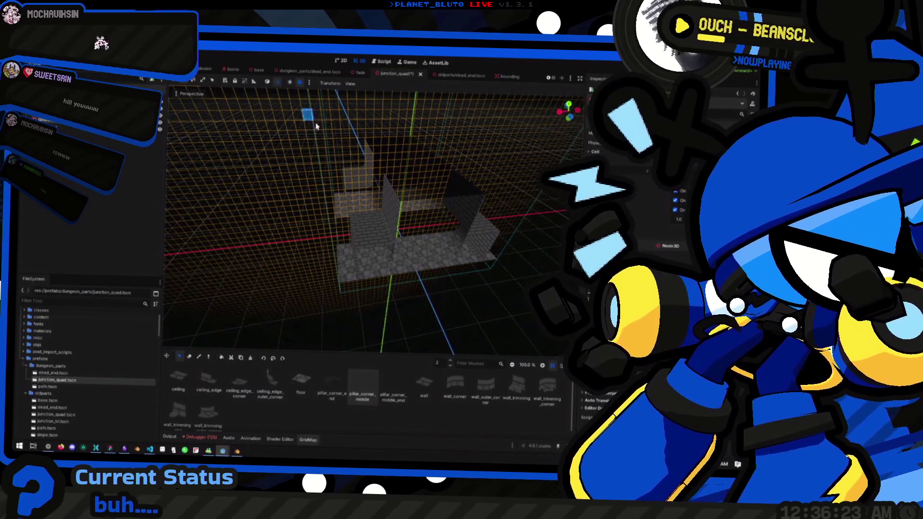
Undo a trial block fill, then paint a brick wall tile on a vertical edit plane
{"action": "left_click_drag", "start_coordinate": [317, 126], "coordinate": [489, 266]}
{"action": "key", "text": "ctrl+f"}
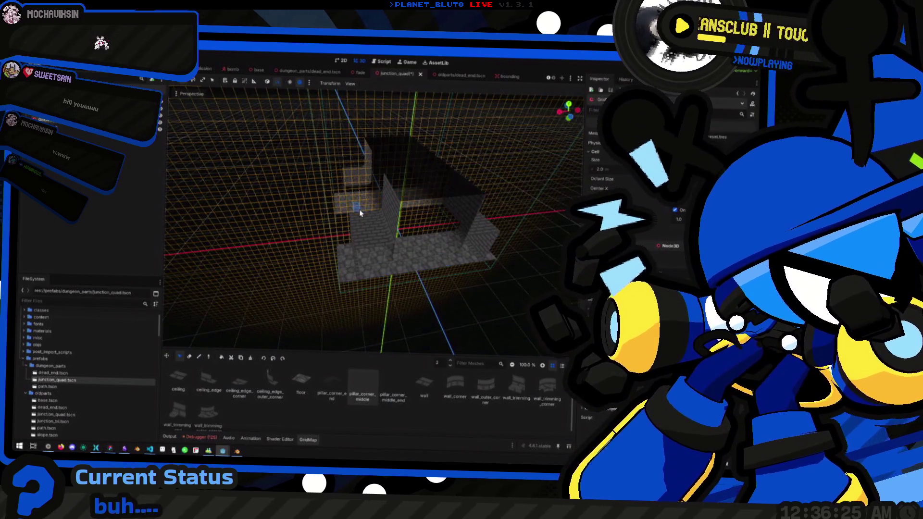
{"action": "key", "text": "e"}
{"action": "key", "text": "ctrl+z"}
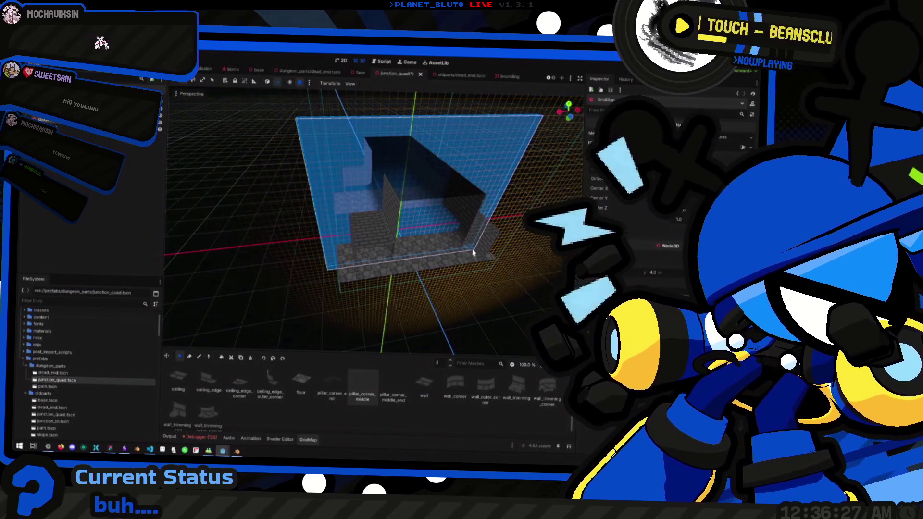
{"action": "left_click_drag", "start_coordinate": [404, 231], "coordinate": [473, 228]}
{"action": "key", "text": "c"}
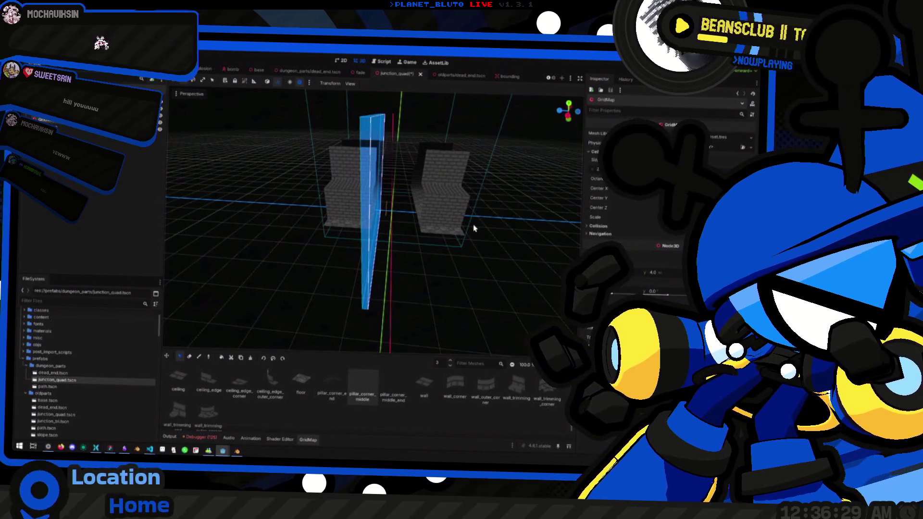
{"action": "mouse_move", "coordinate": [465, 259]}
{"action": "left_mouse_down"}
{"action": "mouse_move", "coordinate": [423, 270]}
{"action": "mouse_move", "coordinate": [396, 258]}
{"action": "mouse_move", "coordinate": [393, 270]}
{"action": "mouse_move", "coordinate": [378, 268]}
{"action": "mouse_move", "coordinate": [360, 239]}
{"action": "mouse_move", "coordinate": [395, 239]}
{"action": "mouse_move", "coordinate": [382, 247]}
{"action": "mouse_move", "coordinate": [322, 228]}
{"action": "mouse_move", "coordinate": [360, 263]}
{"action": "mouse_move", "coordinate": [336, 270]}
{"action": "mouse_move", "coordinate": [250, 255]}
{"action": "mouse_move", "coordinate": [449, 251]}
{"action": "mouse_move", "coordinate": [423, 243]}
{"action": "mouse_move", "coordinate": [392, 256]}
{"action": "mouse_move", "coordinate": [377, 247]}
{"action": "mouse_move", "coordinate": [344, 258]}
{"action": "mouse_move", "coordinate": [387, 266]}
{"action": "mouse_move", "coordinate": [313, 280]}
{"action": "mouse_move", "coordinate": [473, 145]}
{"action": "left_mouse_up"}
{"action": "left_click", "coordinate": [378, 219]}
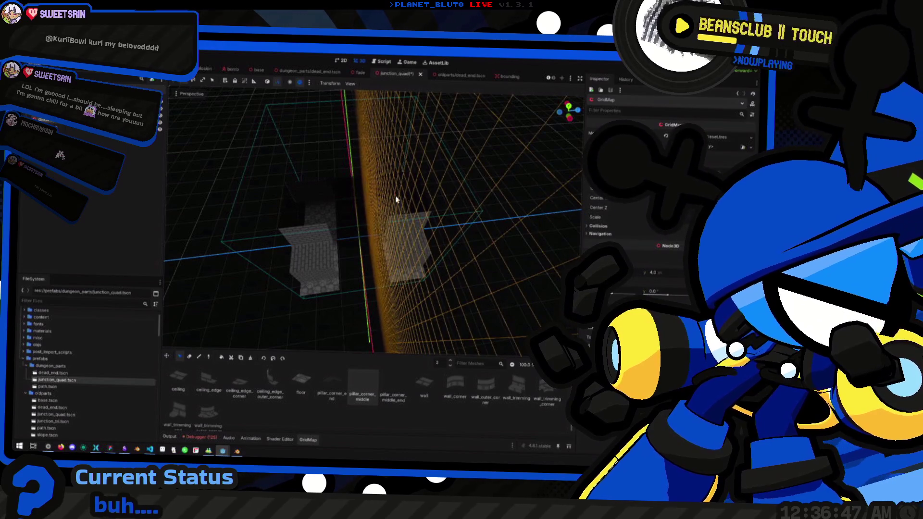
Look down the corridor and set the Paint tool to editing floor -1
{"action": "scroll", "coordinate": [396, 199], "scroll_direction": "up", "scroll_amount": 8}
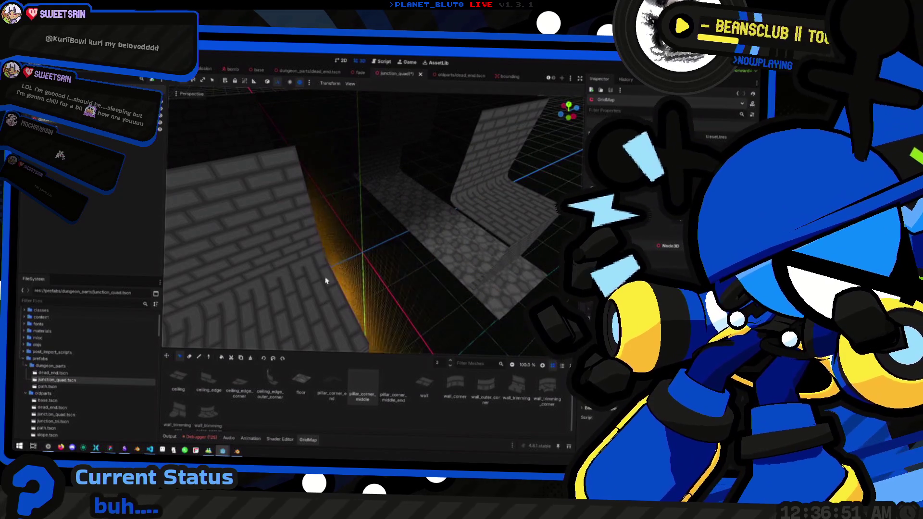
{"action": "scroll", "coordinate": [386, 244], "scroll_direction": "up", "scroll_amount": 2}
{"action": "scroll", "coordinate": [386, 243], "scroll_direction": "down", "scroll_amount": 3}
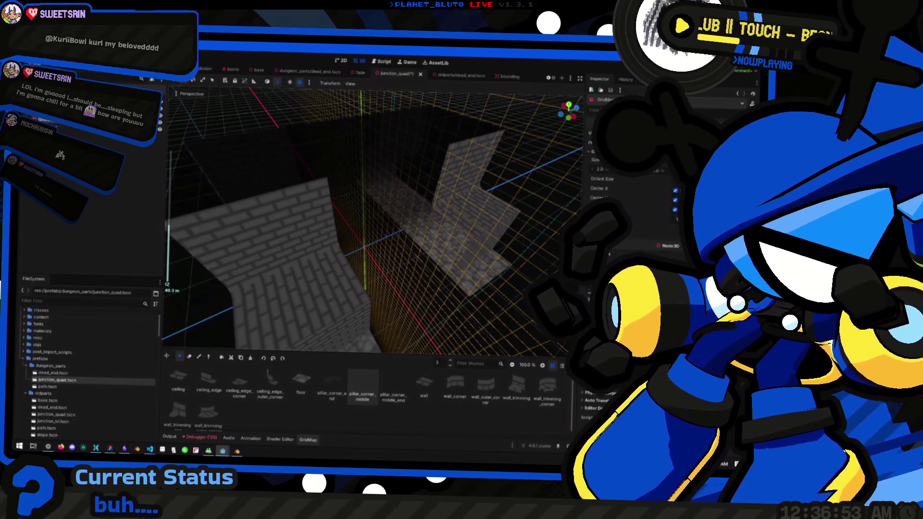
{"action": "mouse_move", "coordinate": [481, 226]}
{"action": "left_mouse_down"}
{"action": "mouse_move", "coordinate": [398, 230]}
{"action": "mouse_move", "coordinate": [346, 220]}
{"action": "left_mouse_up"}
{"action": "scroll", "coordinate": [346, 231], "scroll_direction": "up", "scroll_amount": 3}
{"action": "key", "text": "q"}
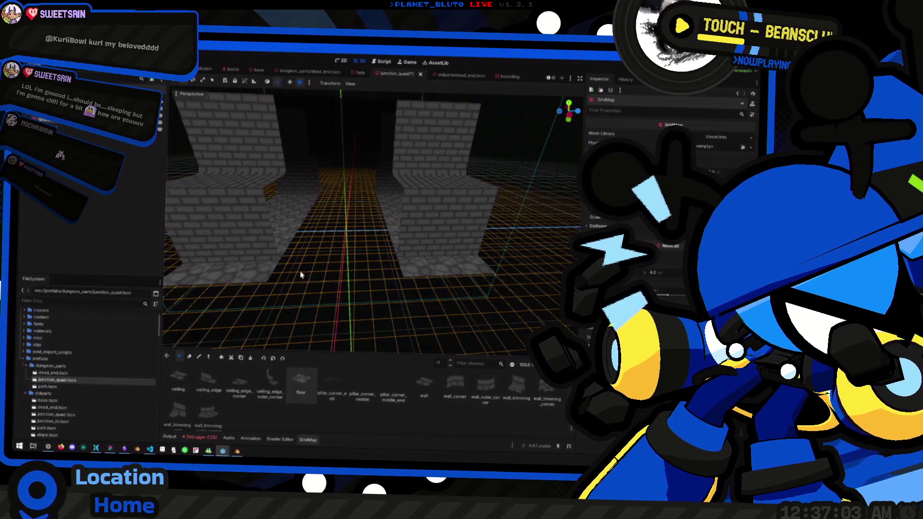
{"action": "key", "text": "e"}
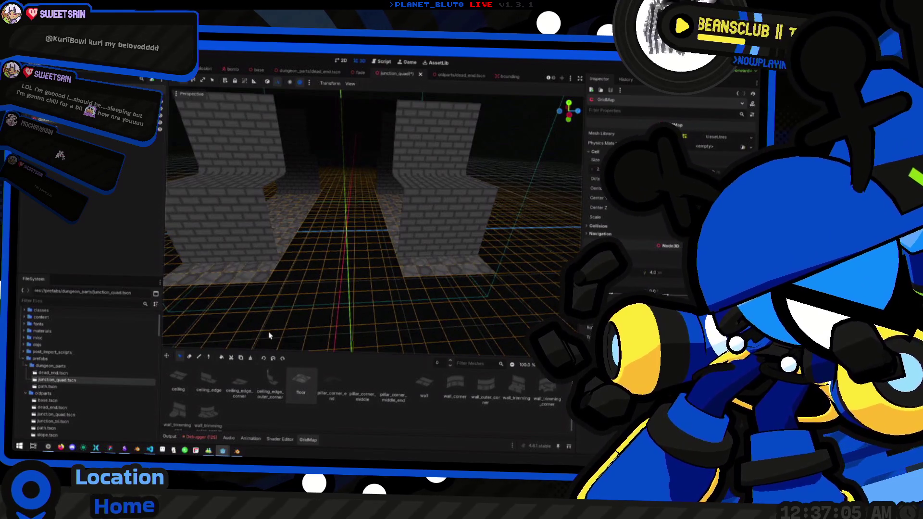
{"action": "key", "text": "e"}
{"action": "key", "text": "1"}
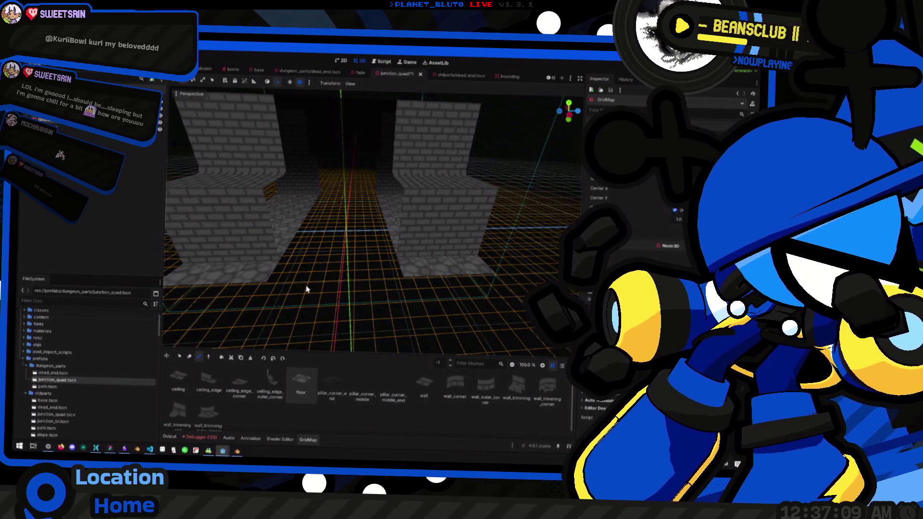
Paint cobblestone floor tiles across the empty strip between the brick walls
{"action": "left_click_drag", "start_coordinate": [362, 292], "coordinate": [338, 303]}
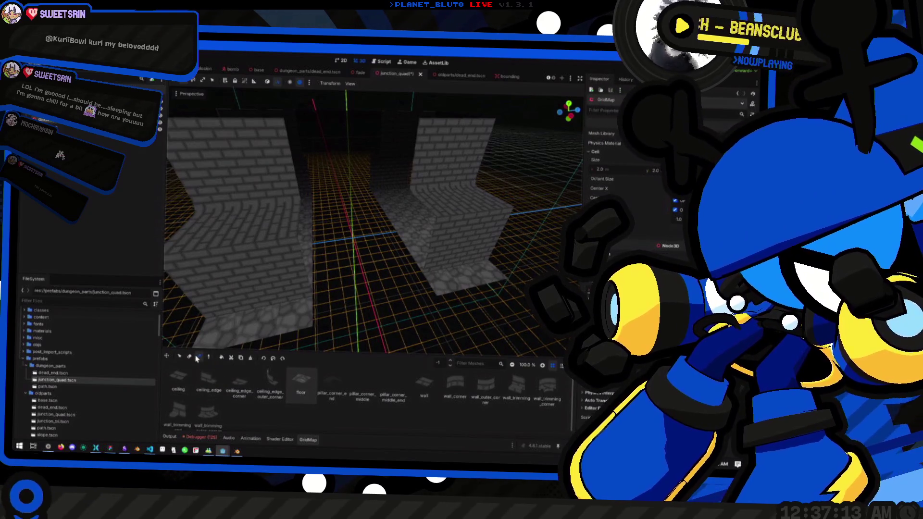
{"action": "left_click_drag", "start_coordinate": [362, 287], "coordinate": [352, 281]}
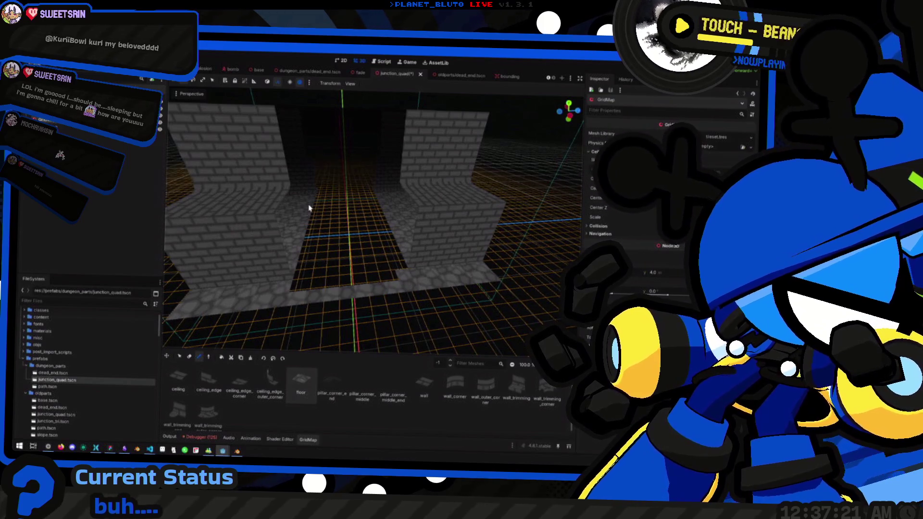
{"action": "mouse_move", "coordinate": [320, 201]}
{"action": "left_mouse_down"}
{"action": "mouse_move", "coordinate": [377, 268]}
{"action": "mouse_move", "coordinate": [443, 300]}
{"action": "left_mouse_up"}
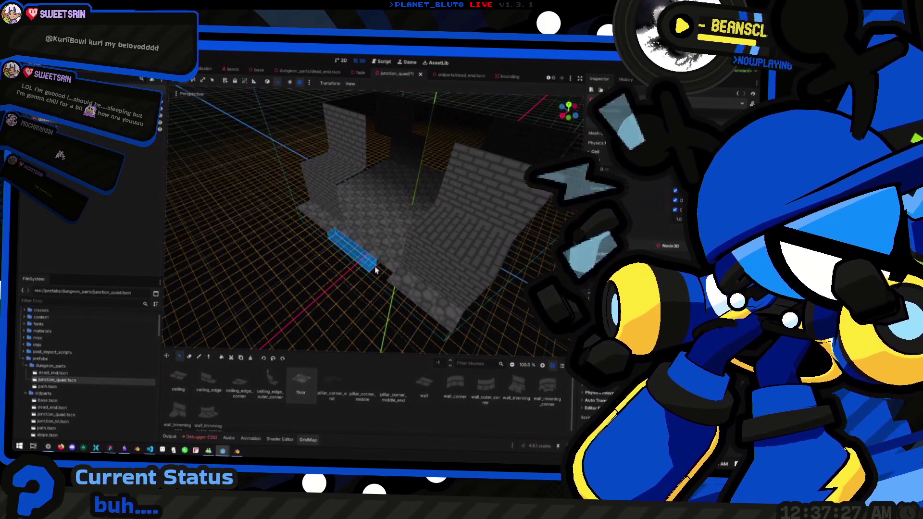
{"action": "mouse_move", "coordinate": [379, 285]}
{"action": "left_mouse_down"}
{"action": "mouse_move", "coordinate": [354, 305]}
{"action": "mouse_move", "coordinate": [305, 260]}
{"action": "mouse_move", "coordinate": [402, 215]}
{"action": "mouse_move", "coordinate": [345, 223]}
{"action": "mouse_move", "coordinate": [210, 208]}
{"action": "mouse_move", "coordinate": [462, 175]}
{"action": "mouse_move", "coordinate": [478, 182]}
{"action": "mouse_move", "coordinate": [337, 206]}
{"action": "mouse_move", "coordinate": [375, 212]}
{"action": "mouse_move", "coordinate": [281, 295]}
{"action": "left_mouse_up"}
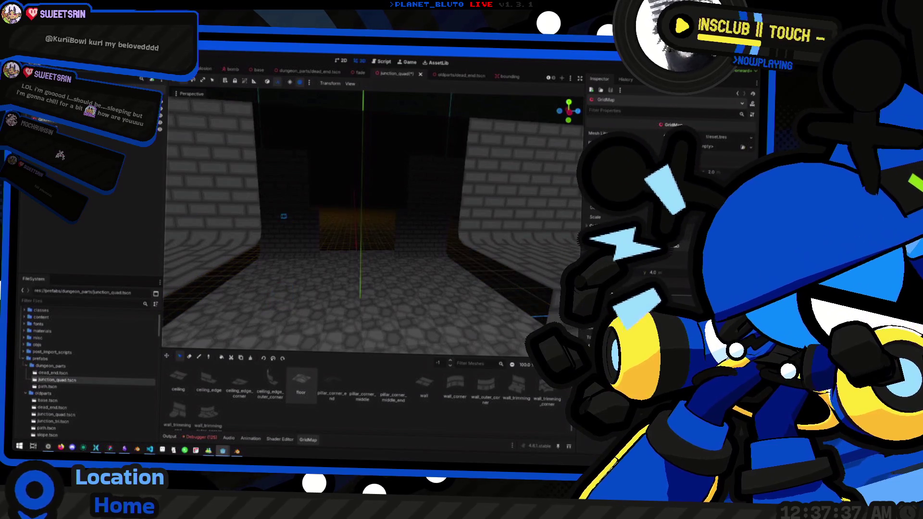
{"action": "left_click", "coordinate": [356, 382]}
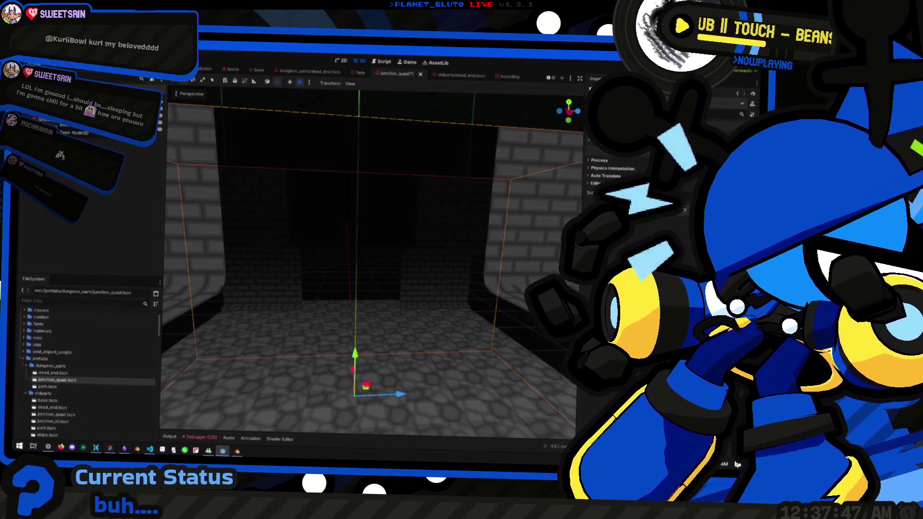
Delete the fade node after confirming, then view the room's floor and brick walls
{"action": "mouse_move", "coordinate": [268, 215]}
{"action": "left_mouse_down"}
{"action": "mouse_move", "coordinate": [386, 237]}
{"action": "mouse_move", "coordinate": [383, 285]}
{"action": "left_mouse_up"}
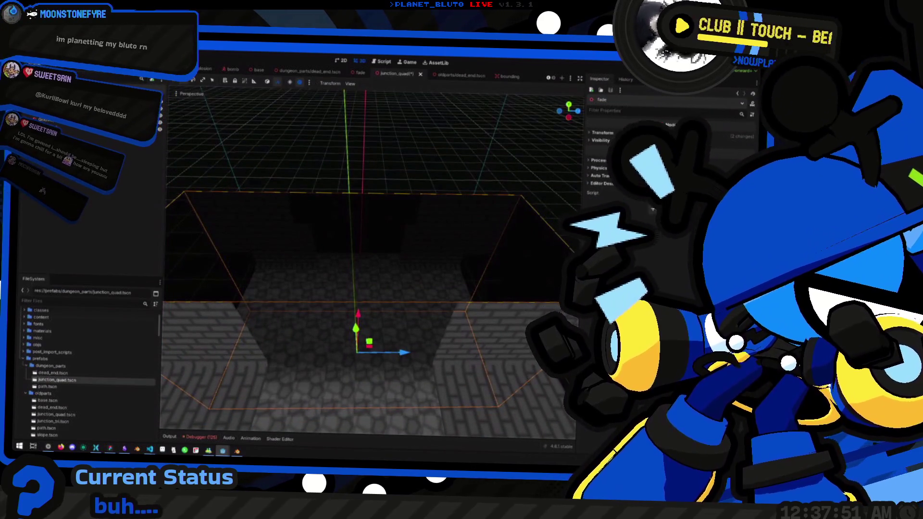
{"action": "left_click", "coordinate": [398, 278]}
{"action": "left_click", "coordinate": [366, 337]}
{"action": "key", "text": "Delete"}
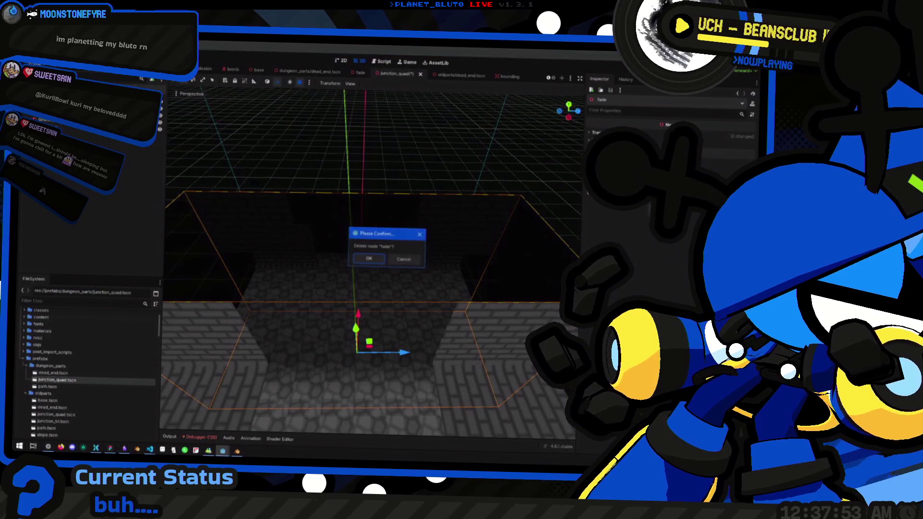
{"action": "left_click", "coordinate": [386, 260]}
{"action": "mouse_move", "coordinate": [426, 280]}
{"action": "left_mouse_down"}
{"action": "mouse_move", "coordinate": [428, 249]}
{"action": "mouse_move", "coordinate": [462, 249]}
{"action": "mouse_move", "coordinate": [155, 153]}
{"action": "left_mouse_up"}
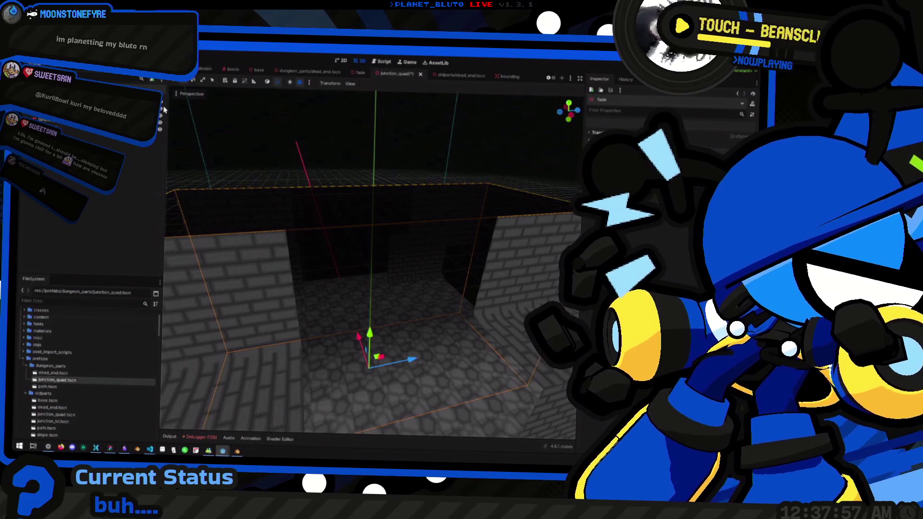
{"action": "mouse_move", "coordinate": [356, 200]}
{"action": "left_mouse_down"}
{"action": "mouse_move", "coordinate": [385, 216]}
{"action": "mouse_move", "coordinate": [366, 206]}
{"action": "left_mouse_up"}
{"action": "key", "text": "f"}
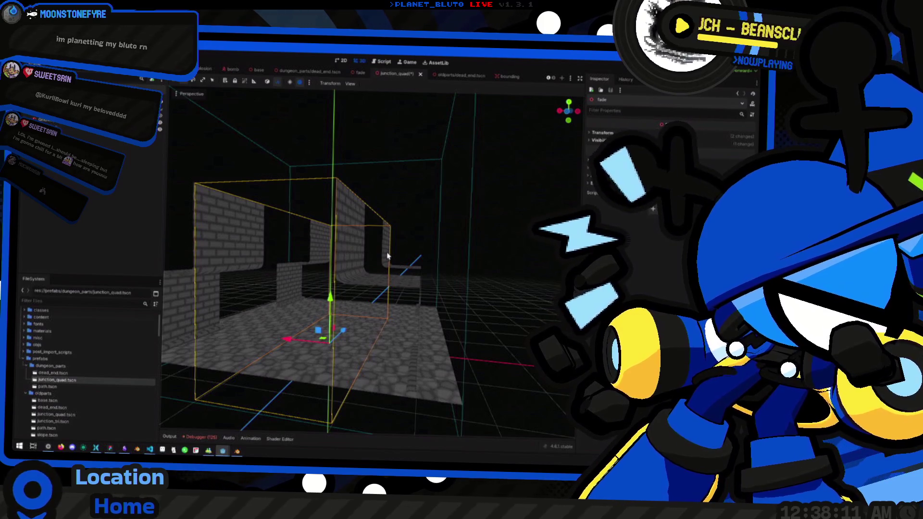
{"action": "mouse_move", "coordinate": [389, 256]}
{"action": "left_mouse_down"}
{"action": "mouse_move", "coordinate": [336, 248]}
{"action": "mouse_move", "coordinate": [197, 177]}
{"action": "left_mouse_up"}
Reselect the GridMap, box-select the junction floor area, and raise the working floor to 4
{"action": "left_click", "coordinate": [72, 111]}
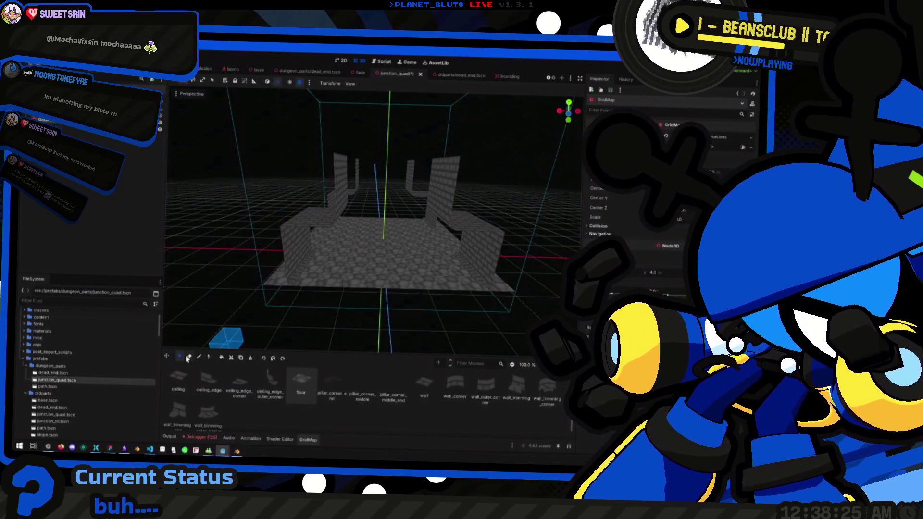
{"action": "key", "text": "e"}
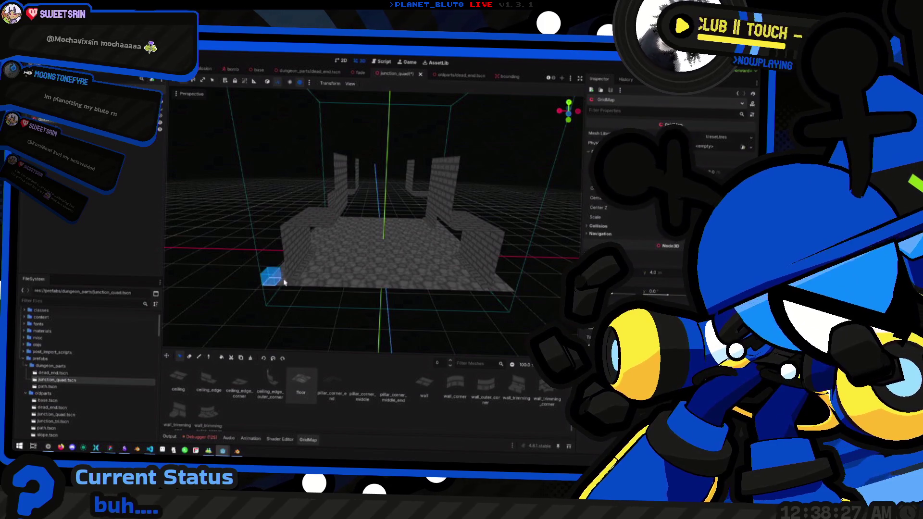
{"action": "mouse_move", "coordinate": [242, 282]}
{"action": "left_mouse_down"}
{"action": "mouse_move", "coordinate": [457, 197]}
{"action": "mouse_move", "coordinate": [462, 186]}
{"action": "left_mouse_up"}
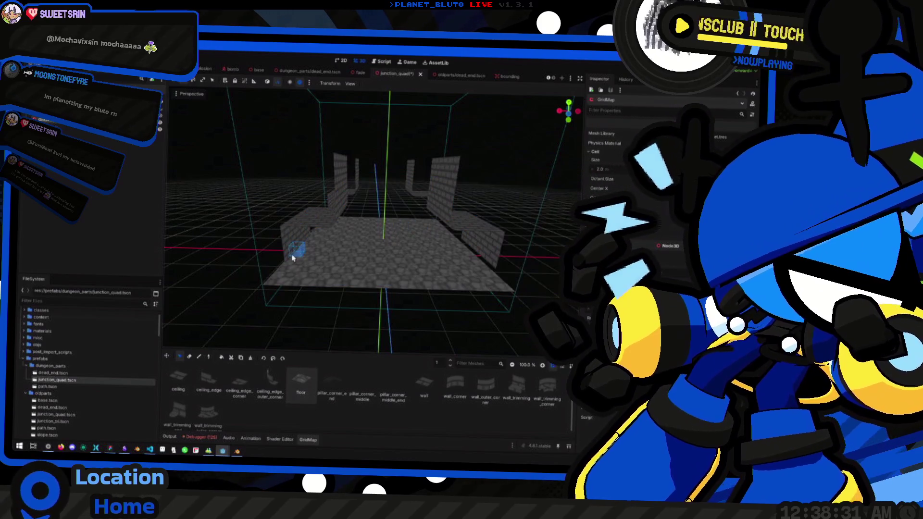
{"action": "key", "text": "e"}
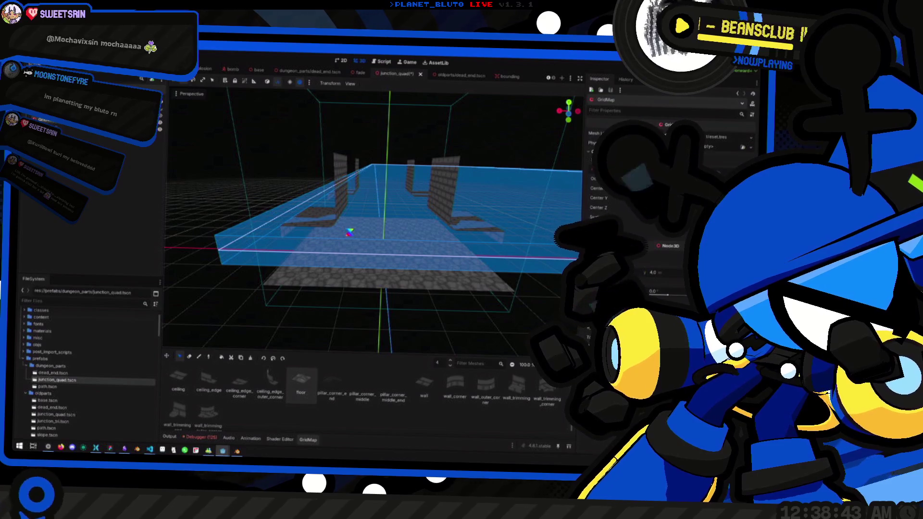
{"action": "key", "text": "alt+Tab"}
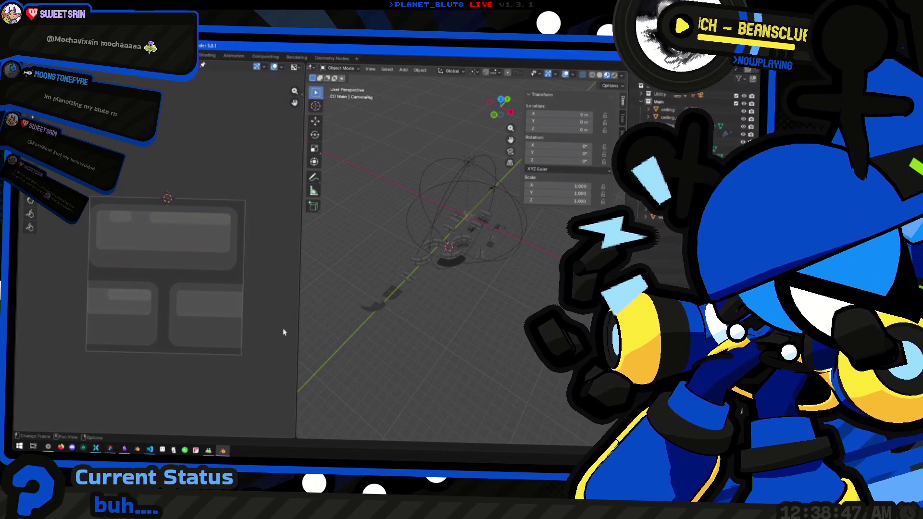
Relaunch Godot 4.6.1 (.NET) from the Start menu's Productive > Godot folder and open ProjectDNS
{"action": "left_click", "coordinate": [19, 445]}
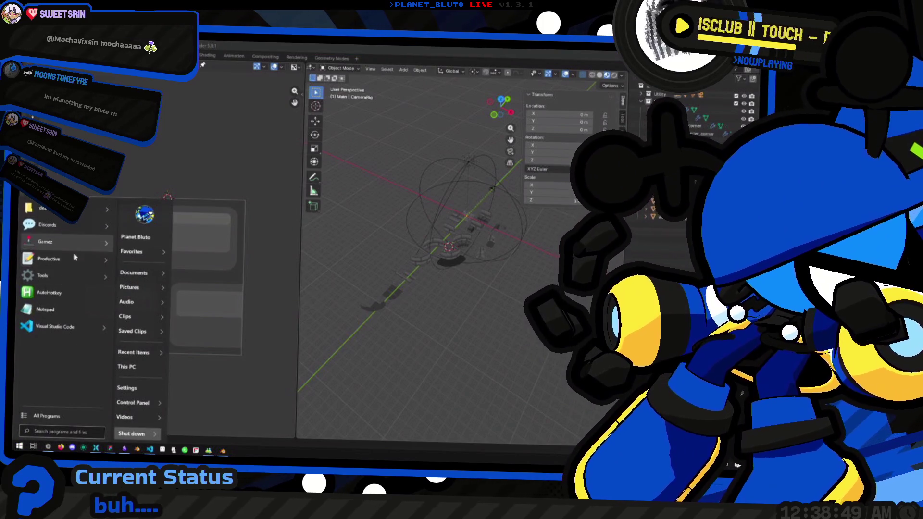
{"action": "mouse_move", "coordinate": [72, 258]}
{"action": "mouse_move", "coordinate": [144, 259]}
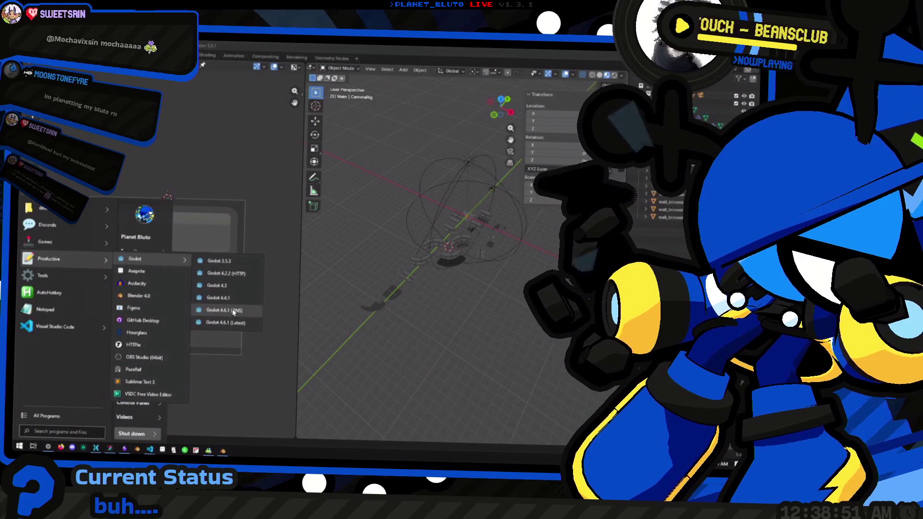
{"action": "left_click", "coordinate": [234, 312]}
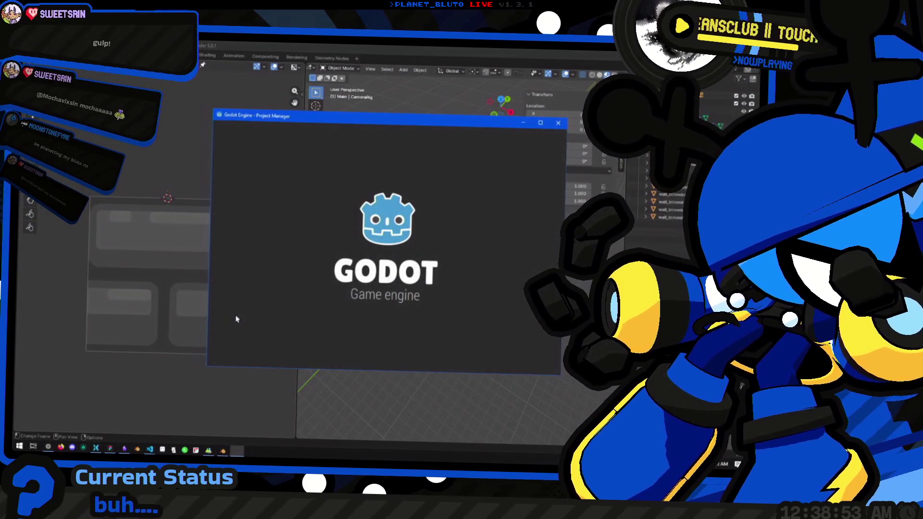
{"action": "double_click", "coordinate": [328, 164]}
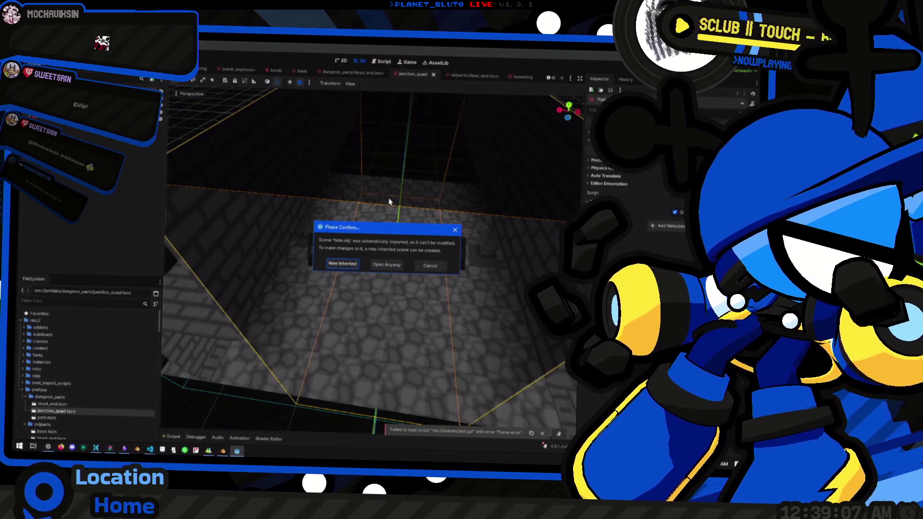
Cancel the fade.obj scene prompt, orbit close to the junction_quad walls, and select the GridMap
{"action": "left_click", "coordinate": [439, 268]}
{"action": "left_click", "coordinate": [379, 248]}
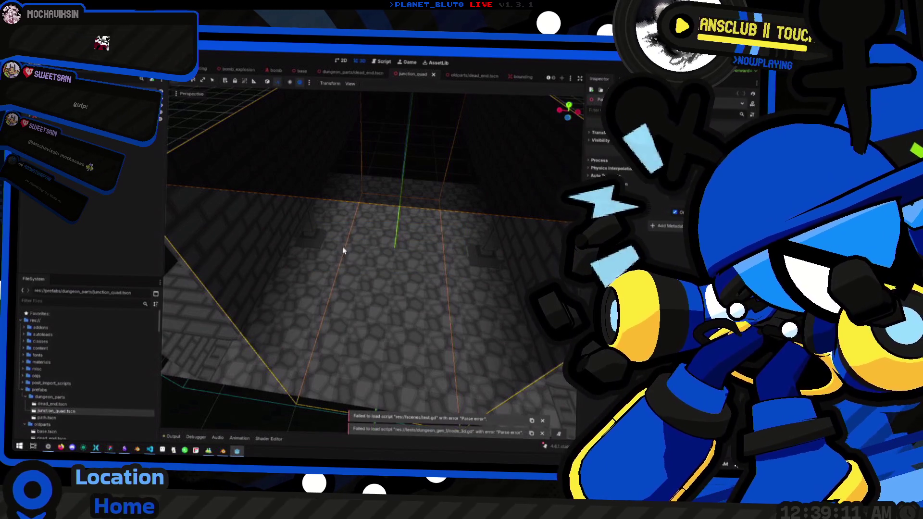
{"action": "scroll", "coordinate": [342, 250], "scroll_direction": "down", "scroll_amount": 6}
{"action": "left_click_drag", "start_coordinate": [376, 268], "coordinate": [319, 245]}
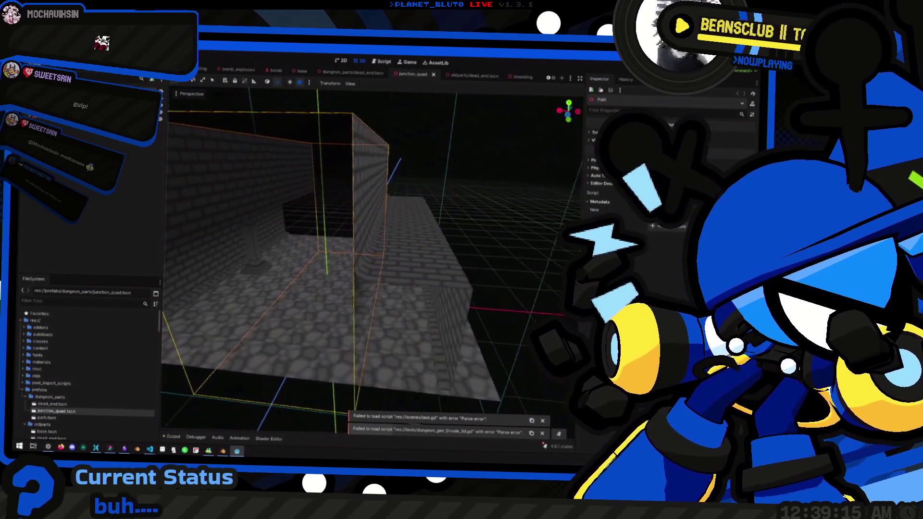
{"action": "scroll", "coordinate": [370, 260], "scroll_direction": "down", "scroll_amount": 5}
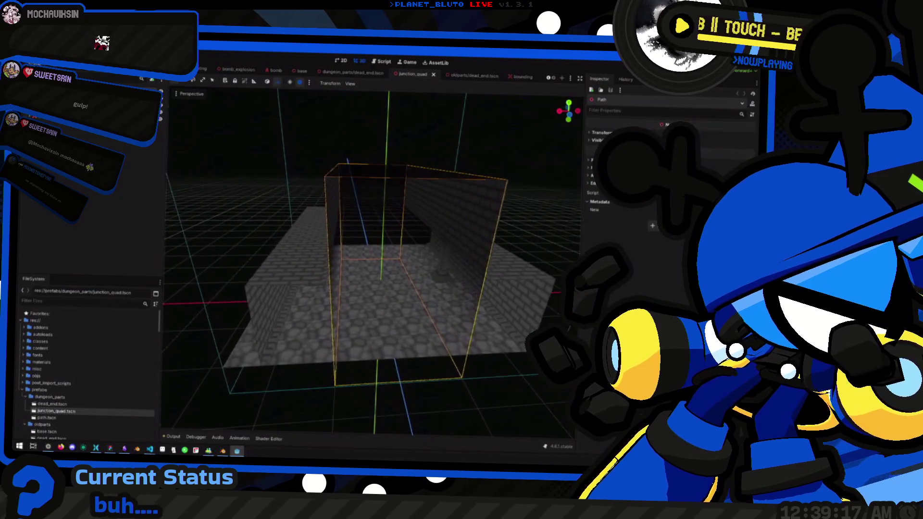
{"action": "left_click", "coordinate": [103, 138]}
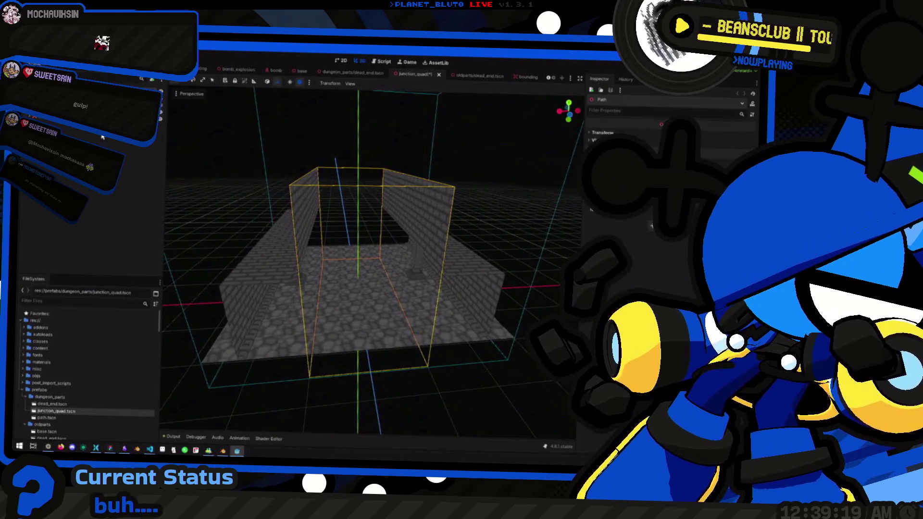
{"action": "key", "text": "Escape"}
{"action": "left_click", "coordinate": [60, 126]}
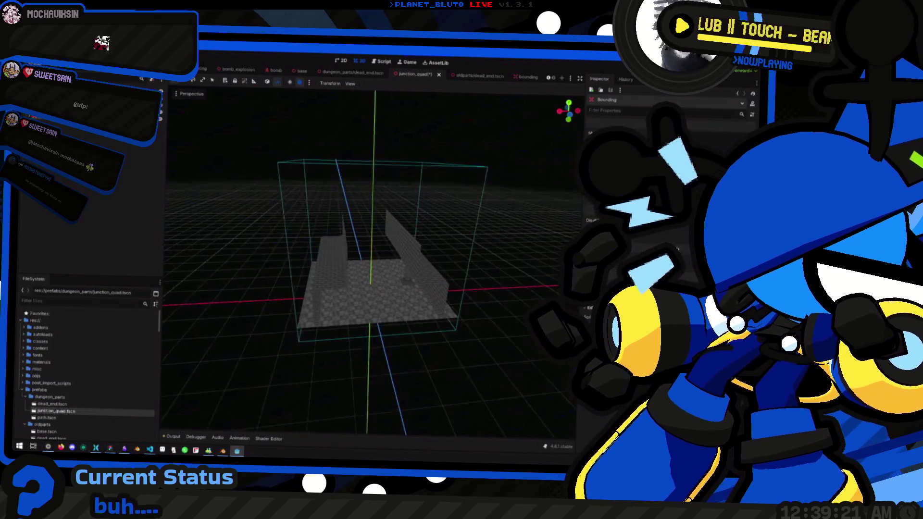
Orbit closer to the junction piece, briefly viewing dead_end before returning to junction_quad
{"action": "scroll", "coordinate": [372, 222], "scroll_direction": "up", "scroll_amount": 5}
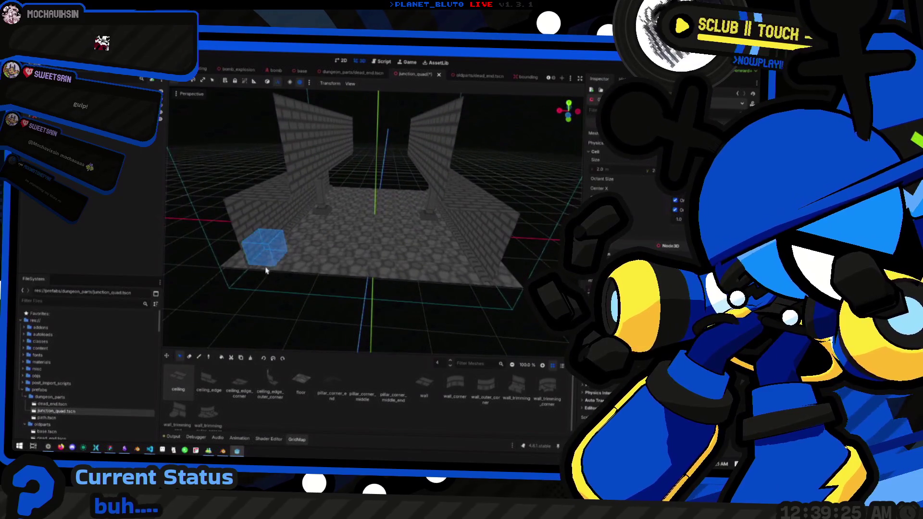
{"action": "left_click", "coordinate": [167, 357]}
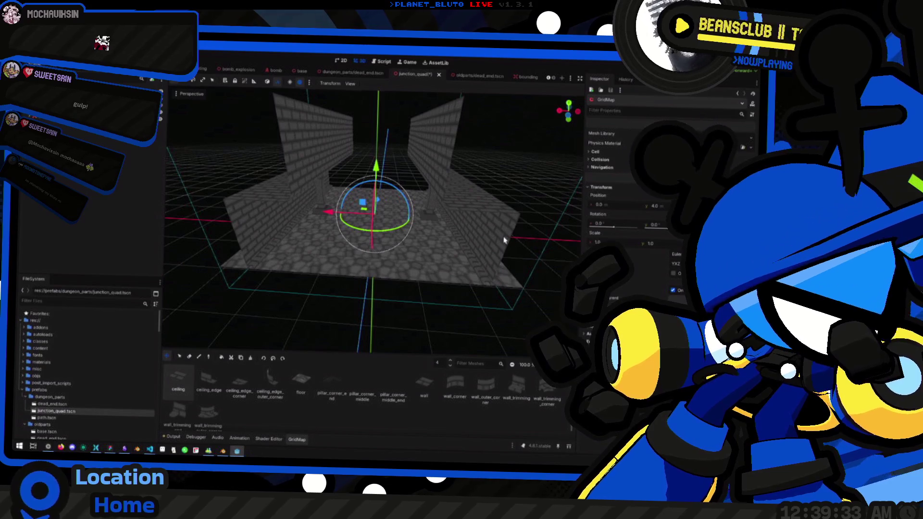
{"action": "mouse_move", "coordinate": [300, 245]}
{"action": "left_mouse_down"}
{"action": "mouse_move", "coordinate": [270, 234]}
{"action": "mouse_move", "coordinate": [284, 218]}
{"action": "left_mouse_up"}
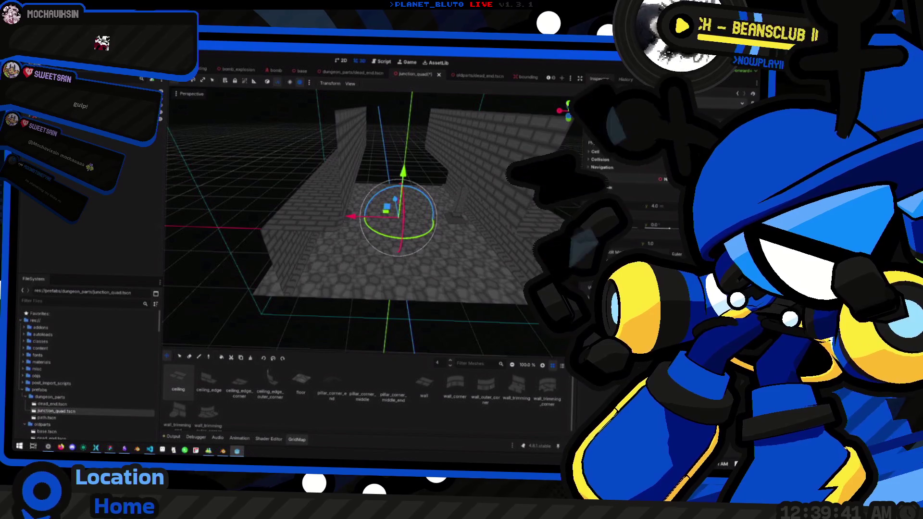
{"action": "left_click", "coordinate": [353, 73]}
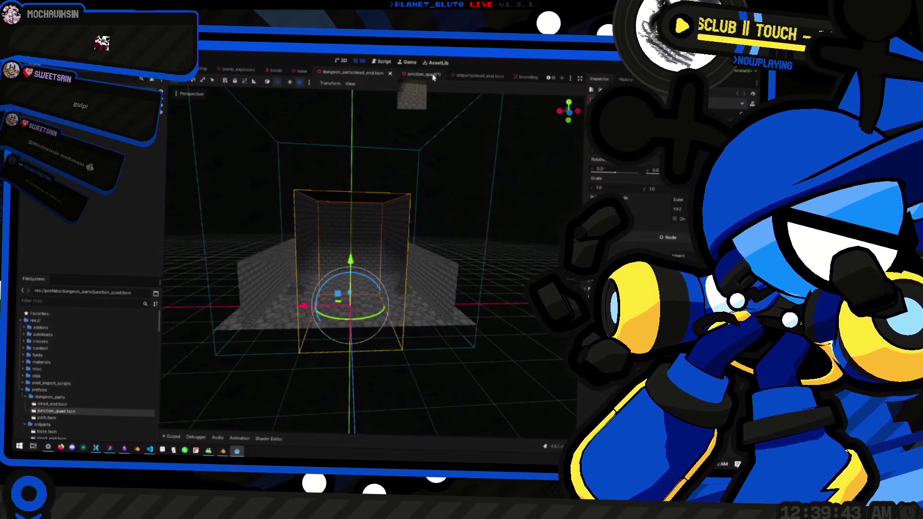
{"action": "left_click", "coordinate": [416, 75]}
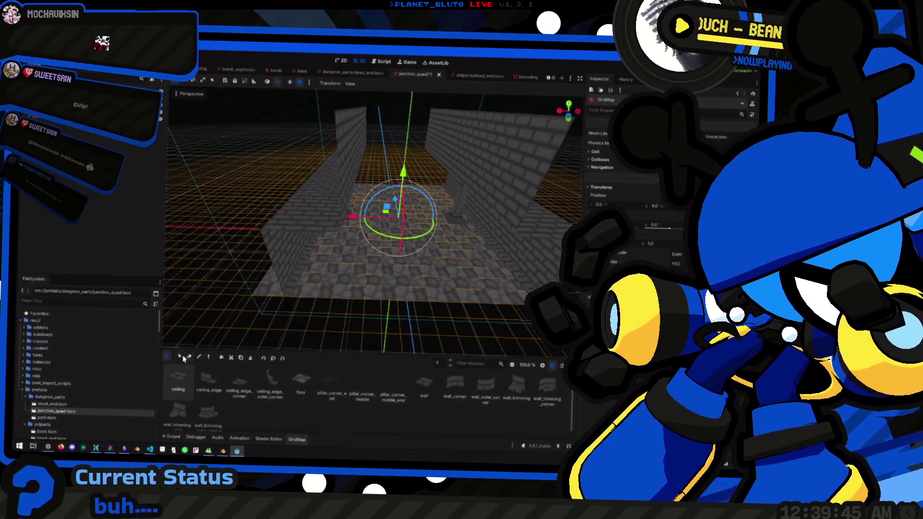
Choose the GridMap Paint tool and lower the working floor level to 0, viewing the corridor from above
{"action": "left_click", "coordinate": [180, 357]}
{"action": "key", "text": "q"}
{"action": "key", "text": "q"}
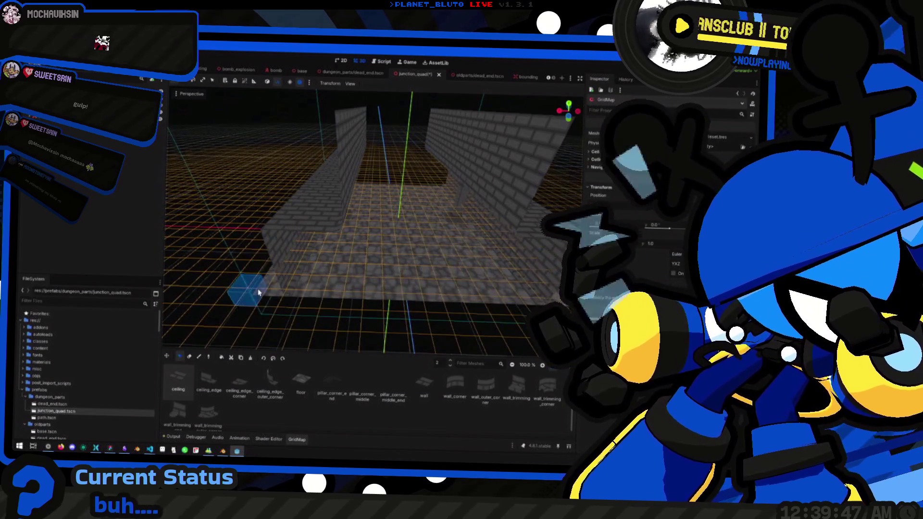
{"action": "key", "text": "q"}
{"action": "key", "text": "q"}
{"action": "scroll", "coordinate": [288, 294], "scroll_direction": "down", "scroll_amount": 5}
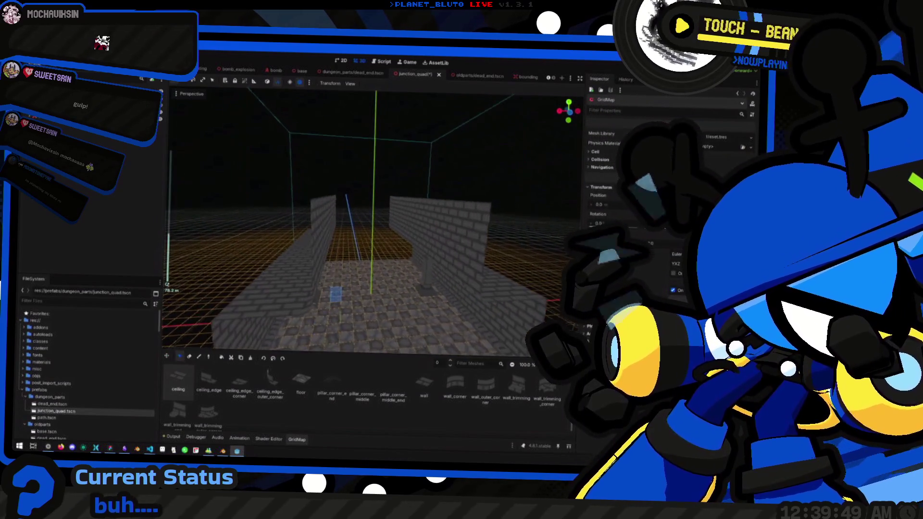
{"action": "scroll", "coordinate": [335, 294], "scroll_direction": "up", "scroll_amount": 5}
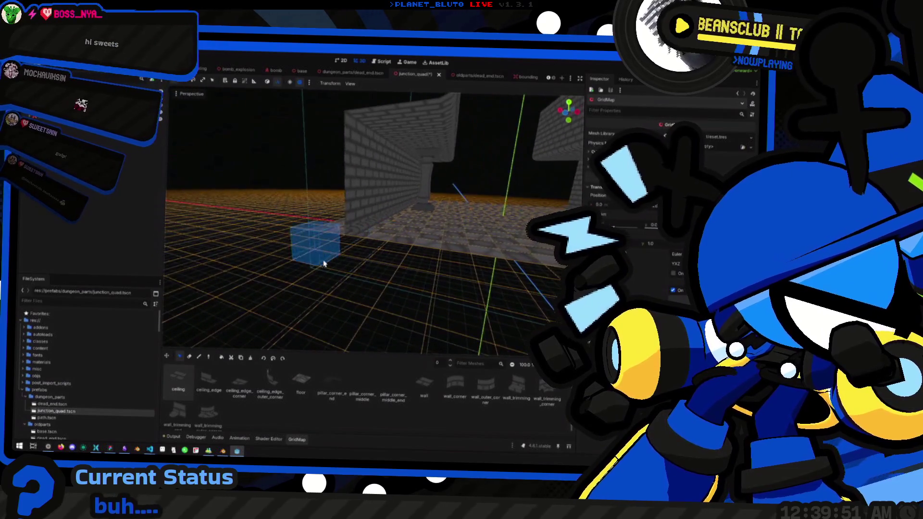
{"action": "scroll", "coordinate": [324, 232], "scroll_direction": "down", "scroll_amount": 5}
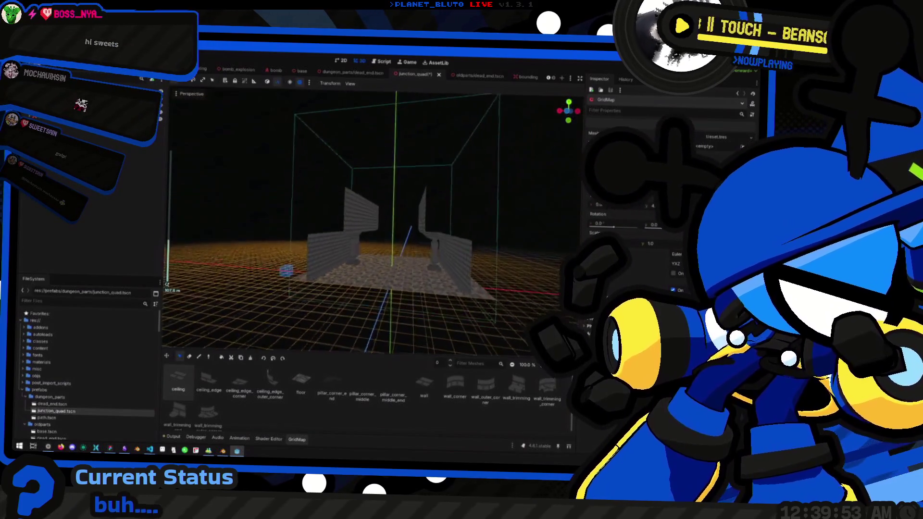
{"action": "mouse_move", "coordinate": [325, 232]}
{"action": "left_mouse_down"}
{"action": "mouse_move", "coordinate": [297, 252]}
{"action": "mouse_move", "coordinate": [471, 153]}
{"action": "left_mouse_up"}
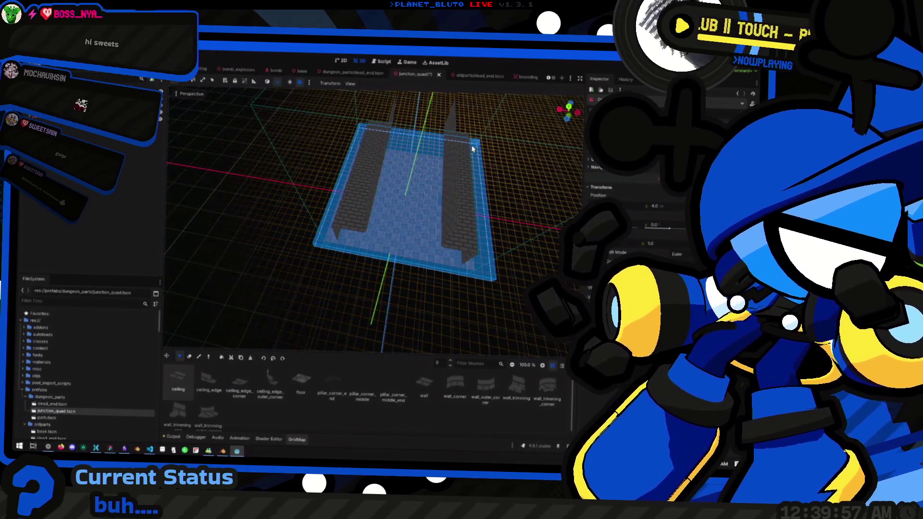
Raise the working floor level step by step, box-selecting and deleting the wall cells on each level
{"action": "left_click_drag", "start_coordinate": [330, 226], "coordinate": [475, 151]}
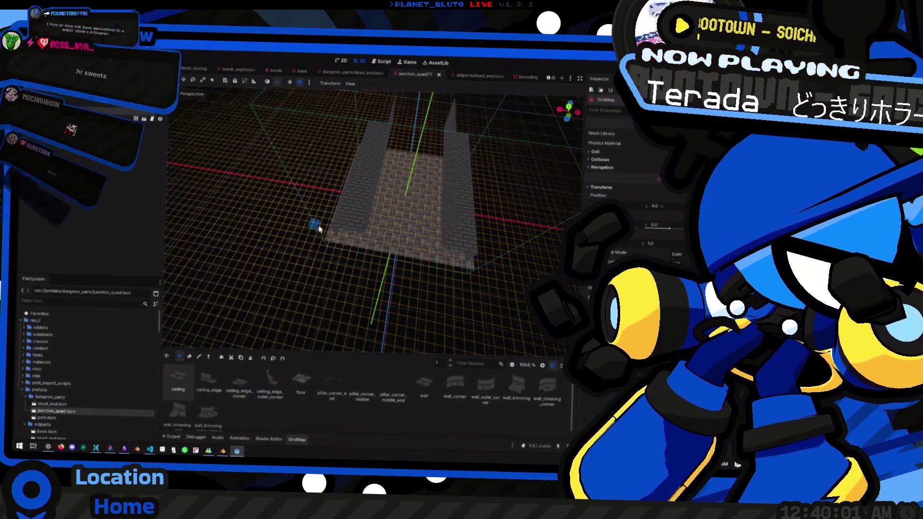
{"action": "key", "text": "e"}
{"action": "key", "text": "e"}
{"action": "key", "text": "e"}
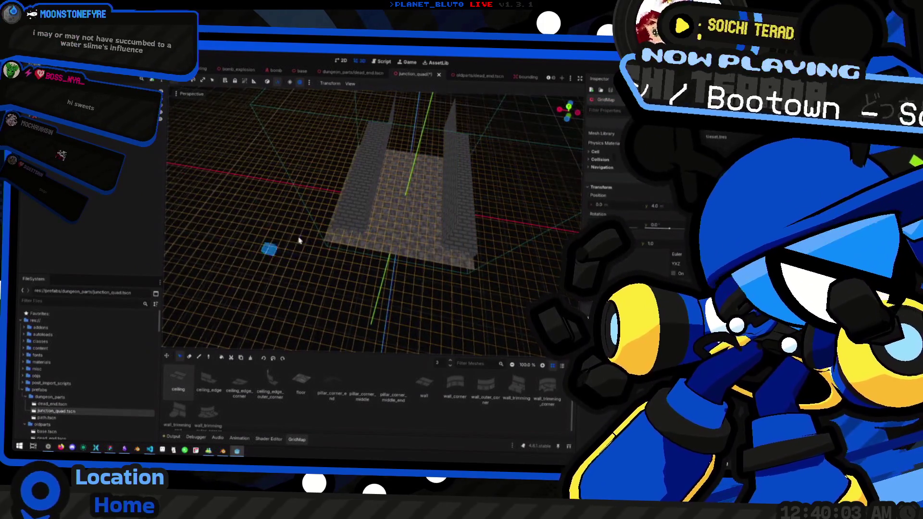
{"action": "mouse_move", "coordinate": [298, 241]}
{"action": "left_mouse_down"}
{"action": "mouse_move", "coordinate": [491, 128]}
{"action": "mouse_move", "coordinate": [446, 181]}
{"action": "left_mouse_up"}
{"action": "key", "text": "e"}
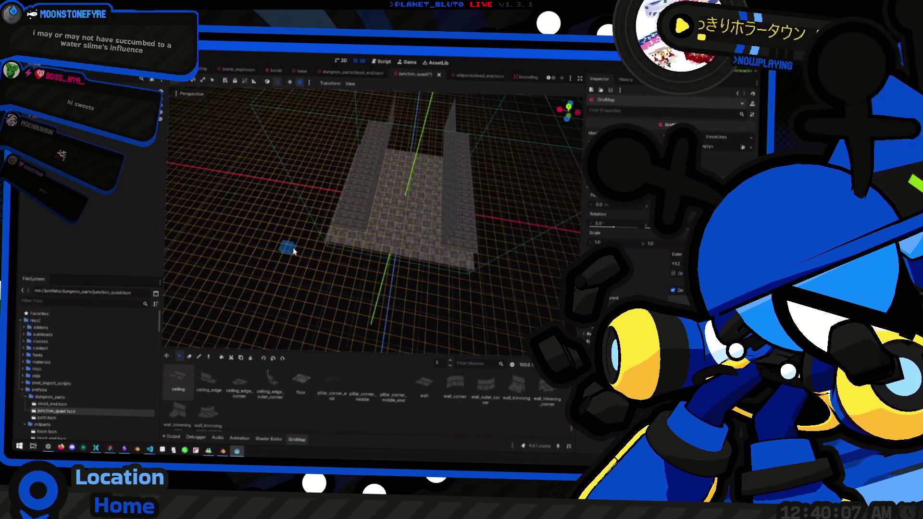
{"action": "left_click_drag", "start_coordinate": [293, 251], "coordinate": [475, 133]}
{"action": "key", "text": "Delete"}
{"action": "key", "text": "e"}
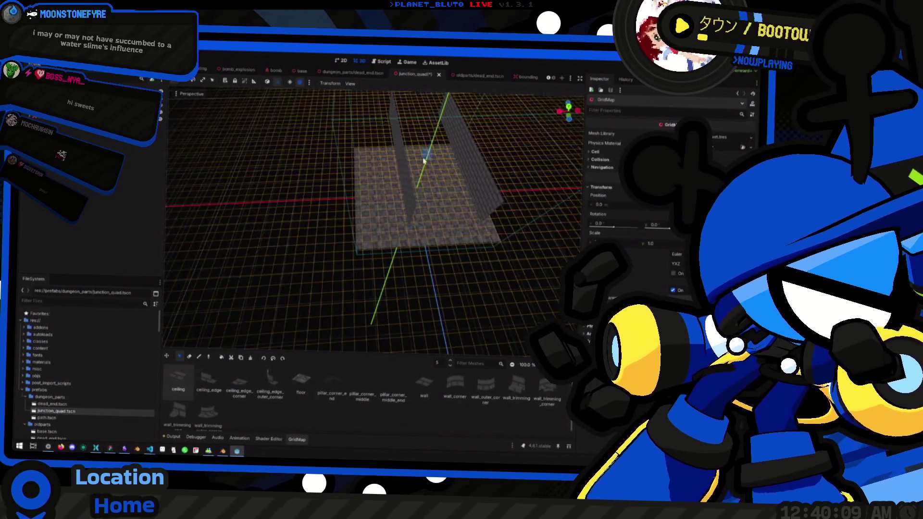
{"action": "mouse_move", "coordinate": [313, 263]}
{"action": "left_mouse_down"}
{"action": "mouse_move", "coordinate": [482, 101]}
{"action": "mouse_move", "coordinate": [364, 185]}
{"action": "left_mouse_up"}
Delete the remaining tile blocks on the upper levels, leaving only the cobblestone floor
{"action": "key", "text": "e"}
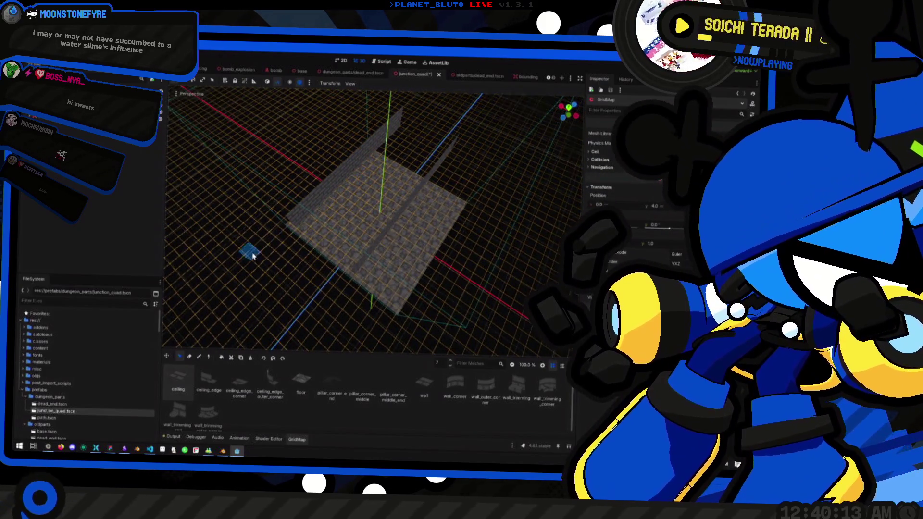
{"action": "left_click_drag", "start_coordinate": [258, 244], "coordinate": [495, 148]}
{"action": "key", "text": "Delete"}
{"action": "key", "text": "e"}
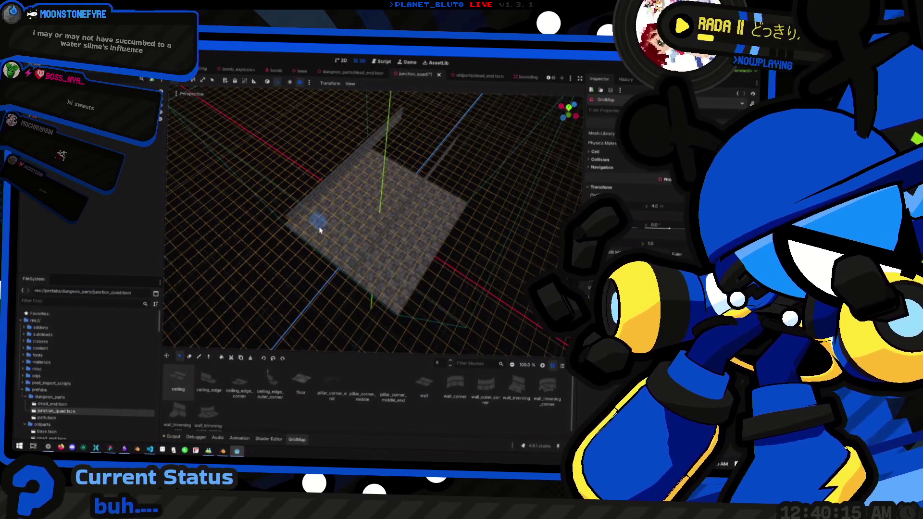
{"action": "left_click_drag", "start_coordinate": [231, 272], "coordinate": [483, 158]}
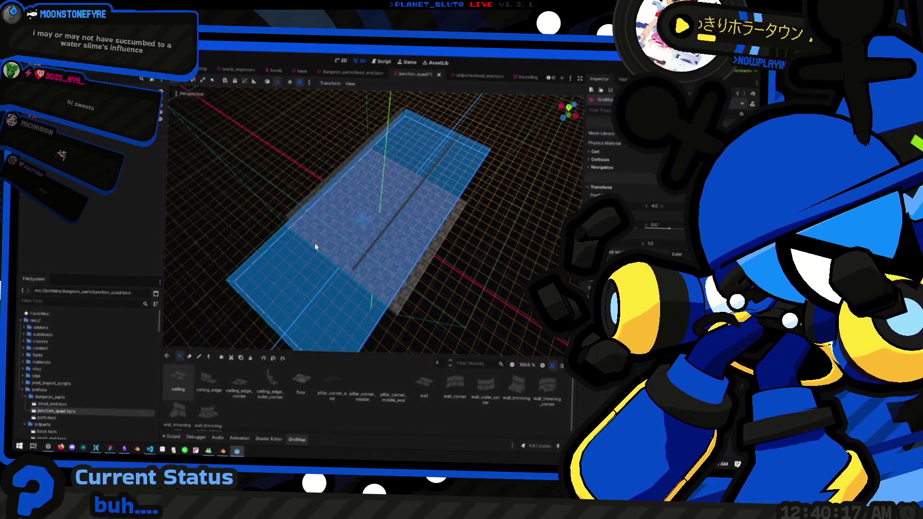
{"action": "key", "text": "Delete"}
{"action": "left_click_drag", "start_coordinate": [216, 244], "coordinate": [481, 166]}
{"action": "key", "text": "Delete"}
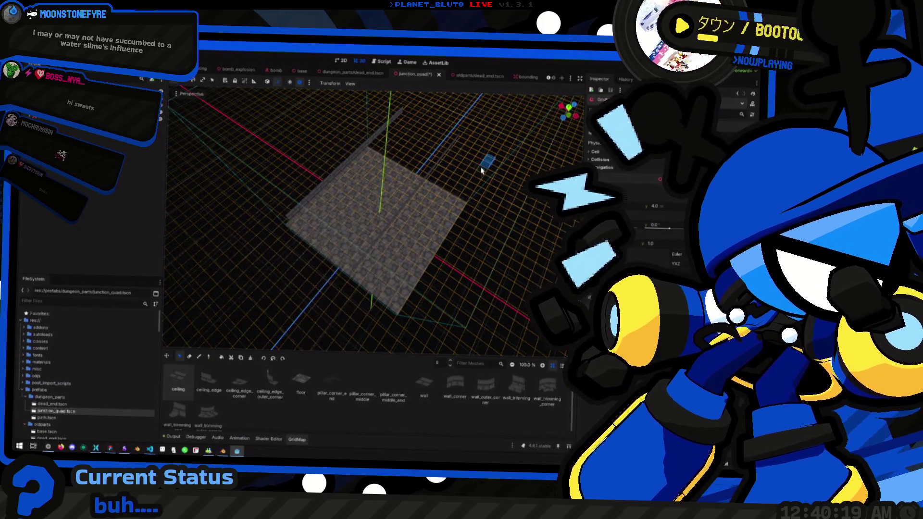
{"action": "key", "text": "e"}
{"action": "left_click_drag", "start_coordinate": [210, 279], "coordinate": [503, 133]}
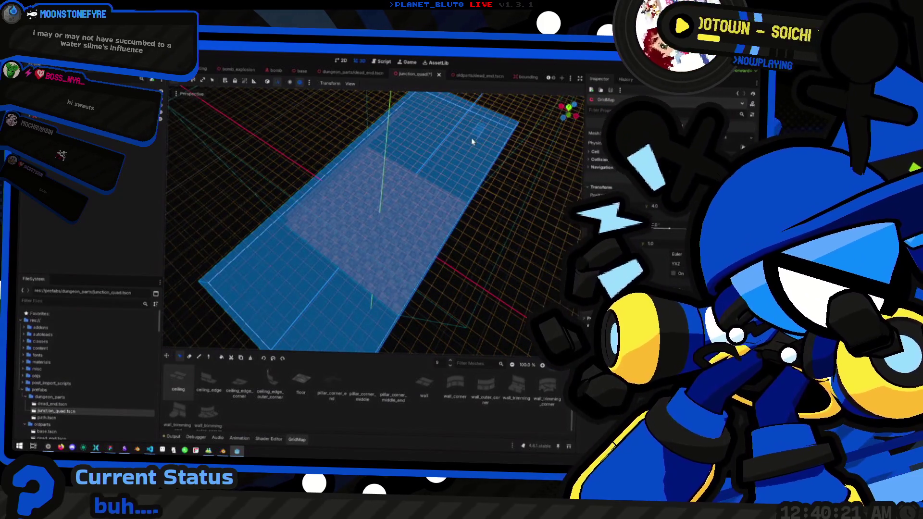
{"action": "key", "text": "Delete"}
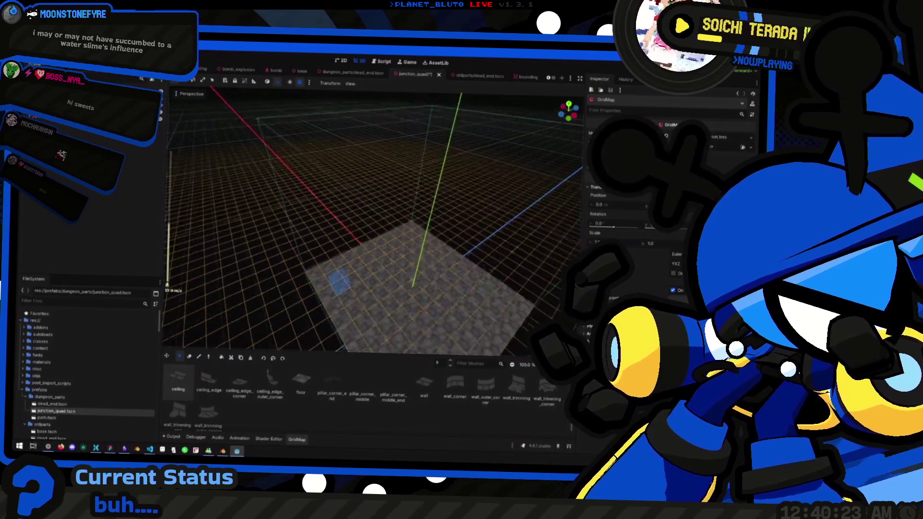
{"action": "scroll", "coordinate": [373, 222], "scroll_direction": "up", "scroll_amount": 2}
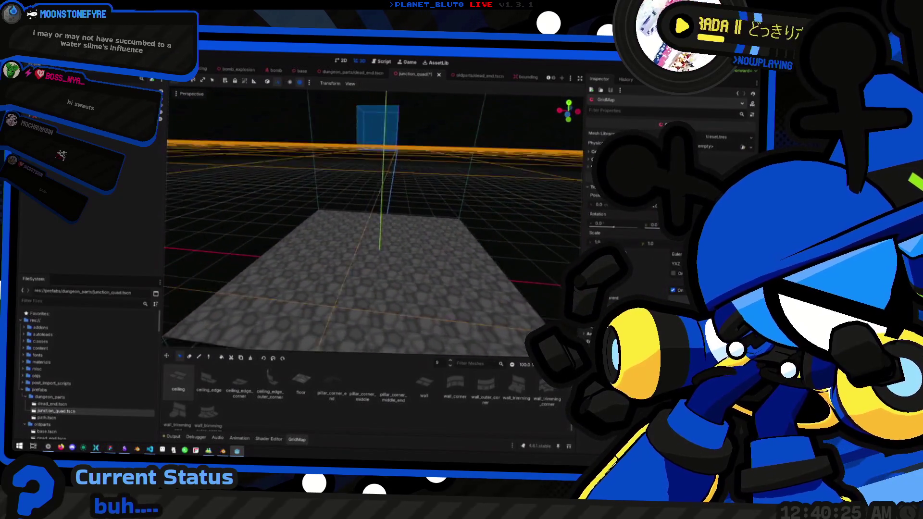
Drop to floor level, ready wall_outer_corner for painting, and fly into the dead_end scene's room
{"action": "key", "text": "q"}
{"action": "key", "text": "q"}
{"action": "key", "text": "q"}
{"action": "key", "text": "q"}
{"action": "key", "text": "q"}
{"action": "key", "text": "q"}
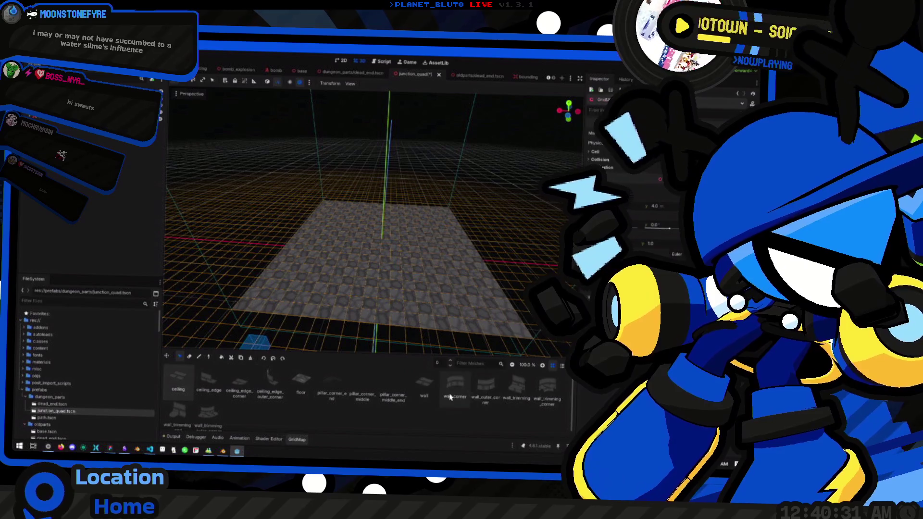
{"action": "left_click", "coordinate": [455, 387]}
{"action": "left_click", "coordinate": [199, 357]}
{"action": "left_click", "coordinate": [480, 395]}
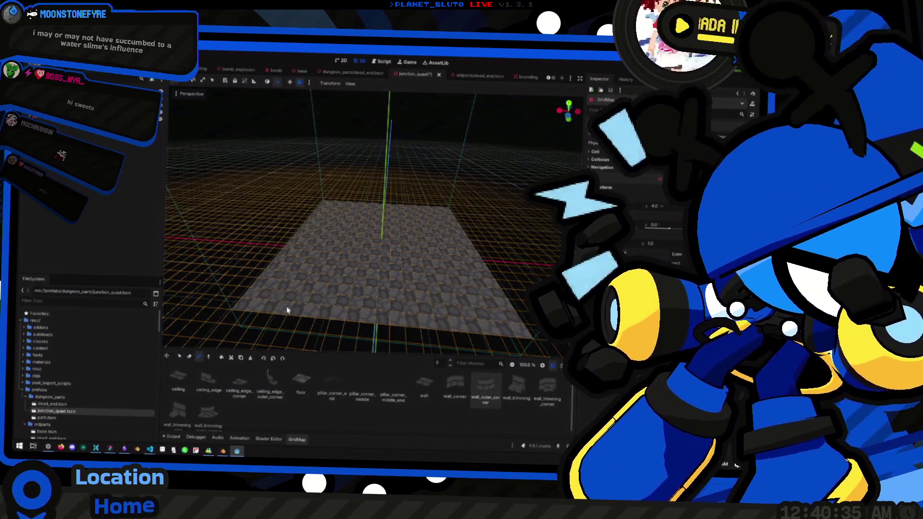
{"action": "key", "text": "e"}
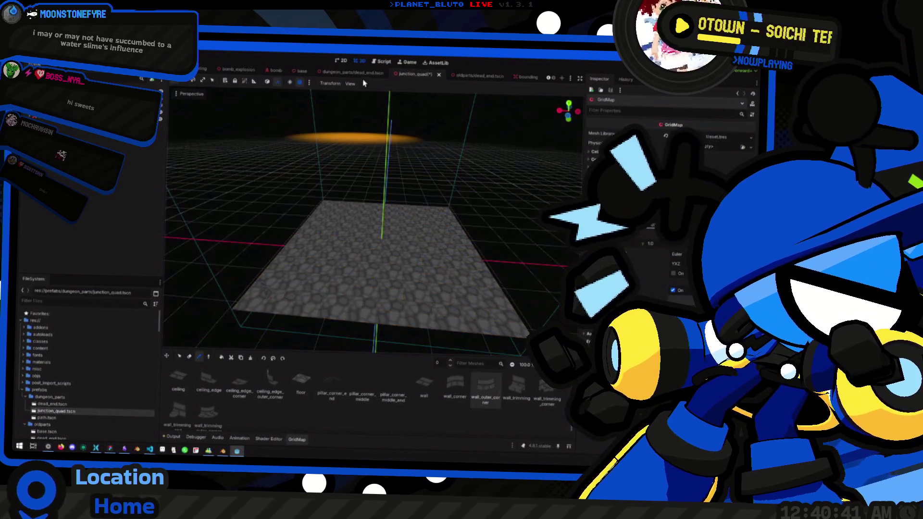
{"action": "left_click", "coordinate": [353, 72]}
{"action": "key", "text": "w"}
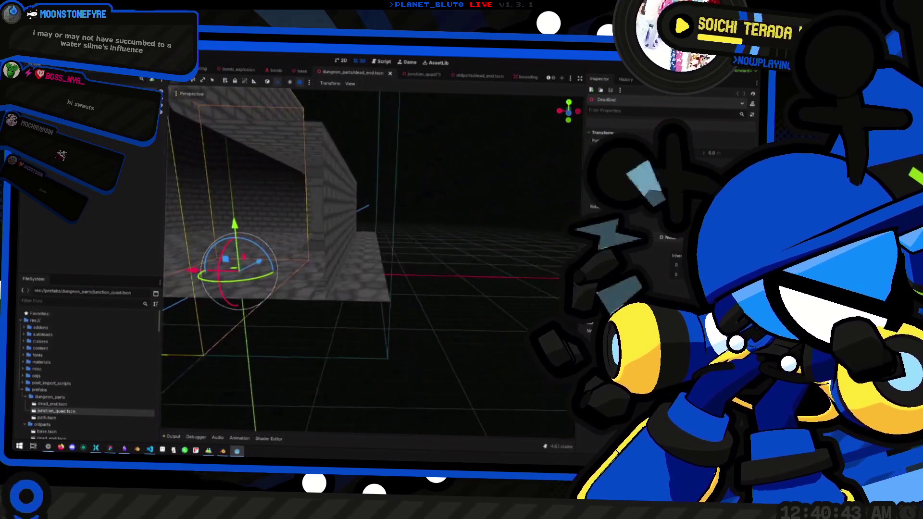
{"action": "key", "text": "d"}
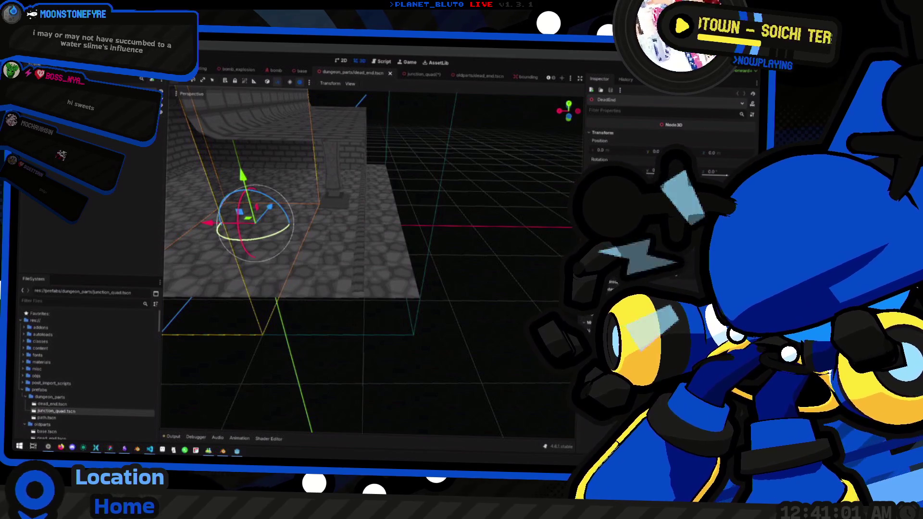
{"action": "left_click_drag", "start_coordinate": [334, 341], "coordinate": [308, 336]}
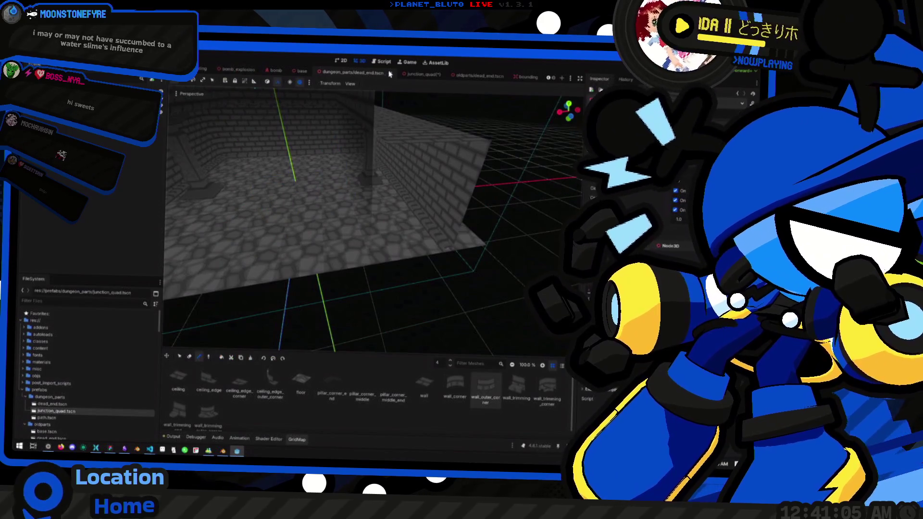
Compare with dead_end's walls, then paint curved wall_outer_corner pieces onto the junction_quad floor
{"action": "left_click", "coordinate": [416, 74]}
{"action": "left_click", "coordinate": [361, 73]}
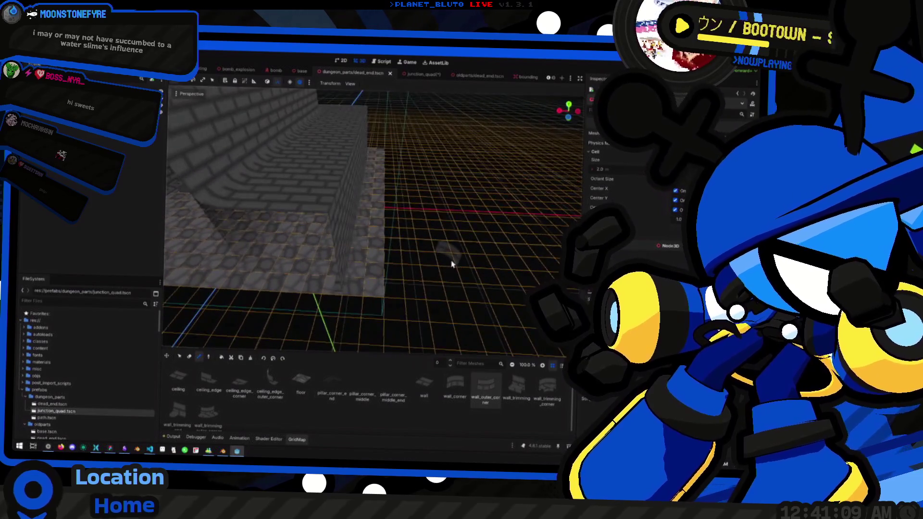
{"action": "mouse_move", "coordinate": [431, 287]}
{"action": "left_mouse_down"}
{"action": "mouse_move", "coordinate": [392, 283]}
{"action": "mouse_move", "coordinate": [392, 98]}
{"action": "left_mouse_up"}
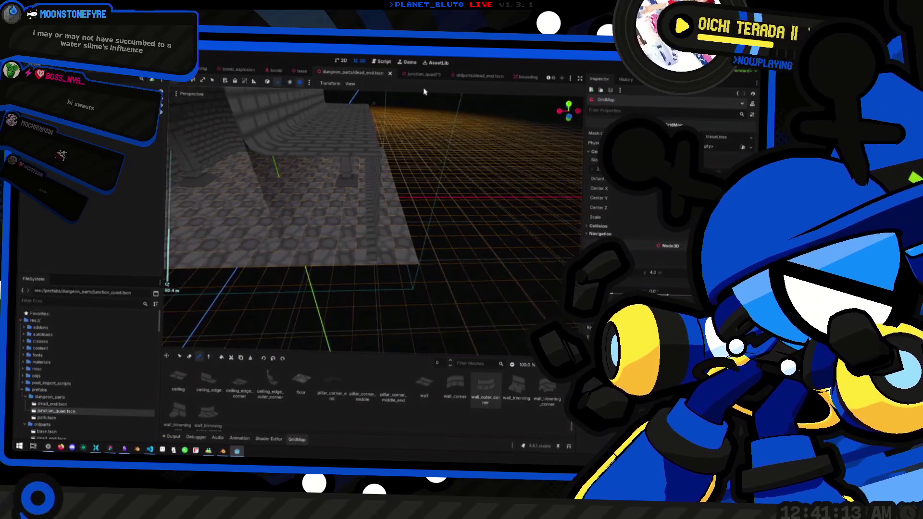
{"action": "left_click", "coordinate": [416, 74]}
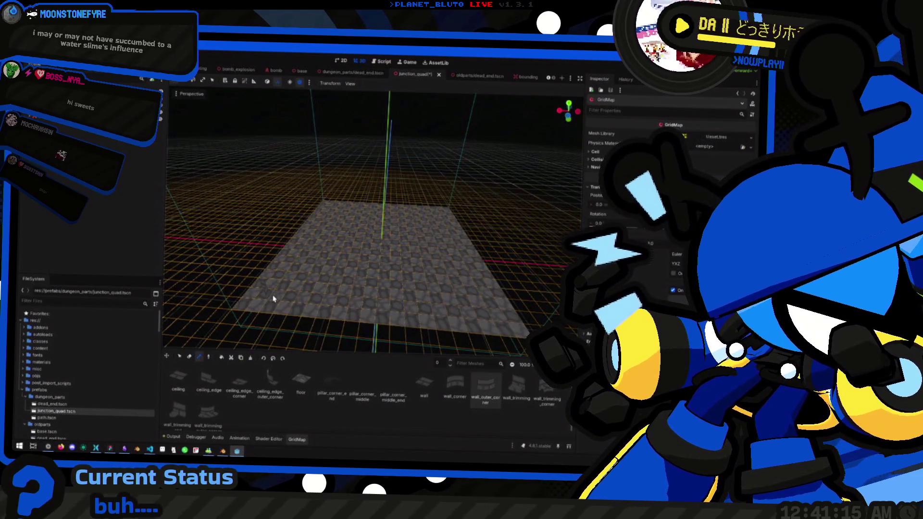
{"action": "mouse_move", "coordinate": [275, 295]}
{"action": "left_mouse_down"}
{"action": "mouse_move", "coordinate": [285, 292]}
{"action": "mouse_move", "coordinate": [247, 309]}
{"action": "mouse_move", "coordinate": [268, 196]}
{"action": "mouse_move", "coordinate": [240, 197]}
{"action": "mouse_move", "coordinate": [303, 210]}
{"action": "left_mouse_up"}
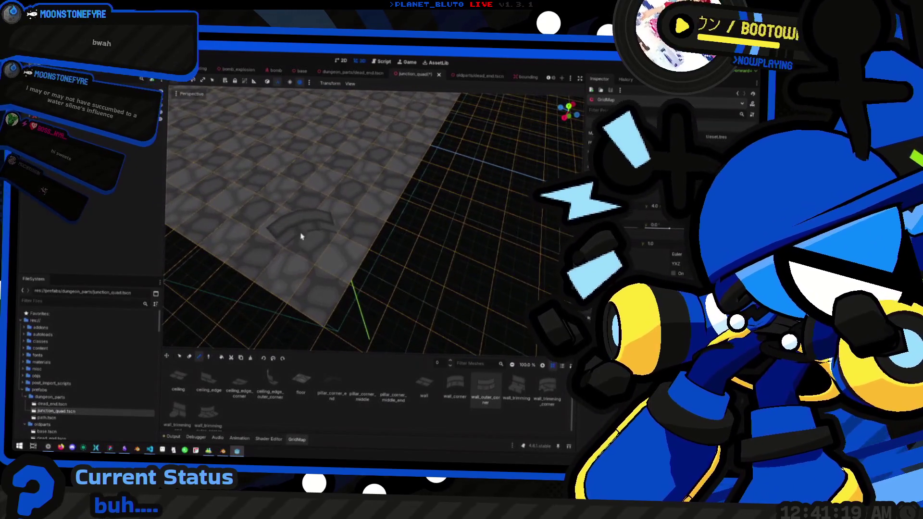
{"action": "left_click", "coordinate": [303, 210]}
{"action": "scroll", "coordinate": [339, 236], "scroll_direction": "down", "scroll_amount": 5}
{"action": "scroll", "coordinate": [336, 279], "scroll_direction": "up", "scroll_amount": 5}
{"action": "scroll", "coordinate": [392, 262], "scroll_direction": "down", "scroll_amount": 3}
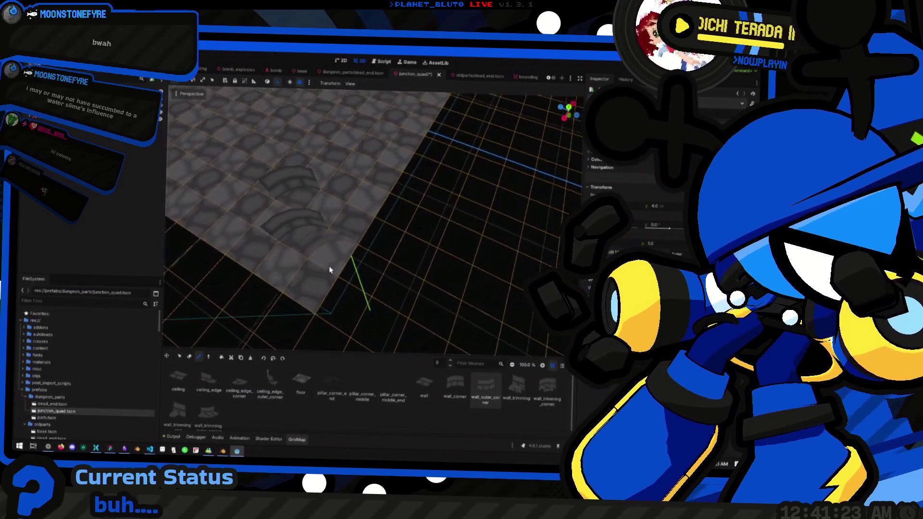
{"action": "scroll", "coordinate": [330, 268], "scroll_direction": "up", "scroll_amount": 3}
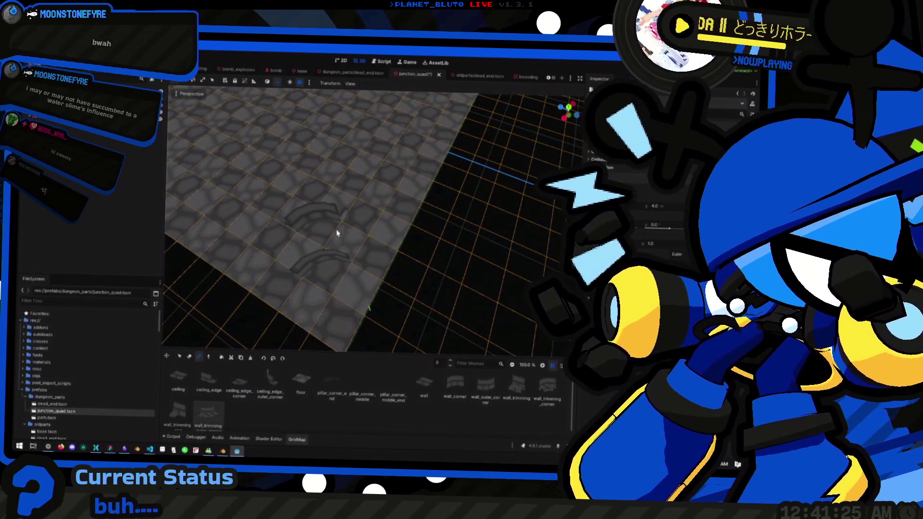
{"action": "scroll", "coordinate": [335, 237], "scroll_direction": "up", "scroll_amount": 2}
{"action": "mouse_move", "coordinate": [334, 270]}
{"action": "left_mouse_down"}
{"action": "mouse_move", "coordinate": [341, 217]}
{"action": "mouse_move", "coordinate": [363, 226]}
{"action": "mouse_move", "coordinate": [356, 211]}
{"action": "mouse_move", "coordinate": [330, 281]}
{"action": "left_mouse_up"}
{"action": "scroll", "coordinate": [366, 231], "scroll_direction": "up", "scroll_amount": 5}
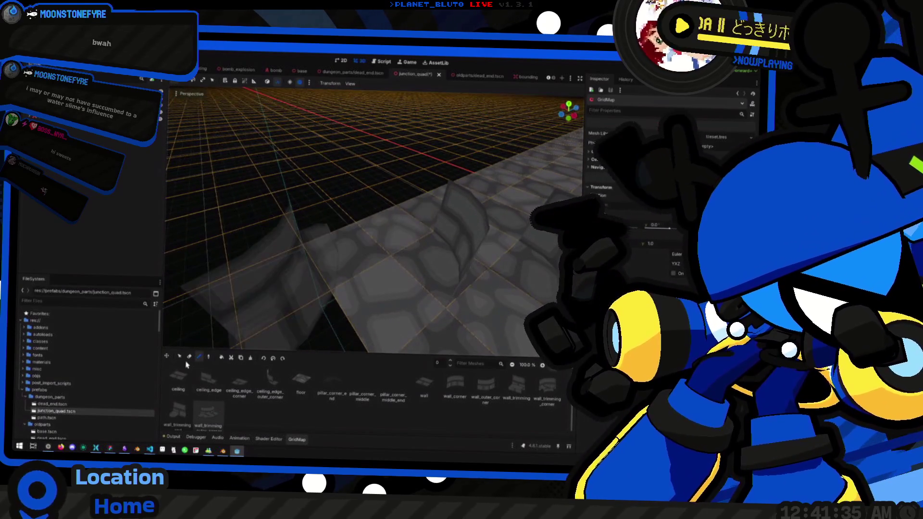
Switch to the GridMap Erase tool and remove the curved corner pieces while orbiting around the floor
{"action": "left_click", "coordinate": [190, 357]}
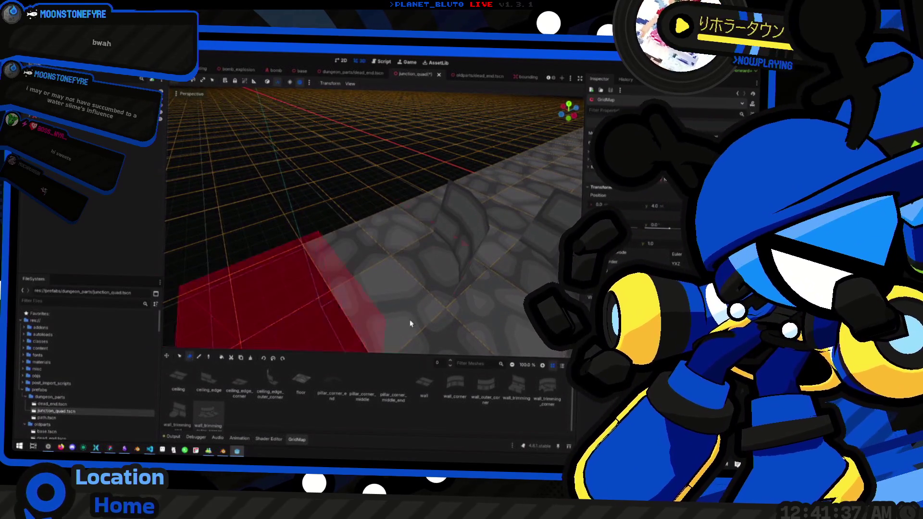
{"action": "left_click_drag", "start_coordinate": [466, 278], "coordinate": [447, 250]}
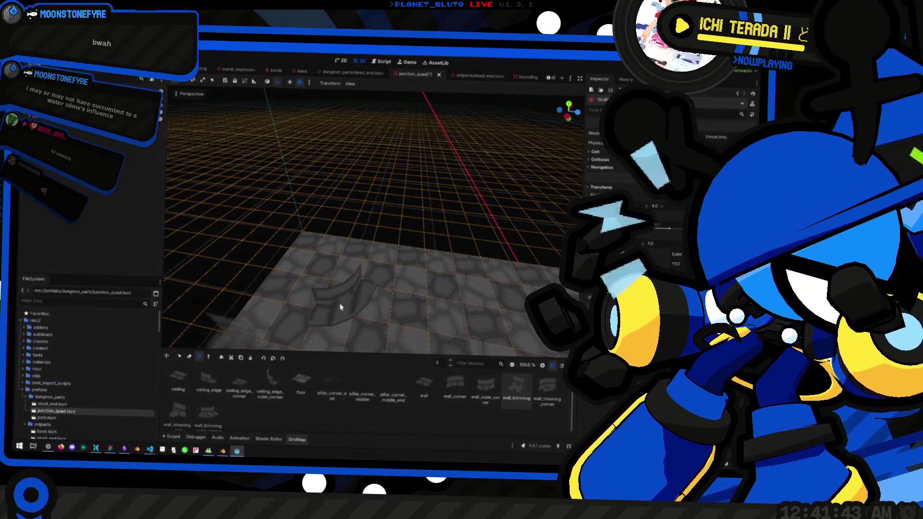
{"action": "mouse_move", "coordinate": [392, 289]}
{"action": "left_mouse_down"}
{"action": "mouse_move", "coordinate": [324, 295]}
{"action": "mouse_move", "coordinate": [337, 298]}
{"action": "left_mouse_up"}
{"action": "mouse_move", "coordinate": [334, 338]}
{"action": "left_mouse_down"}
{"action": "mouse_move", "coordinate": [298, 262]}
{"action": "mouse_move", "coordinate": [341, 290]}
{"action": "mouse_move", "coordinate": [437, 186]}
{"action": "mouse_move", "coordinate": [410, 196]}
{"action": "mouse_move", "coordinate": [363, 262]}
{"action": "left_mouse_up"}
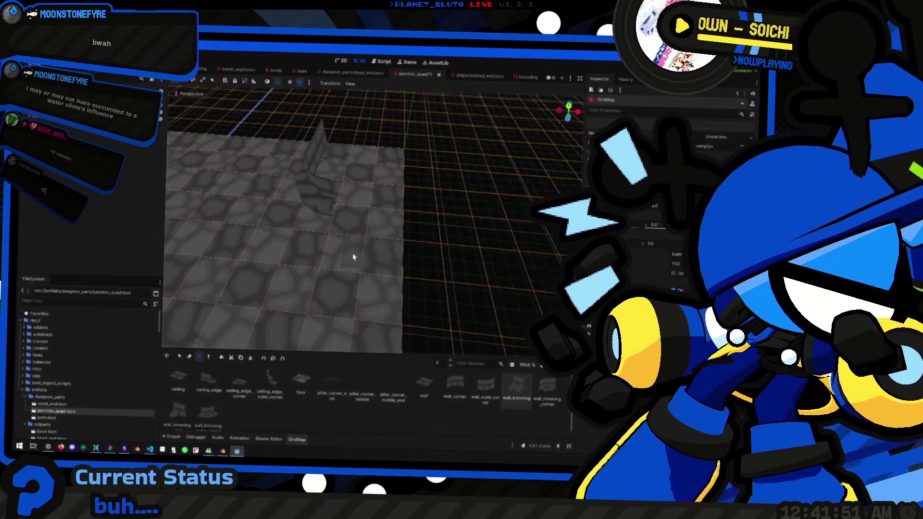
{"action": "mouse_move", "coordinate": [350, 217]}
{"action": "left_mouse_down"}
{"action": "mouse_move", "coordinate": [301, 236]}
{"action": "mouse_move", "coordinate": [296, 192]}
{"action": "mouse_move", "coordinate": [317, 207]}
{"action": "mouse_move", "coordinate": [270, 221]}
{"action": "mouse_move", "coordinate": [298, 211]}
{"action": "mouse_move", "coordinate": [286, 237]}
{"action": "left_mouse_up"}
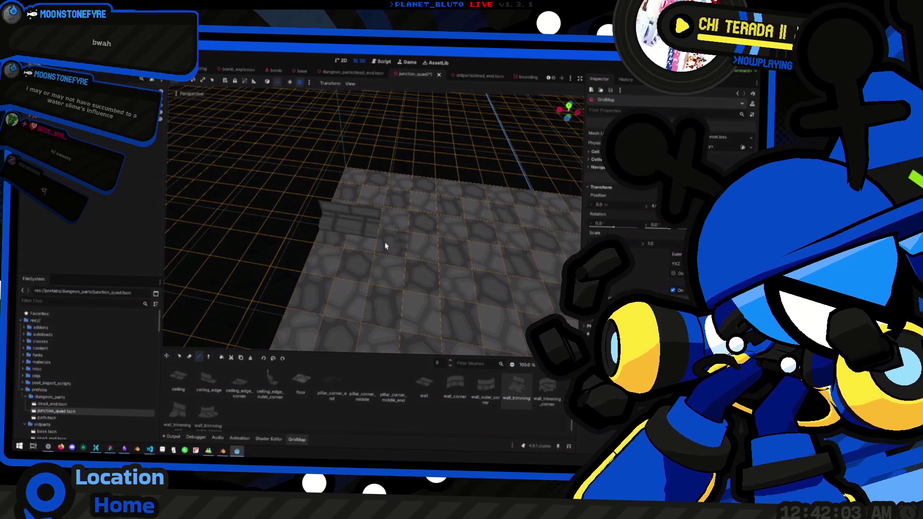
{"action": "left_click_drag", "start_coordinate": [385, 243], "coordinate": [356, 238]}
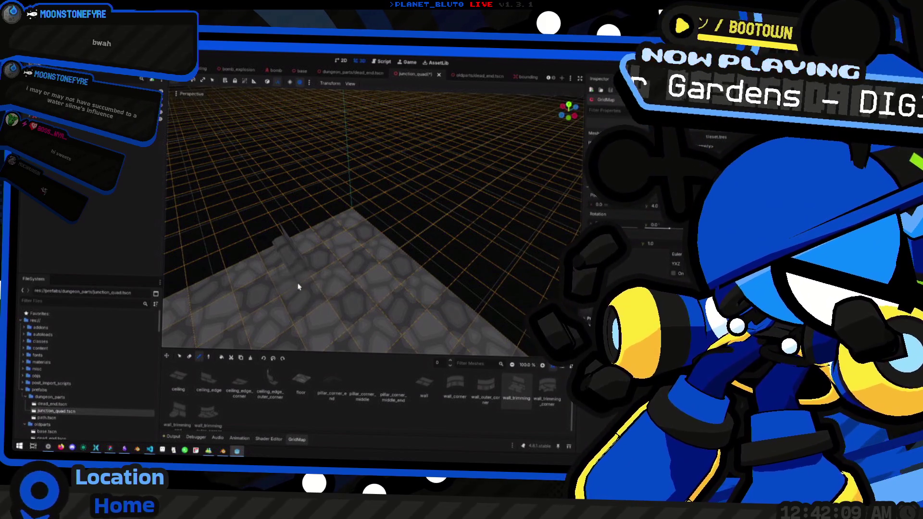
{"action": "left_click_drag", "start_coordinate": [298, 287], "coordinate": [298, 320]}
{"action": "left_click_drag", "start_coordinate": [364, 289], "coordinate": [364, 282]}
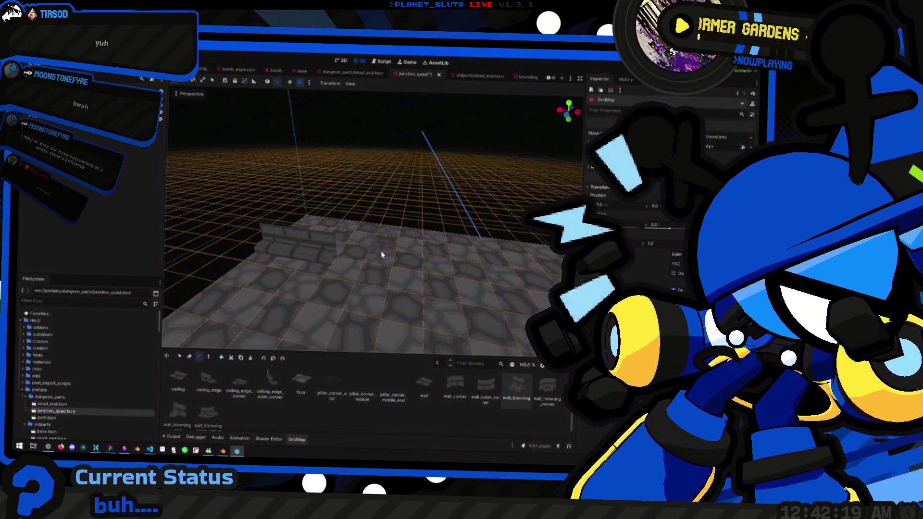
{"action": "left_click_drag", "start_coordinate": [356, 255], "coordinate": [356, 249]}
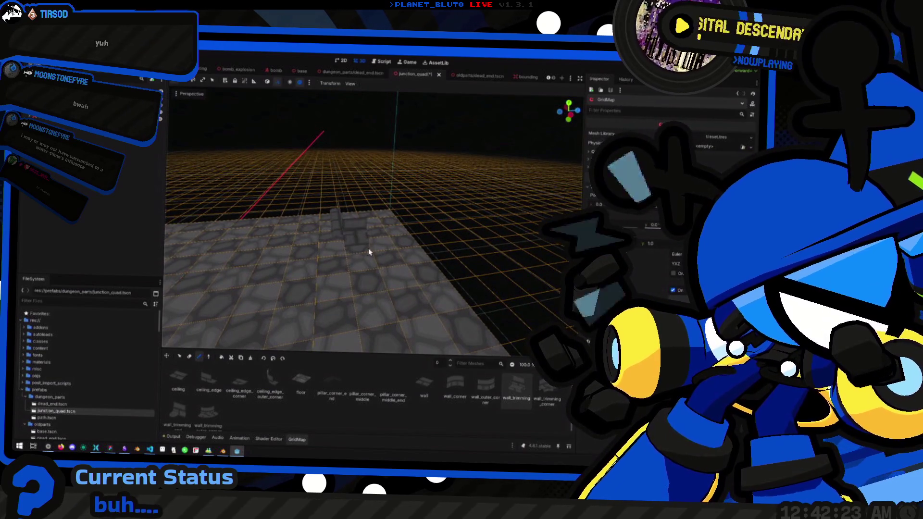
{"action": "mouse_move", "coordinate": [397, 248]}
{"action": "left_mouse_down"}
{"action": "mouse_move", "coordinate": [327, 248]}
{"action": "mouse_move", "coordinate": [305, 277]}
{"action": "mouse_move", "coordinate": [332, 273]}
{"action": "mouse_move", "coordinate": [301, 276]}
{"action": "mouse_move", "coordinate": [388, 262]}
{"action": "left_mouse_up"}
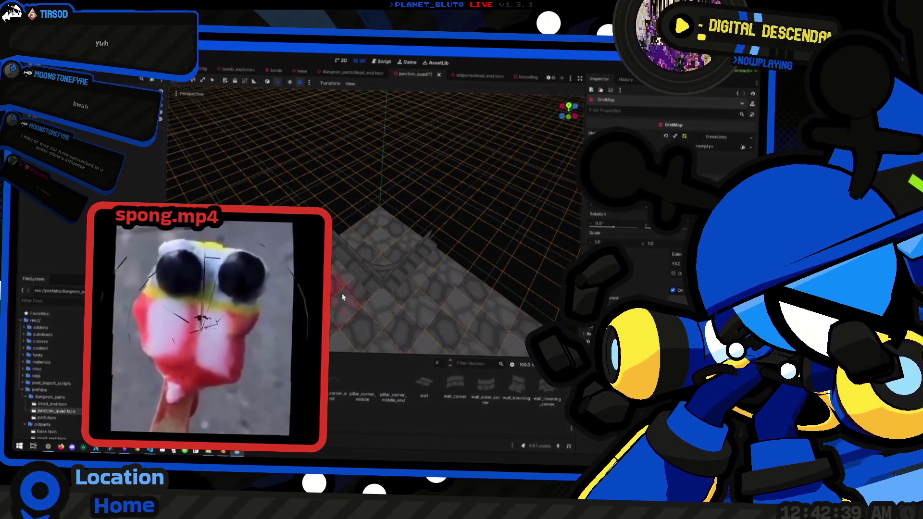
{"action": "mouse_move", "coordinate": [395, 292]}
{"action": "left_mouse_down"}
{"action": "mouse_move", "coordinate": [395, 255]}
{"action": "mouse_move", "coordinate": [459, 398]}
{"action": "left_mouse_up"}
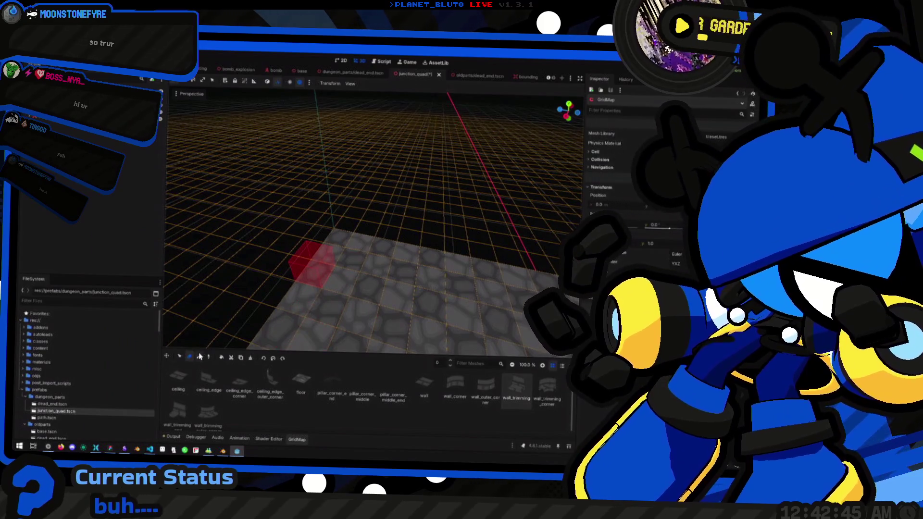
Switch to Select, pick the wall_trimming piece, and orbit toward the floor's corner
{"action": "key", "text": "q"}
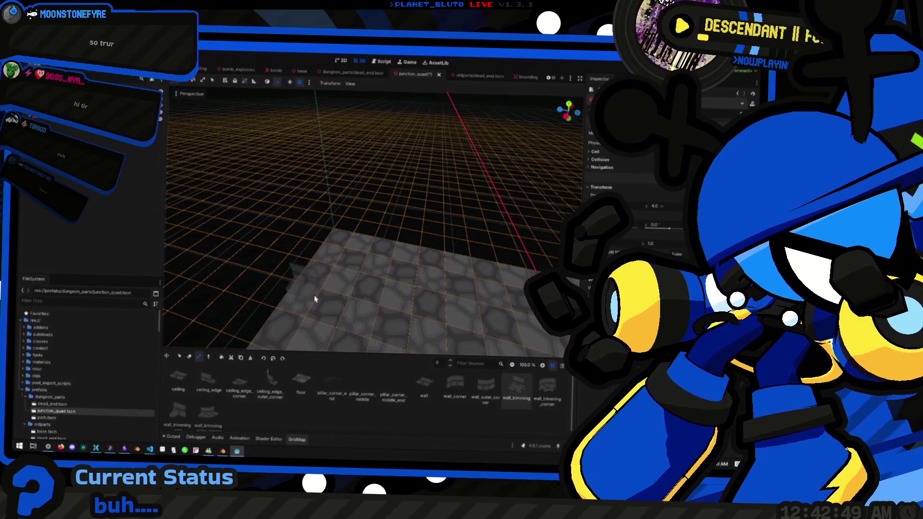
{"action": "left_click_drag", "start_coordinate": [368, 293], "coordinate": [350, 315]}
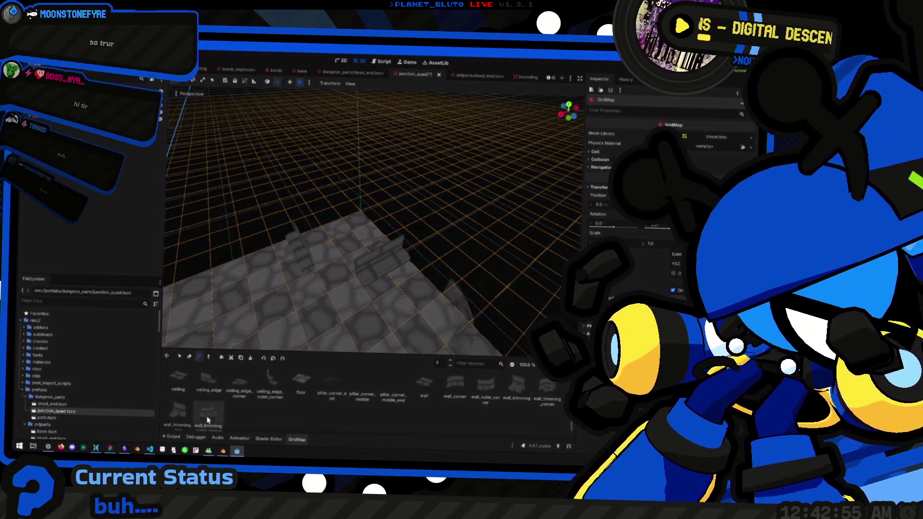
{"action": "left_click_drag", "start_coordinate": [265, 275], "coordinate": [345, 297]}
{"action": "left_click", "coordinate": [506, 388]}
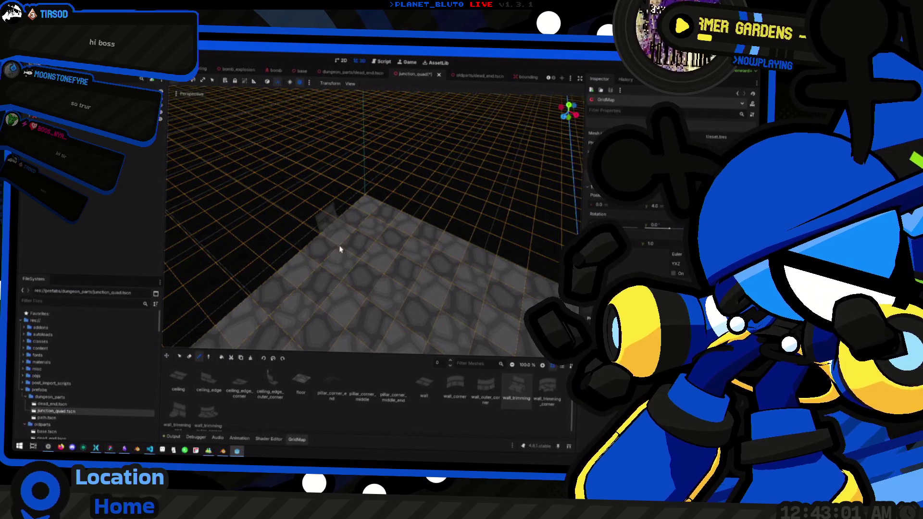
{"action": "left_click_drag", "start_coordinate": [391, 266], "coordinate": [398, 283]}
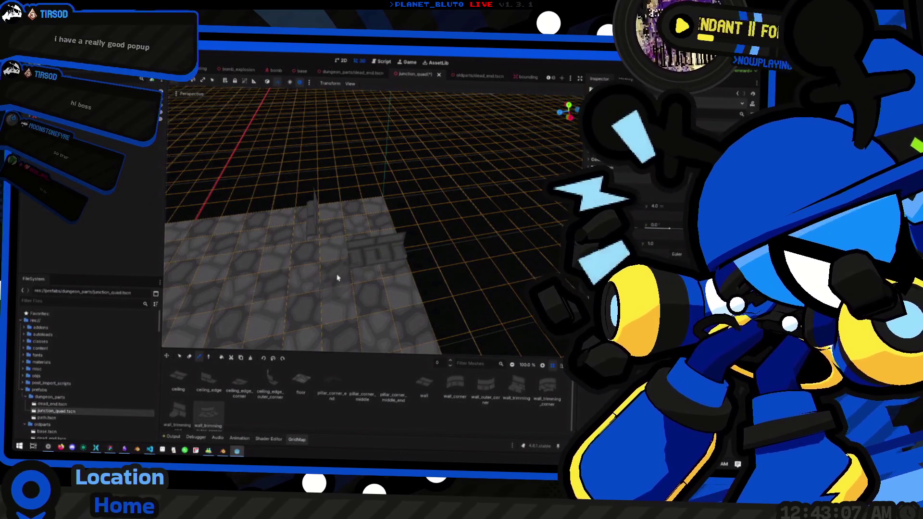
{"action": "mouse_move", "coordinate": [247, 261]}
{"action": "left_mouse_down"}
{"action": "mouse_move", "coordinate": [307, 249]}
{"action": "mouse_move", "coordinate": [279, 265]}
{"action": "left_mouse_up"}
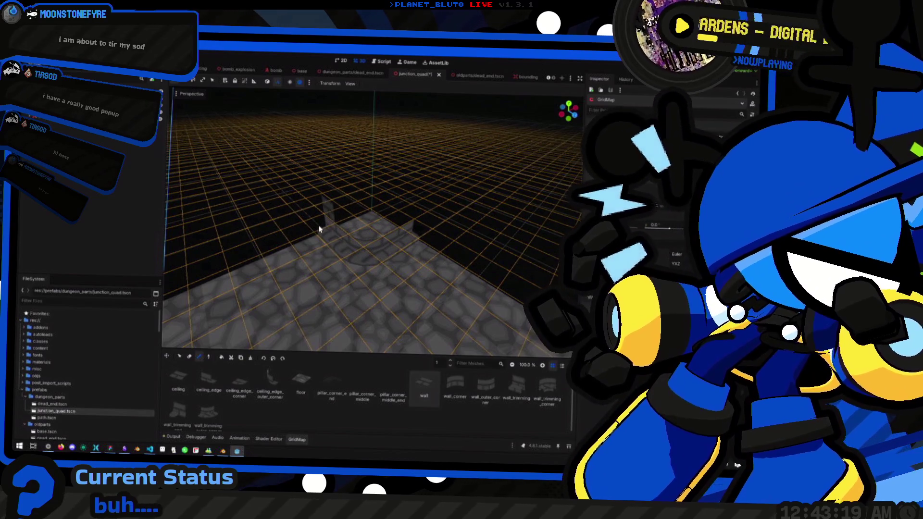
Pick wall_outer_corner, orbit around the floor edges, then switch to Select in Top Orthogonal view
{"action": "mouse_move", "coordinate": [373, 247]}
{"action": "left_mouse_down"}
{"action": "mouse_move", "coordinate": [384, 283]}
{"action": "mouse_move", "coordinate": [353, 342]}
{"action": "left_mouse_up"}
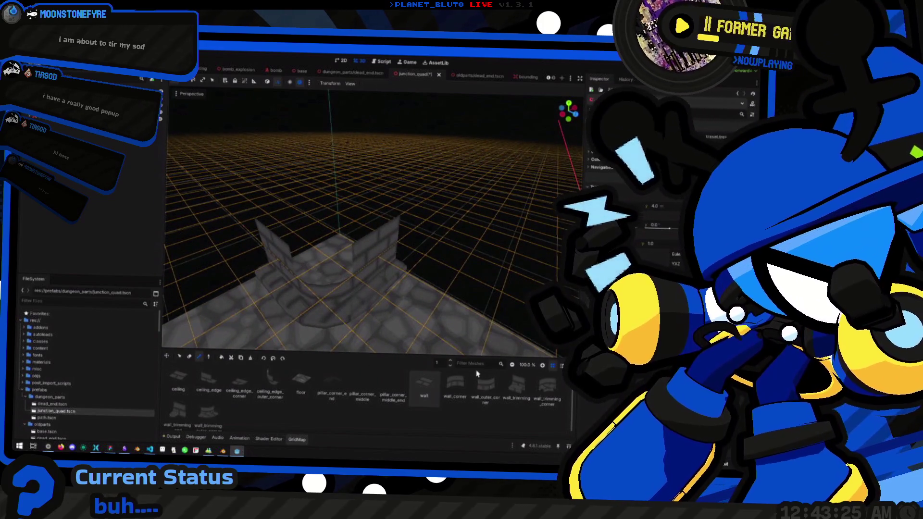
{"action": "left_click", "coordinate": [477, 373]}
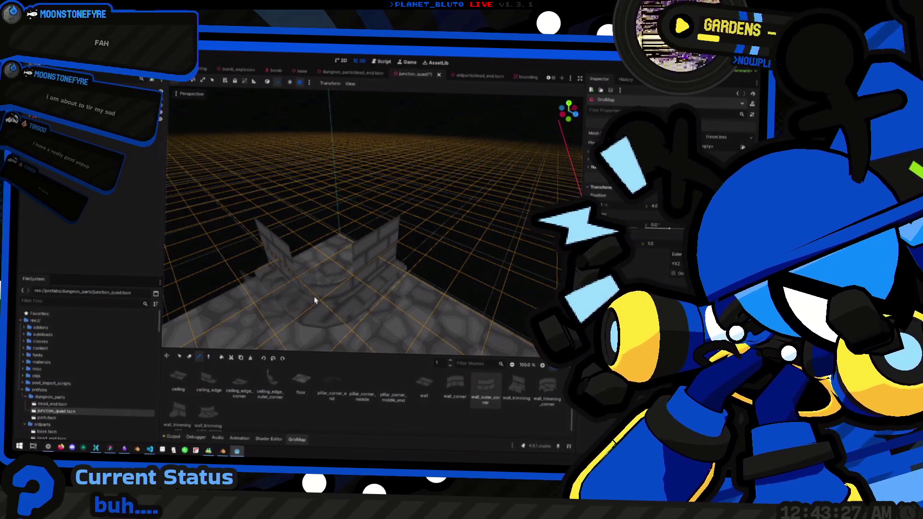
{"action": "left_click_drag", "start_coordinate": [303, 292], "coordinate": [380, 184]}
{"action": "mouse_move", "coordinate": [419, 261]}
{"action": "left_mouse_down"}
{"action": "mouse_move", "coordinate": [418, 248]}
{"action": "mouse_move", "coordinate": [442, 228]}
{"action": "left_mouse_up"}
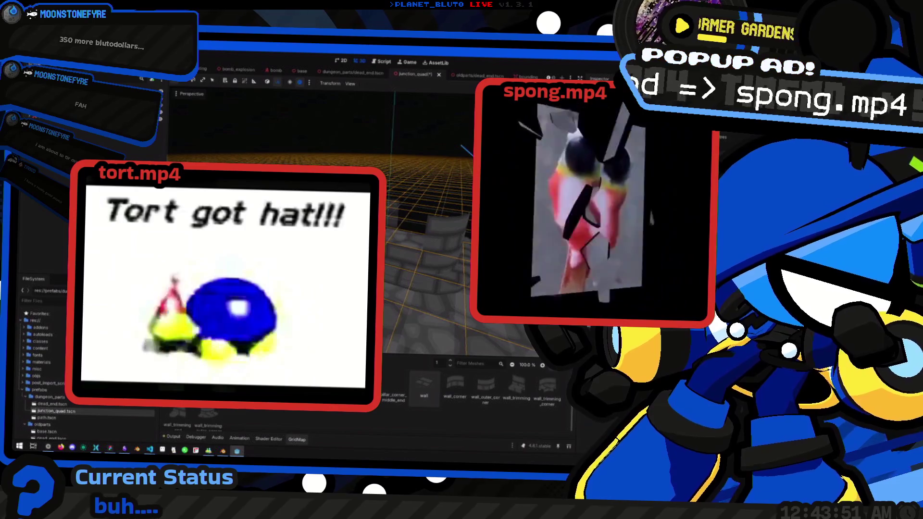
{"action": "left_click_drag", "start_coordinate": [442, 228], "coordinate": [416, 217]}
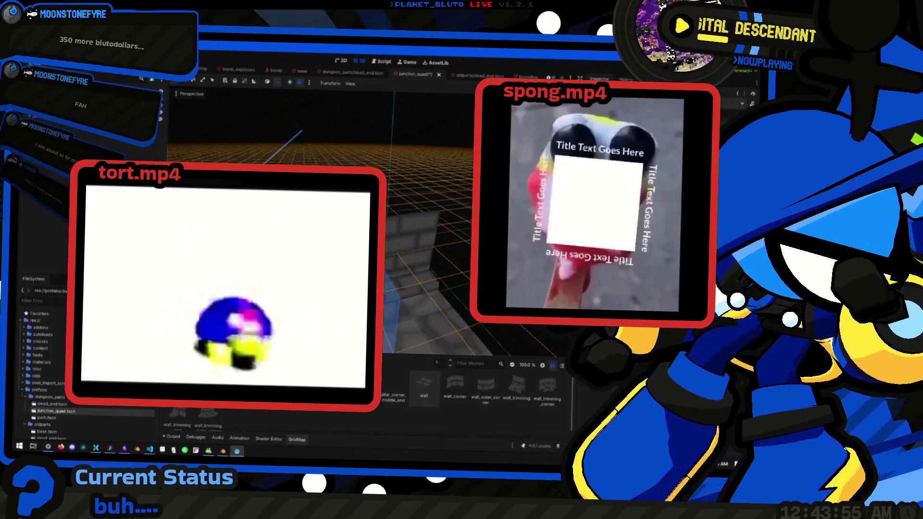
{"action": "left_click_drag", "start_coordinate": [421, 267], "coordinate": [377, 274]}
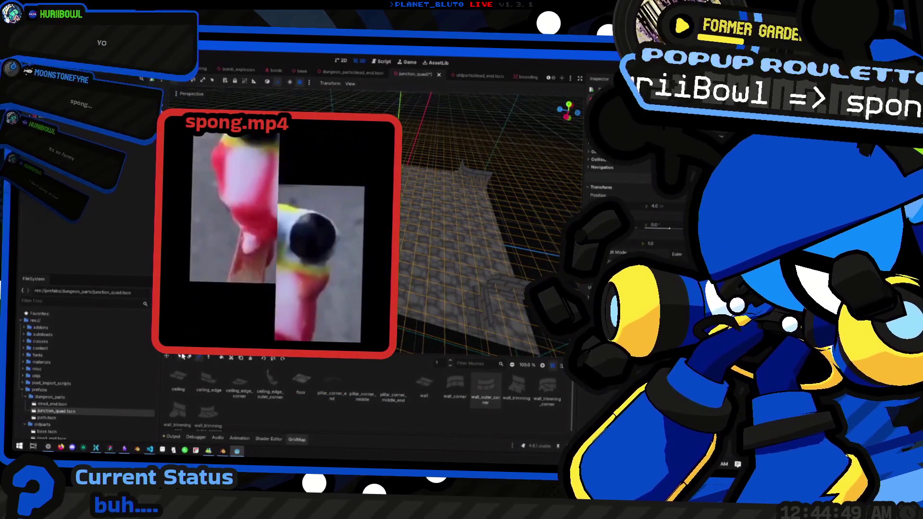
{"action": "left_click", "coordinate": [179, 357]}
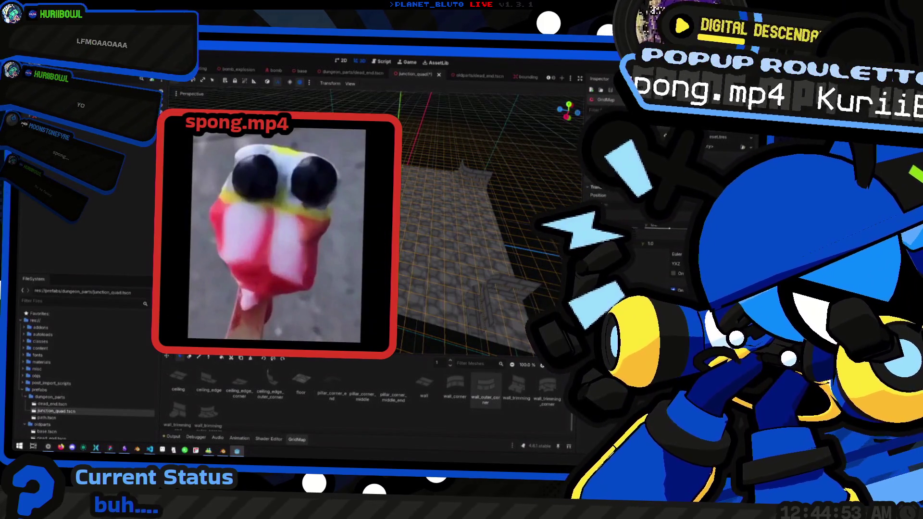
{"action": "left_click", "coordinate": [569, 105]}
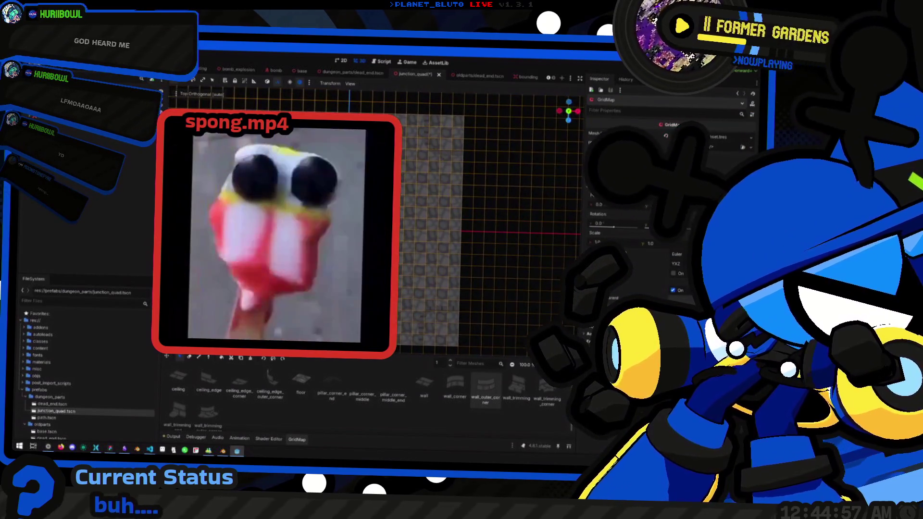
Box-select the floor cells with the editing level raised to floor 4, checking from above and low
{"action": "left_click_drag", "start_coordinate": [404, 116], "coordinate": [451, 340]}
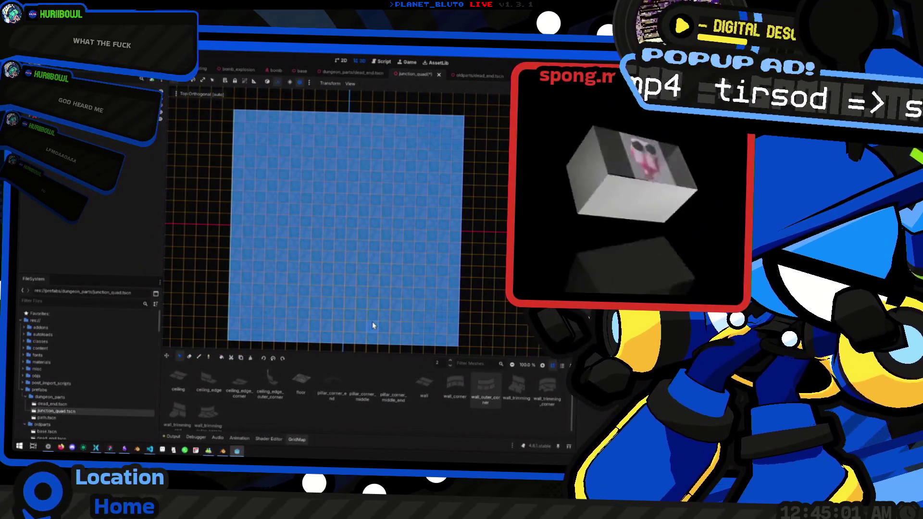
{"action": "key", "text": "e"}
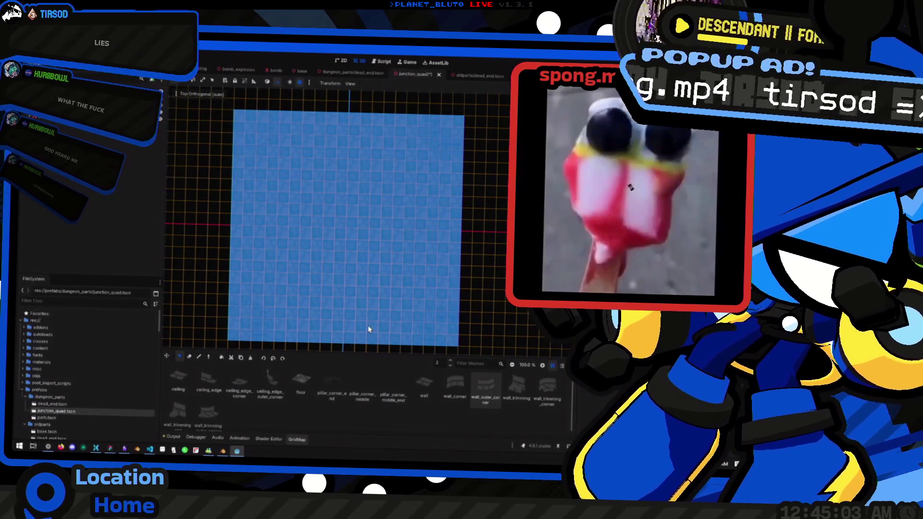
{"action": "key", "text": "ctrl+f"}
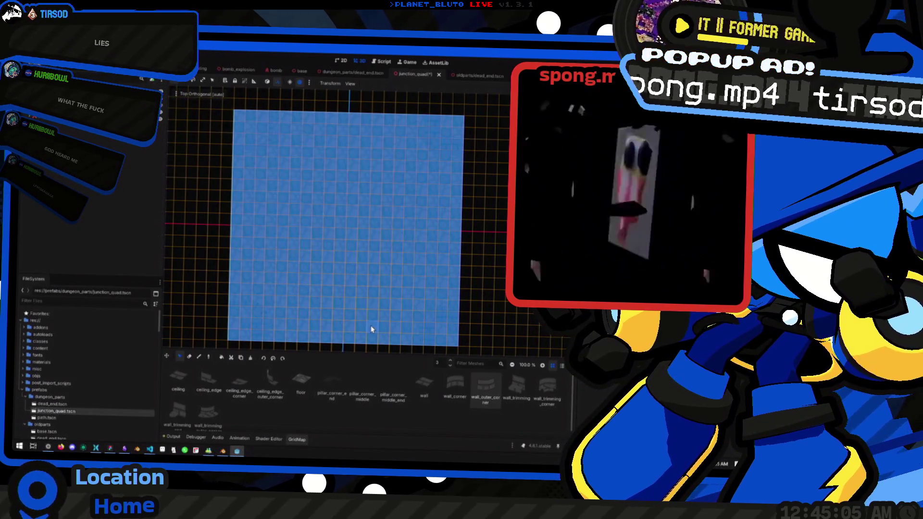
{"action": "key", "text": "e"}
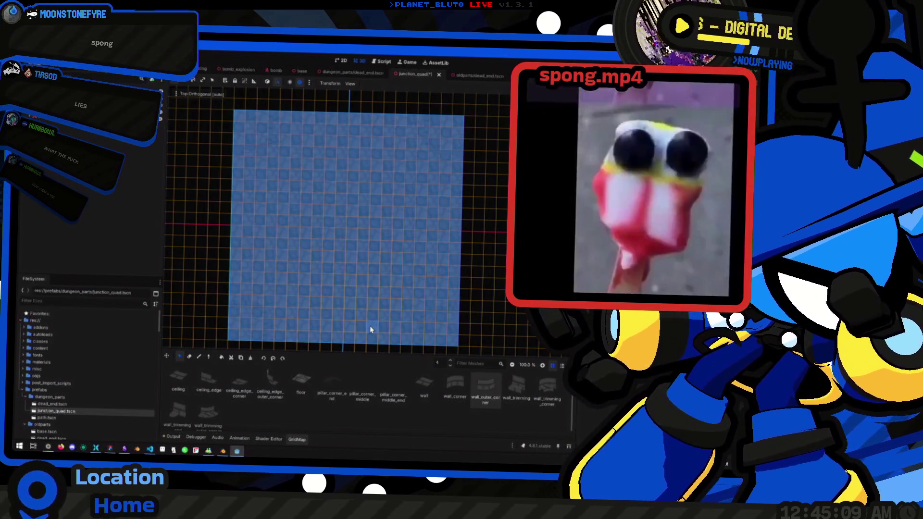
{"action": "mouse_move", "coordinate": [370, 204]}
{"action": "left_mouse_down"}
{"action": "mouse_move", "coordinate": [408, 161]}
{"action": "mouse_move", "coordinate": [381, 181]}
{"action": "mouse_move", "coordinate": [377, 165]}
{"action": "mouse_move", "coordinate": [357, 189]}
{"action": "mouse_move", "coordinate": [280, 215]}
{"action": "left_mouse_up"}
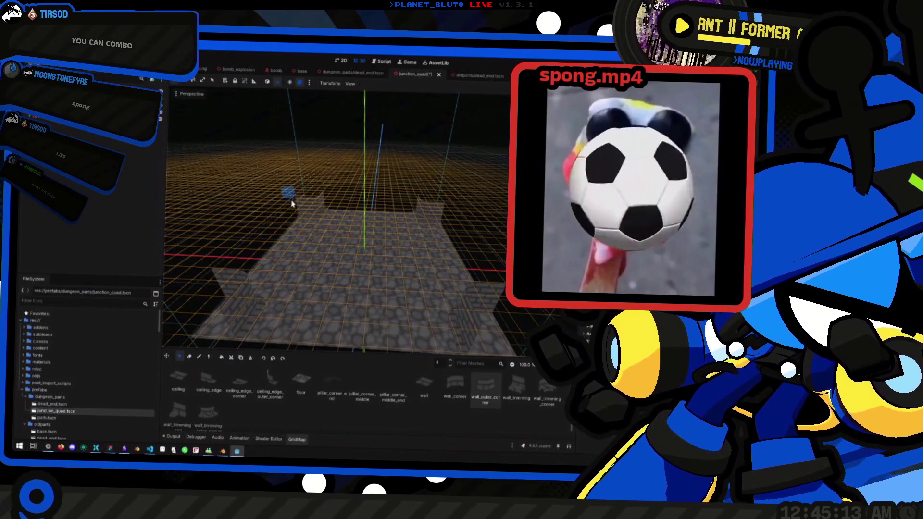
{"action": "left_click", "coordinate": [569, 104]}
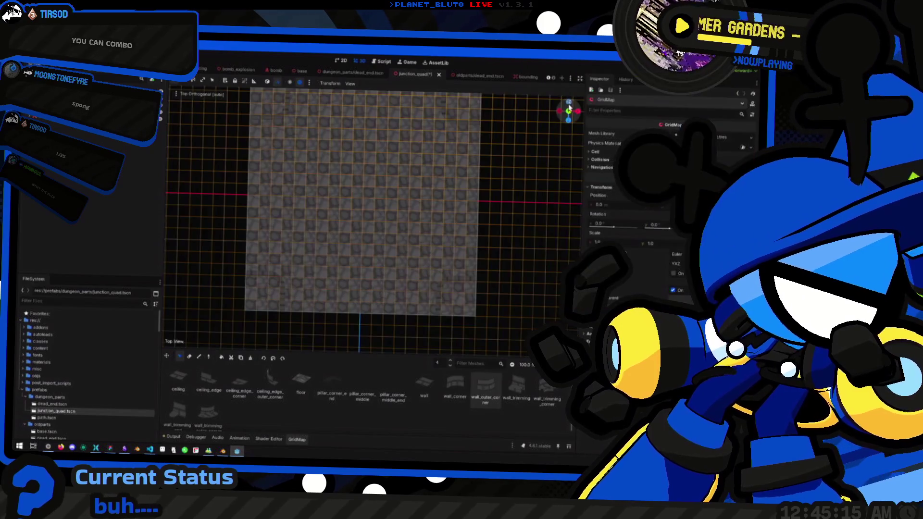
{"action": "scroll", "coordinate": [308, 159], "scroll_direction": "down", "scroll_amount": 2}
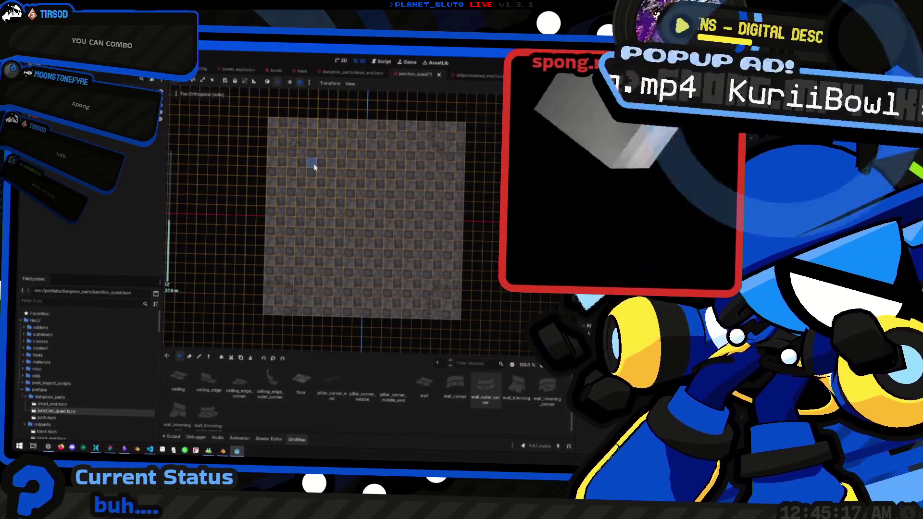
{"action": "mouse_move", "coordinate": [276, 126]}
{"action": "left_mouse_down"}
{"action": "mouse_move", "coordinate": [457, 242]}
{"action": "mouse_move", "coordinate": [457, 313]}
{"action": "left_mouse_up"}
{"action": "left_click_drag", "start_coordinate": [378, 306], "coordinate": [378, 156]}
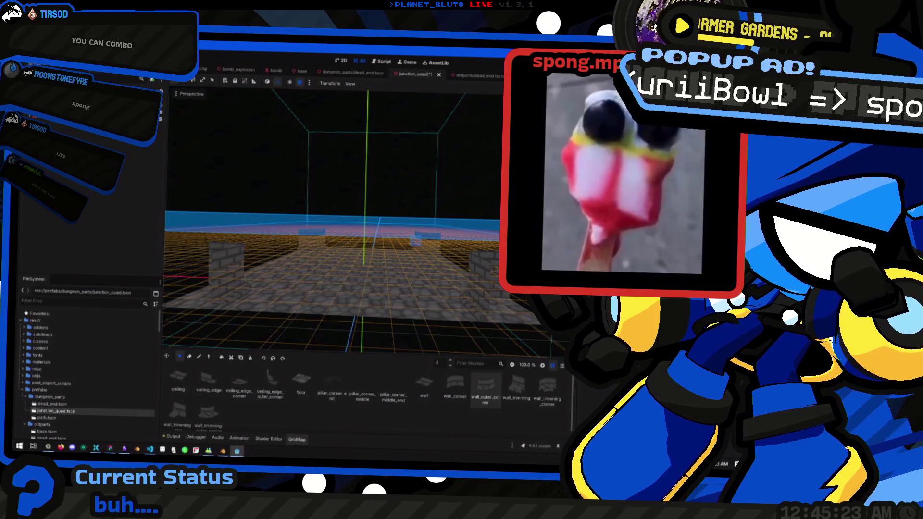
{"action": "key", "text": "KP_7"}
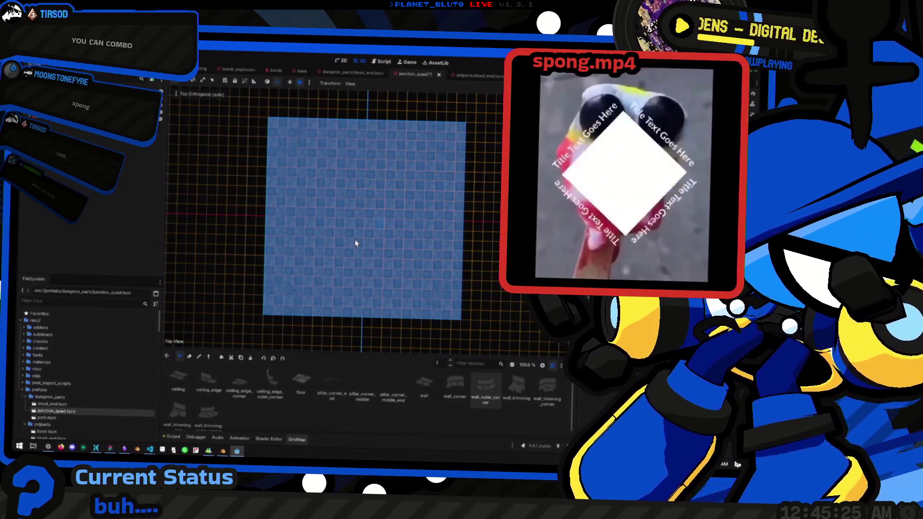
{"action": "mouse_move", "coordinate": [455, 311]}
{"action": "left_mouse_down"}
{"action": "mouse_move", "coordinate": [402, 252]}
{"action": "mouse_move", "coordinate": [384, 188]}
{"action": "mouse_move", "coordinate": [378, 262]}
{"action": "mouse_move", "coordinate": [332, 251]}
{"action": "mouse_move", "coordinate": [348, 237]}
{"action": "mouse_move", "coordinate": [356, 264]}
{"action": "mouse_move", "coordinate": [375, 275]}
{"action": "left_mouse_up"}
Reselect the GridMap, glance at dead_end, and box-select the junction floor region from the top view
{"action": "left_click", "coordinate": [347, 237]}
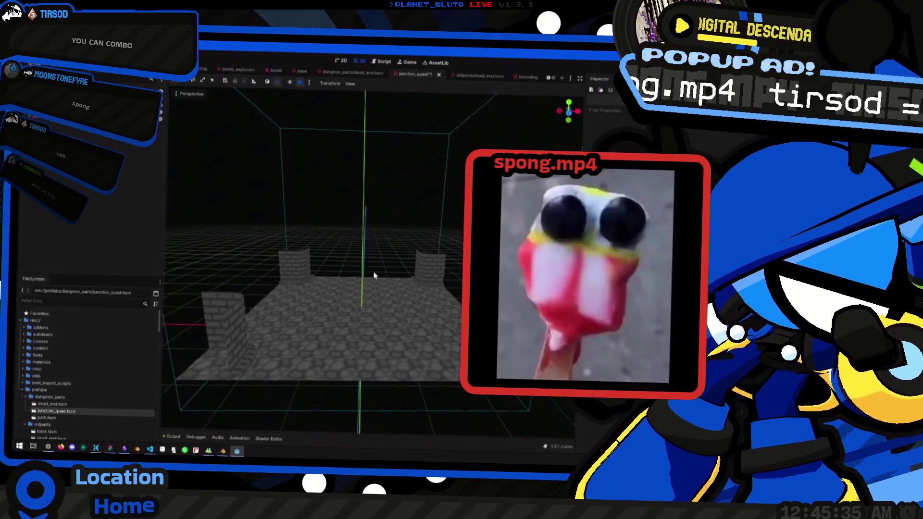
{"action": "left_click", "coordinate": [257, 220]}
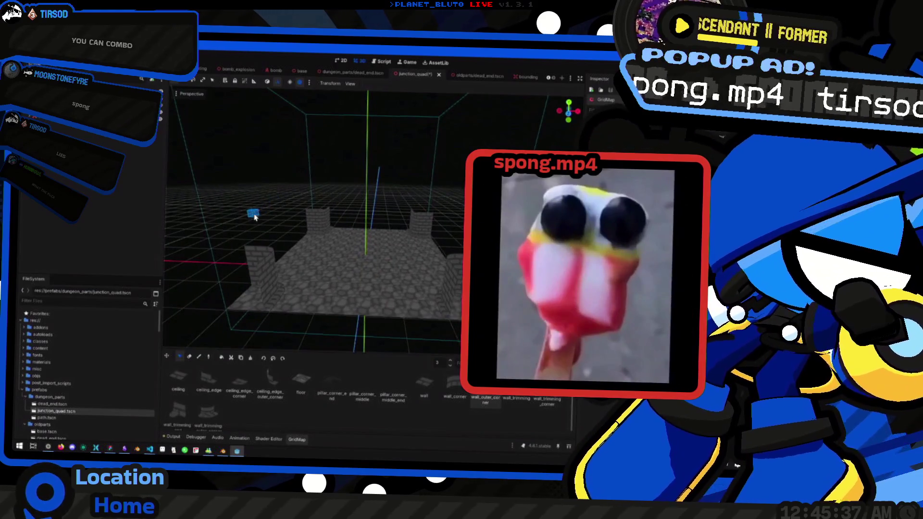
{"action": "left_click", "coordinate": [347, 73]}
{"action": "left_click", "coordinate": [416, 74]}
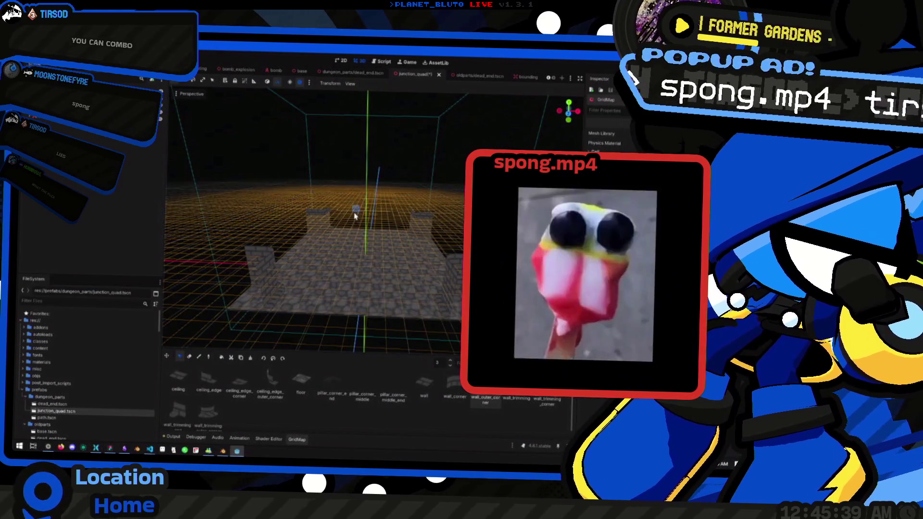
{"action": "left_click", "coordinate": [569, 104]}
{"action": "left_click_drag", "start_coordinate": [288, 138], "coordinate": [469, 279]}
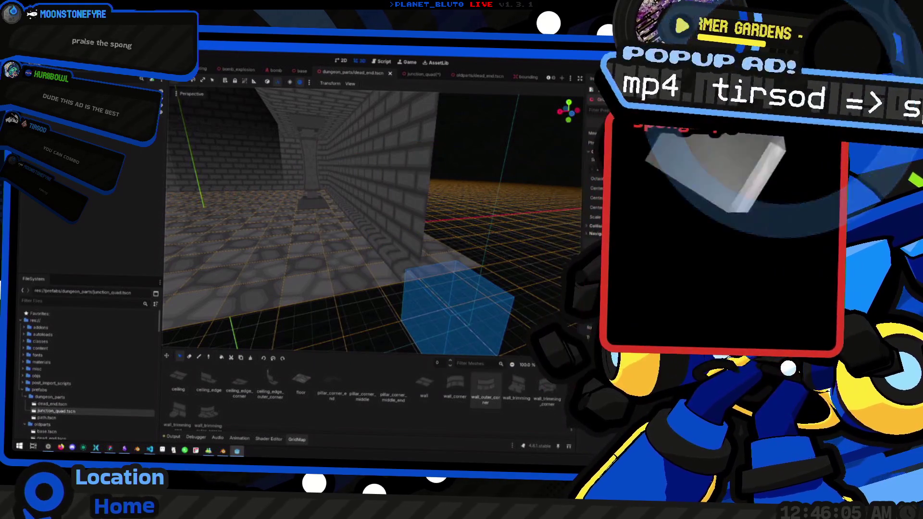
Cycle the GridMap edit plane through the Z, X and C axes, then orbit the junction_quad floor
{"action": "key", "text": "z"}
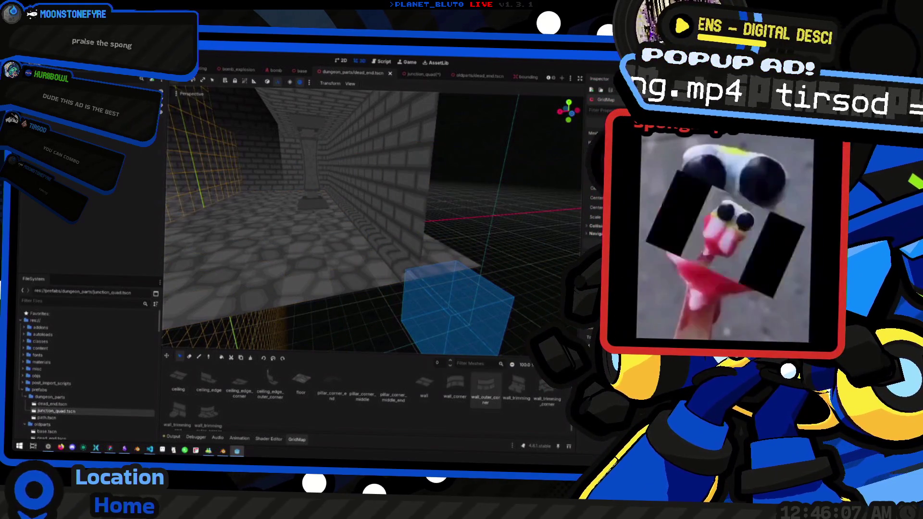
{"action": "key", "text": "x"}
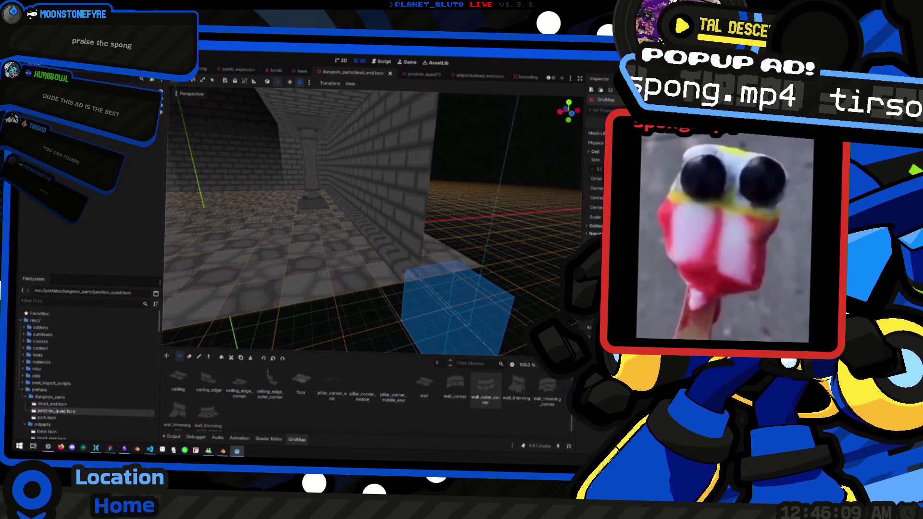
{"action": "key", "text": "c"}
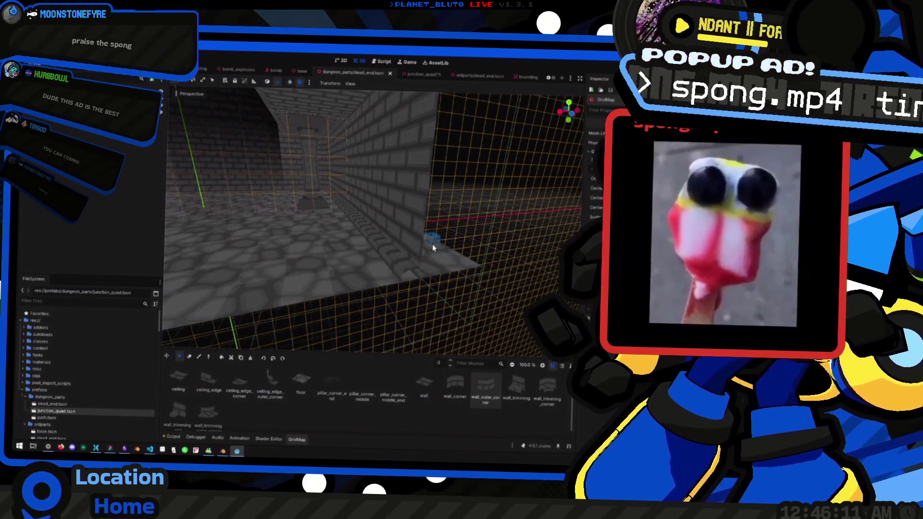
{"action": "scroll", "coordinate": [432, 244], "scroll_direction": "down", "scroll_amount": 5}
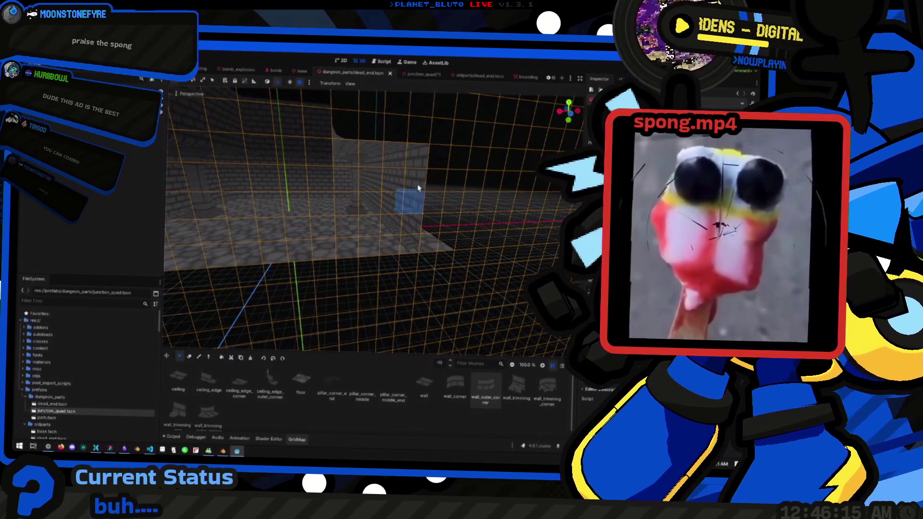
{"action": "left_click", "coordinate": [414, 77]}
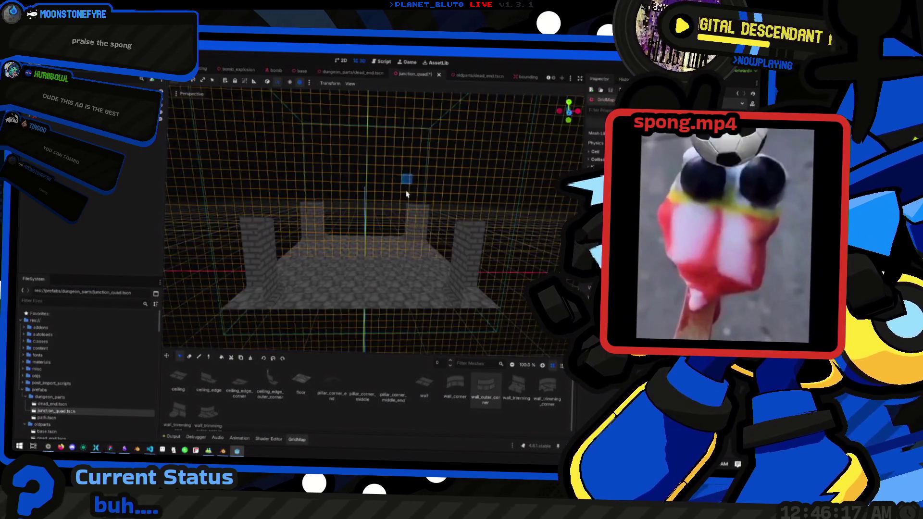
{"action": "mouse_move", "coordinate": [392, 196]}
{"action": "left_mouse_down"}
{"action": "mouse_move", "coordinate": [417, 200]}
{"action": "mouse_move", "coordinate": [298, 243]}
{"action": "mouse_move", "coordinate": [393, 256]}
{"action": "mouse_move", "coordinate": [363, 239]}
{"action": "mouse_move", "coordinate": [363, 255]}
{"action": "mouse_move", "coordinate": [387, 250]}
{"action": "mouse_move", "coordinate": [403, 231]}
{"action": "left_mouse_up"}
Orbit around junction_quad's pillars and floor, box-selecting a block of floor cells and then clearing it
{"action": "scroll", "coordinate": [326, 234], "scroll_direction": "up", "scroll_amount": 6}
{"action": "scroll", "coordinate": [392, 256], "scroll_direction": "down", "scroll_amount": 5}
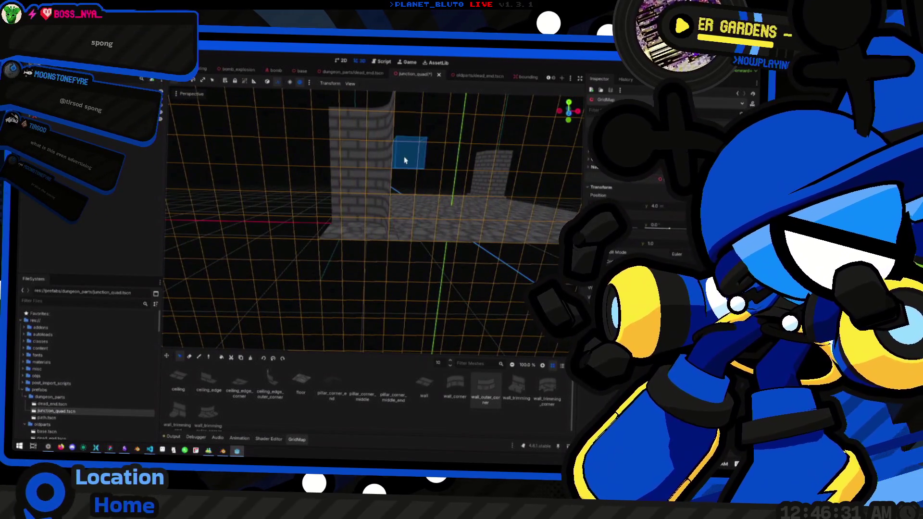
{"action": "left_click_drag", "start_coordinate": [405, 160], "coordinate": [384, 149]}
{"action": "mouse_move", "coordinate": [351, 174]}
{"action": "left_mouse_down"}
{"action": "mouse_move", "coordinate": [392, 180]}
{"action": "mouse_move", "coordinate": [326, 204]}
{"action": "mouse_move", "coordinate": [313, 243]}
{"action": "mouse_move", "coordinate": [295, 249]}
{"action": "left_mouse_up"}
{"action": "mouse_move", "coordinate": [458, 201]}
{"action": "left_mouse_down"}
{"action": "mouse_move", "coordinate": [515, 175]}
{"action": "mouse_move", "coordinate": [490, 172]}
{"action": "left_mouse_up"}
{"action": "key", "text": "Escape"}
{"action": "mouse_move", "coordinate": [399, 246]}
{"action": "left_mouse_down"}
{"action": "mouse_move", "coordinate": [391, 220]}
{"action": "mouse_move", "coordinate": [377, 241]}
{"action": "mouse_move", "coordinate": [375, 154]}
{"action": "mouse_move", "coordinate": [351, 169]}
{"action": "mouse_move", "coordinate": [356, 162]}
{"action": "mouse_move", "coordinate": [358, 174]}
{"action": "left_mouse_up"}
Open dead_end.tscn to check its wall and raise the editing level to floor 5
{"action": "left_click", "coordinate": [369, 75]}
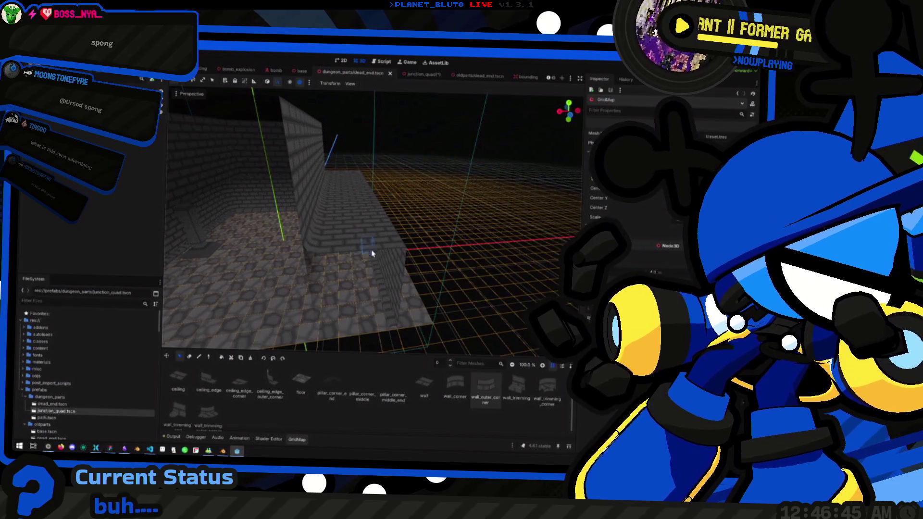
{"action": "left_click_drag", "start_coordinate": [383, 292], "coordinate": [381, 306]}
{"action": "key", "text": "e"}
{"action": "key", "text": "e"}
{"action": "key", "text": "e"}
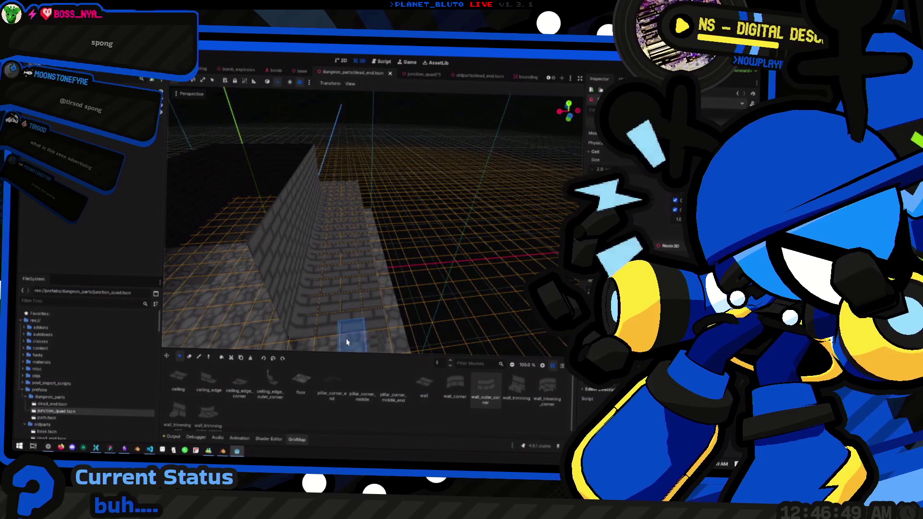
Return to junction_quad and tilt to a top-down view of its floor
{"action": "left_click", "coordinate": [422, 75]}
{"action": "left_click_drag", "start_coordinate": [307, 269], "coordinate": [271, 311]}
{"action": "mouse_move", "coordinate": [358, 318]}
{"action": "left_mouse_down"}
{"action": "mouse_move", "coordinate": [367, 320]}
{"action": "mouse_move", "coordinate": [319, 278]}
{"action": "mouse_move", "coordinate": [259, 329]}
{"action": "mouse_move", "coordinate": [316, 163]}
{"action": "mouse_move", "coordinate": [313, 261]}
{"action": "left_mouse_up"}
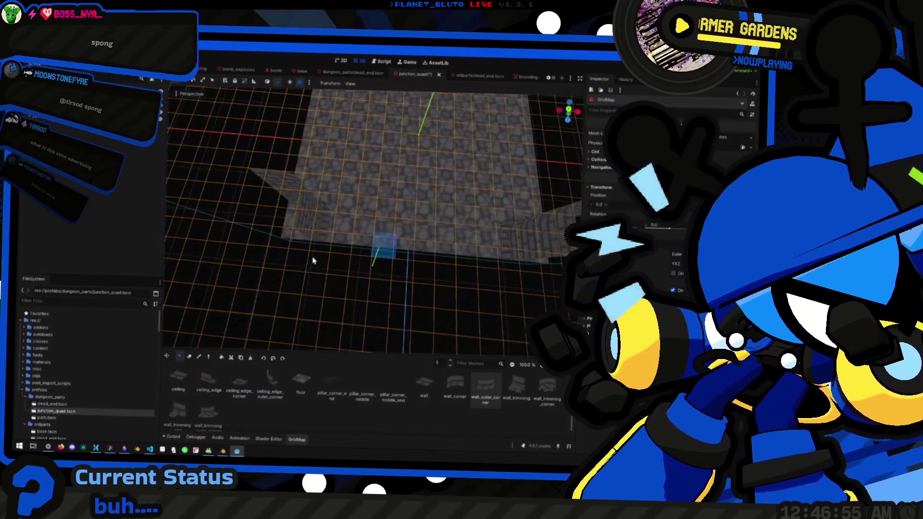
{"action": "left_click_drag", "start_coordinate": [304, 229], "coordinate": [332, 230]}
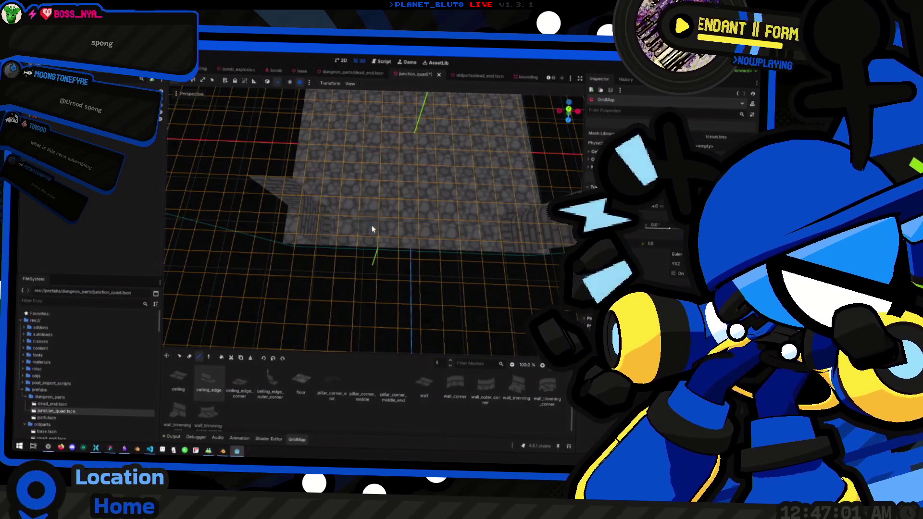
Orbit over the junction_quad floor and T-junction walls, then bring up the Alt+Tab window switcher
{"action": "mouse_move", "coordinate": [371, 225]}
{"action": "left_mouse_down"}
{"action": "mouse_move", "coordinate": [346, 200]}
{"action": "mouse_move", "coordinate": [309, 191]}
{"action": "mouse_move", "coordinate": [313, 220]}
{"action": "mouse_move", "coordinate": [333, 230]}
{"action": "mouse_move", "coordinate": [367, 193]}
{"action": "mouse_move", "coordinate": [347, 199]}
{"action": "left_mouse_up"}
{"action": "left_click_drag", "start_coordinate": [344, 162], "coordinate": [333, 212]}
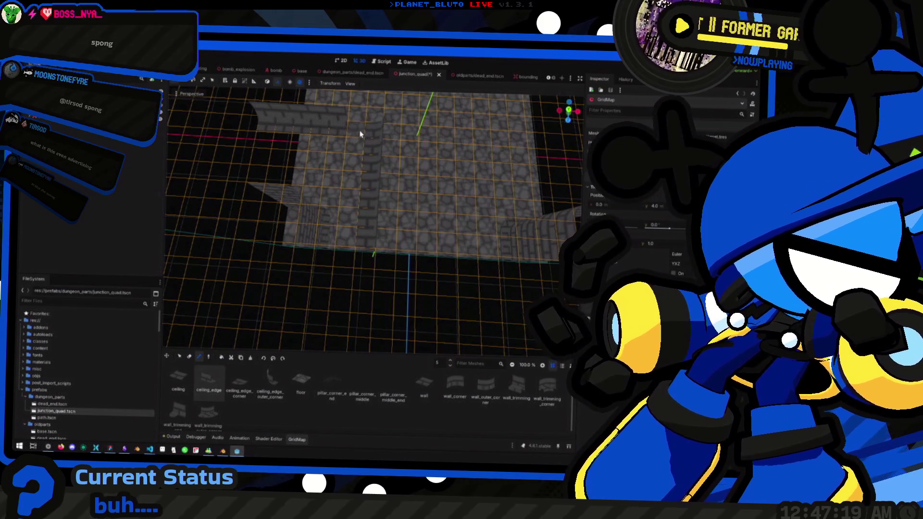
{"action": "left_click_drag", "start_coordinate": [375, 122], "coordinate": [372, 170]}
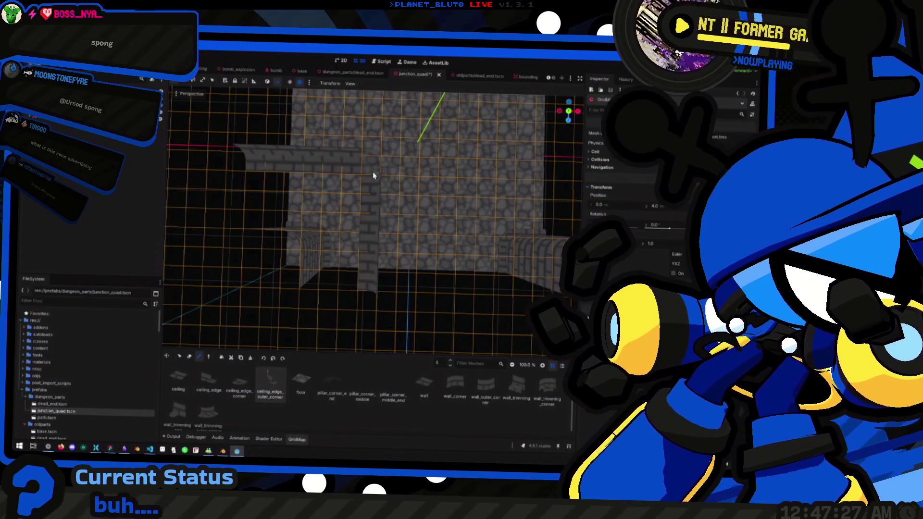
{"action": "mouse_move", "coordinate": [417, 223]}
{"action": "left_mouse_down"}
{"action": "mouse_move", "coordinate": [391, 198]}
{"action": "mouse_move", "coordinate": [201, 164]}
{"action": "mouse_move", "coordinate": [385, 207]}
{"action": "mouse_move", "coordinate": [375, 219]}
{"action": "mouse_move", "coordinate": [384, 233]}
{"action": "mouse_move", "coordinate": [406, 193]}
{"action": "mouse_move", "coordinate": [405, 210]}
{"action": "left_mouse_up"}
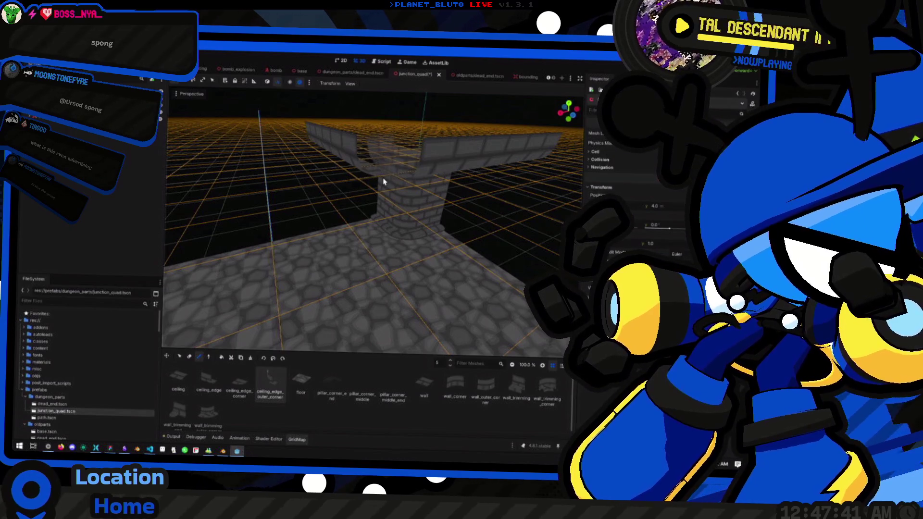
{"action": "left_click_drag", "start_coordinate": [383, 182], "coordinate": [380, 280]}
{"action": "mouse_move", "coordinate": [379, 313]}
{"action": "left_mouse_down"}
{"action": "mouse_move", "coordinate": [377, 293]}
{"action": "mouse_move", "coordinate": [422, 260]}
{"action": "mouse_move", "coordinate": [395, 253]}
{"action": "mouse_move", "coordinate": [441, 253]}
{"action": "mouse_move", "coordinate": [431, 232]}
{"action": "mouse_move", "coordinate": [385, 235]}
{"action": "mouse_move", "coordinate": [406, 280]}
{"action": "mouse_move", "coordinate": [416, 279]}
{"action": "left_mouse_up"}
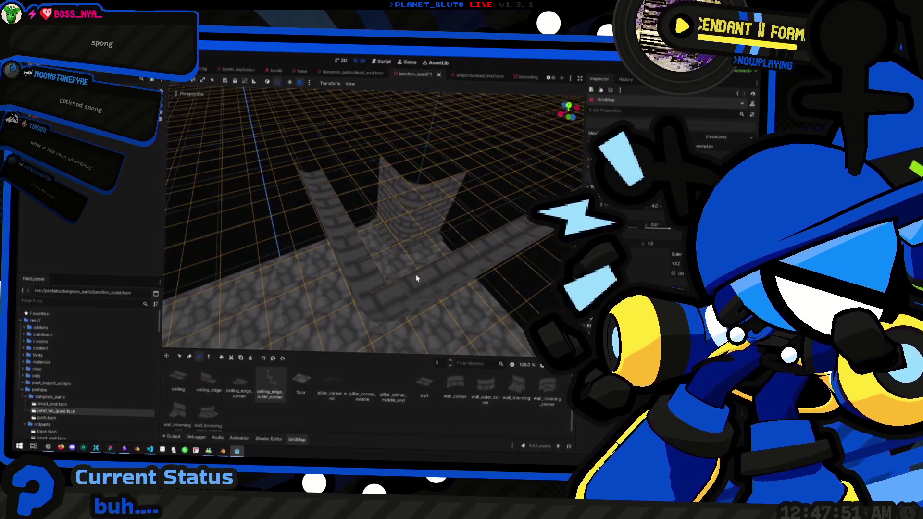
{"action": "key", "text": "alt+Tab"}
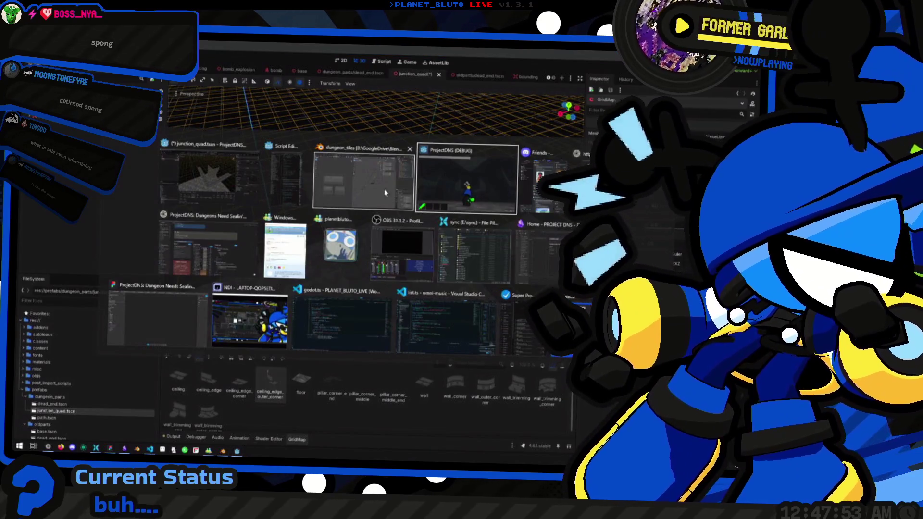
In Blender, duplicate a ceiling edge piece and slide a corner copy sideways at fixed height
{"action": "left_click", "coordinate": [375, 192]}
{"action": "left_click_drag", "start_coordinate": [383, 311], "coordinate": [404, 281]}
{"action": "left_click", "coordinate": [383, 298]}
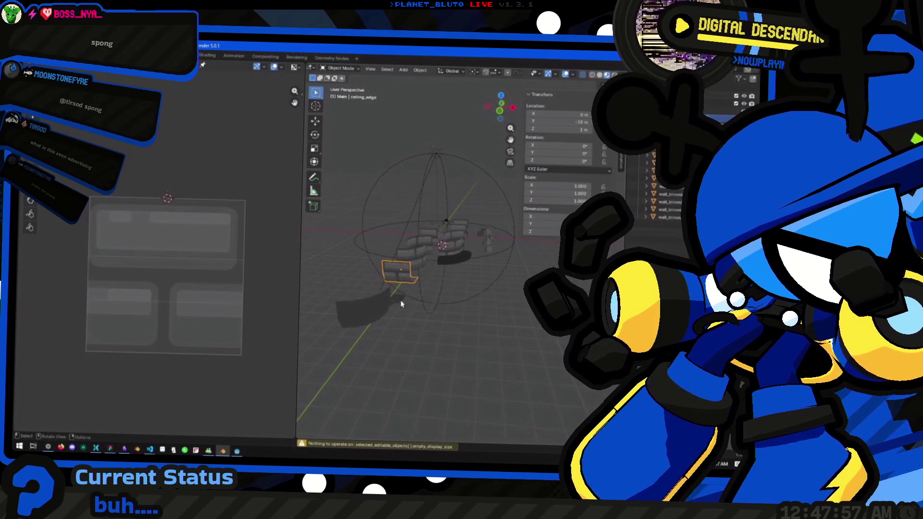
{"action": "key", "text": "shift+d"}
{"action": "left_click", "coordinate": [494, 355]}
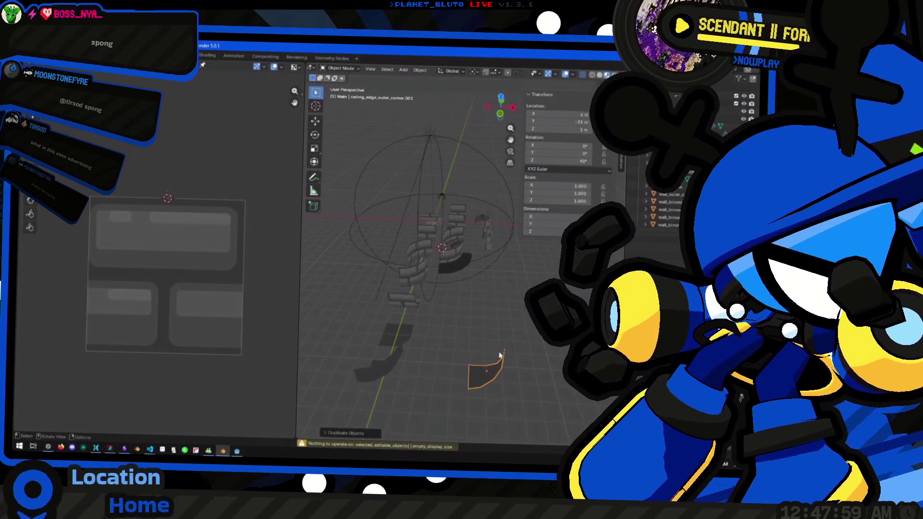
{"action": "key", "text": "shift+d"}
{"action": "key", "text": "shift+z"}
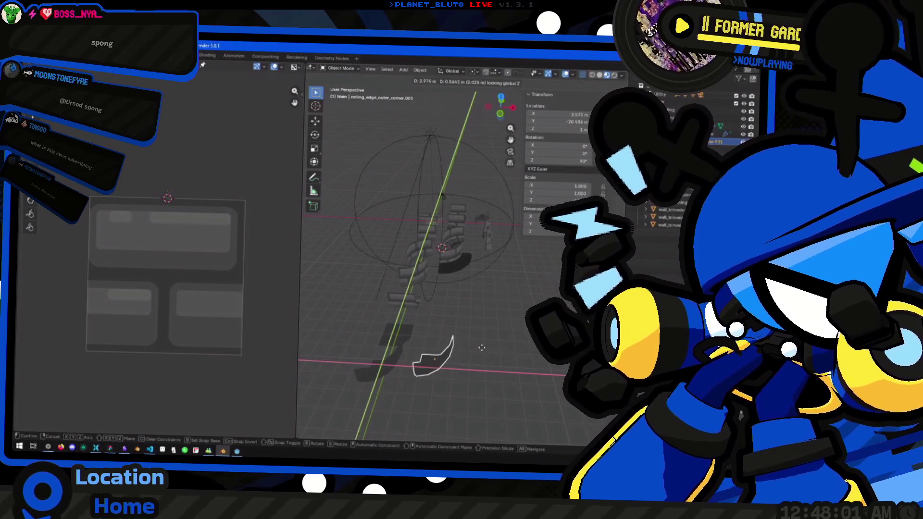
{"action": "left_click", "coordinate": [504, 356]}
Make two more copies of a ceiling edge piece, moving them horizontally and rotating one around Z
{"action": "left_click", "coordinate": [410, 308]}
{"action": "key", "text": "shift+d"}
{"action": "key", "text": "shift+z"}
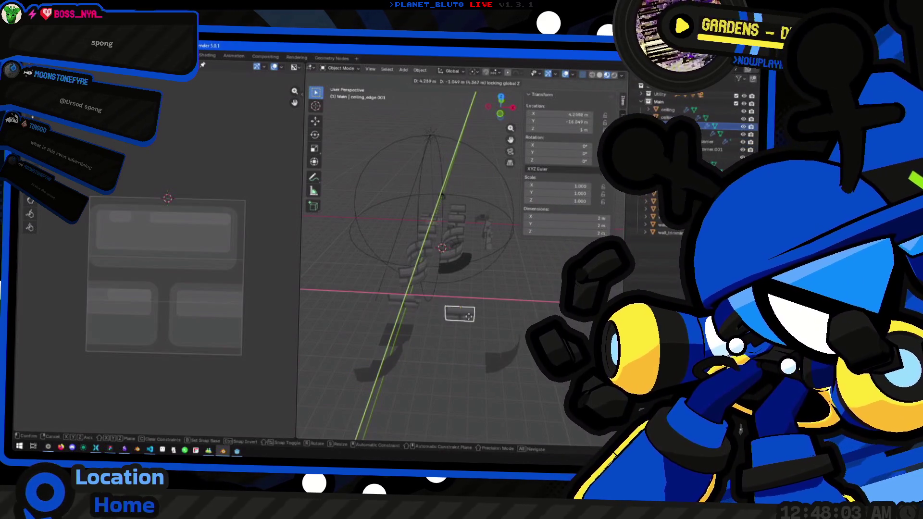
{"action": "left_click", "coordinate": [488, 371]}
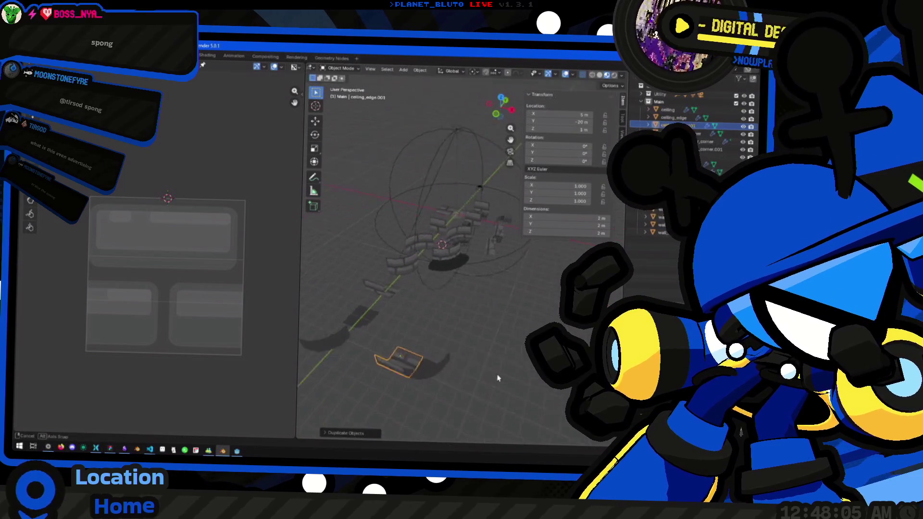
{"action": "key", "text": "shift+d"}
{"action": "key", "text": "shift+z"}
{"action": "key", "text": "r"}
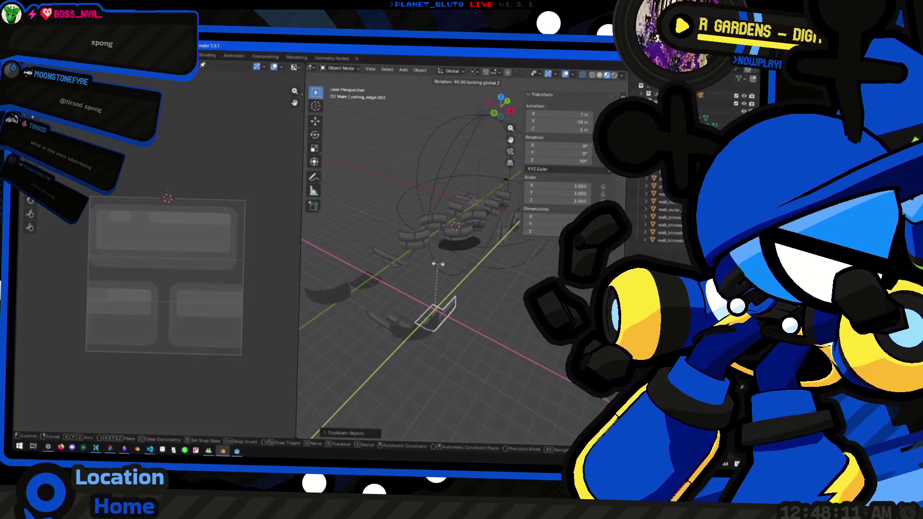
{"action": "left_click", "coordinate": [437, 264]}
{"action": "left_click", "coordinate": [438, 264]}
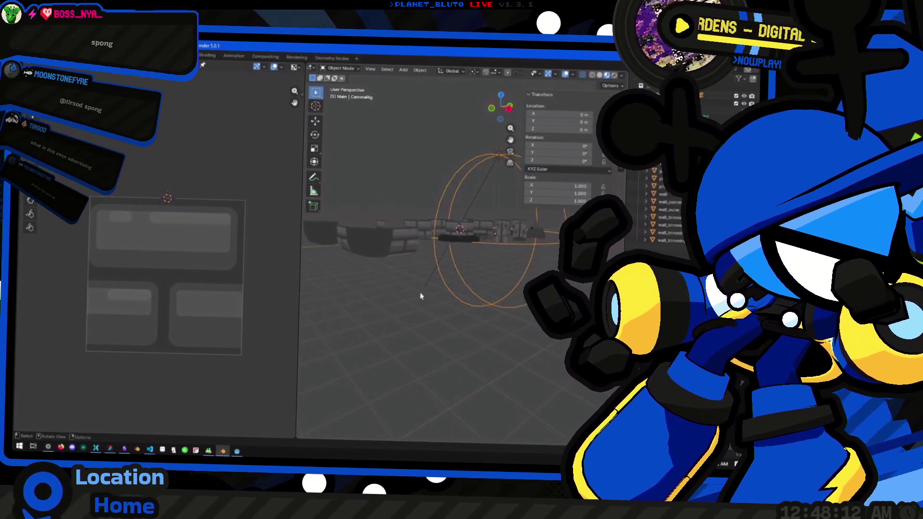
Frame the curved ceiling_edge.002 piece, enter Edit Mode on the wall pieces, then return to Godot
{"action": "left_click", "coordinate": [415, 353]}
{"action": "mouse_move", "coordinate": [423, 360]}
{"action": "left_mouse_down"}
{"action": "mouse_move", "coordinate": [418, 274]}
{"action": "mouse_move", "coordinate": [336, 274]}
{"action": "mouse_move", "coordinate": [363, 252]}
{"action": "left_mouse_up"}
{"action": "scroll", "coordinate": [446, 254], "scroll_direction": "up", "scroll_amount": 5}
{"action": "left_click", "coordinate": [462, 269]}
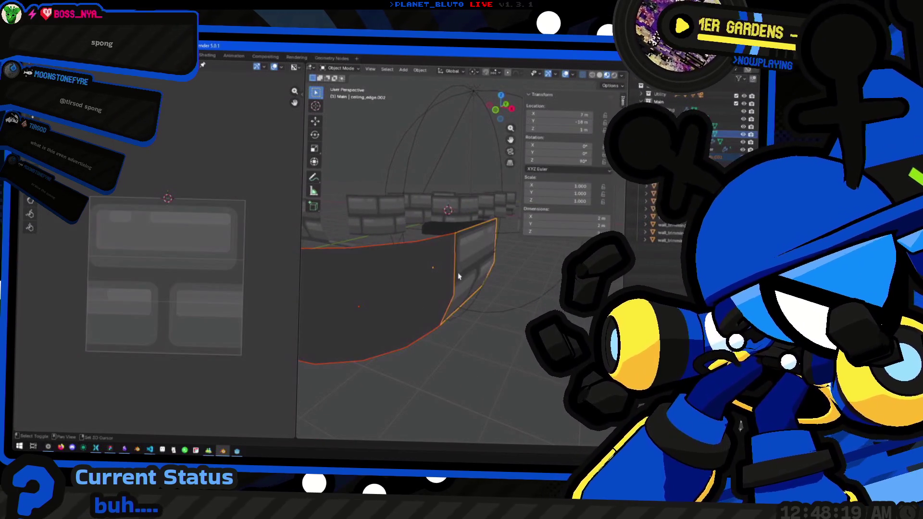
{"action": "key", "text": "KP_Decimal"}
{"action": "left_click", "coordinate": [389, 204]}
{"action": "key", "text": "Tab"}
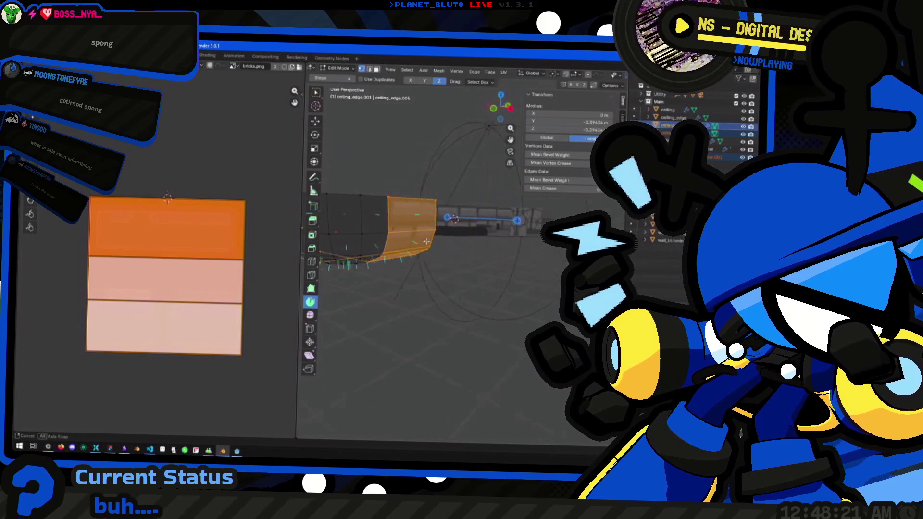
{"action": "key", "text": "alt+a"}
{"action": "left_click_drag", "start_coordinate": [424, 261], "coordinate": [532, 273]}
{"action": "key", "text": "alt+Tab"}
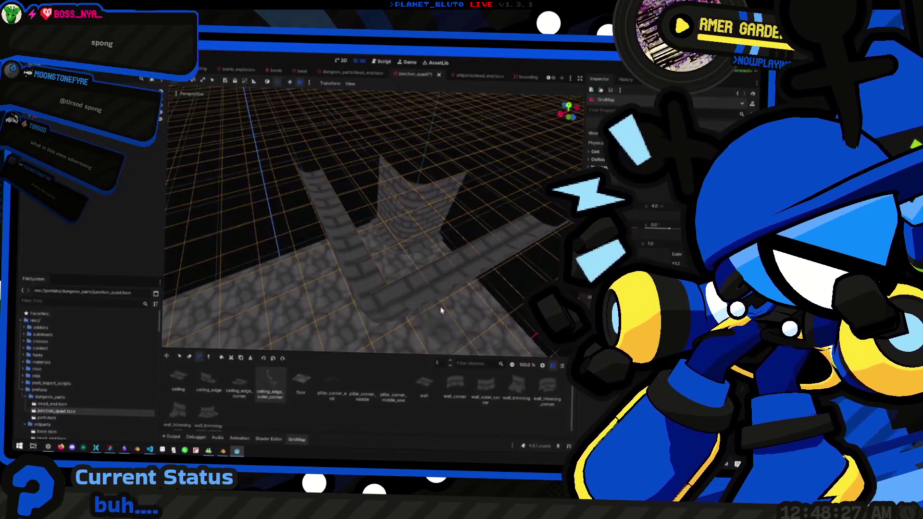
Switch the GridMap back to painting and place the curved outer-corner ceiling-edge piece at the brick pillar junction
{"action": "mouse_move", "coordinate": [374, 328]}
{"action": "left_mouse_down"}
{"action": "mouse_move", "coordinate": [385, 274]}
{"action": "mouse_move", "coordinate": [381, 191]}
{"action": "left_mouse_up"}
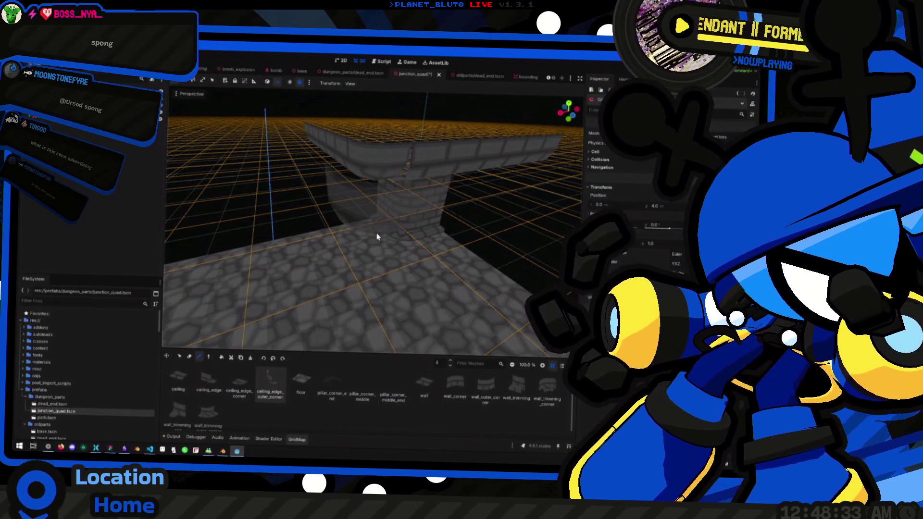
{"action": "left_click_drag", "start_coordinate": [377, 237], "coordinate": [382, 235]}
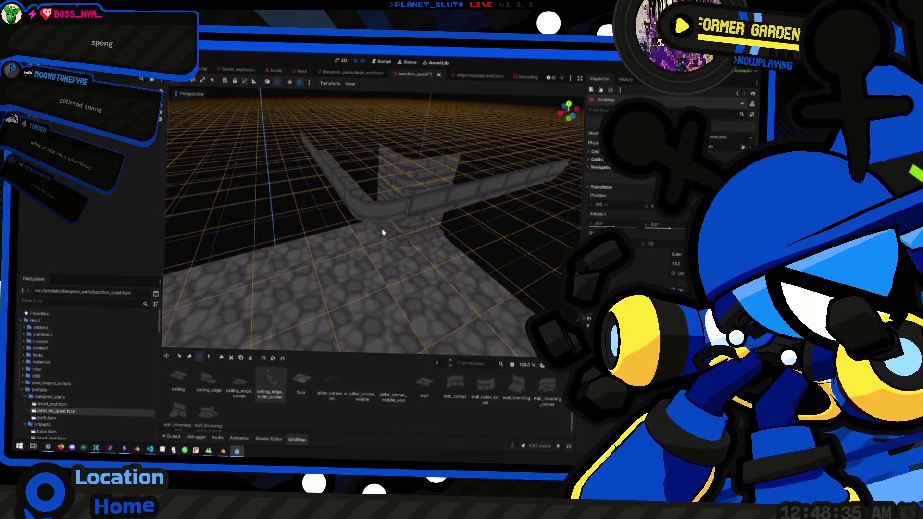
{"action": "left_click", "coordinate": [190, 356]}
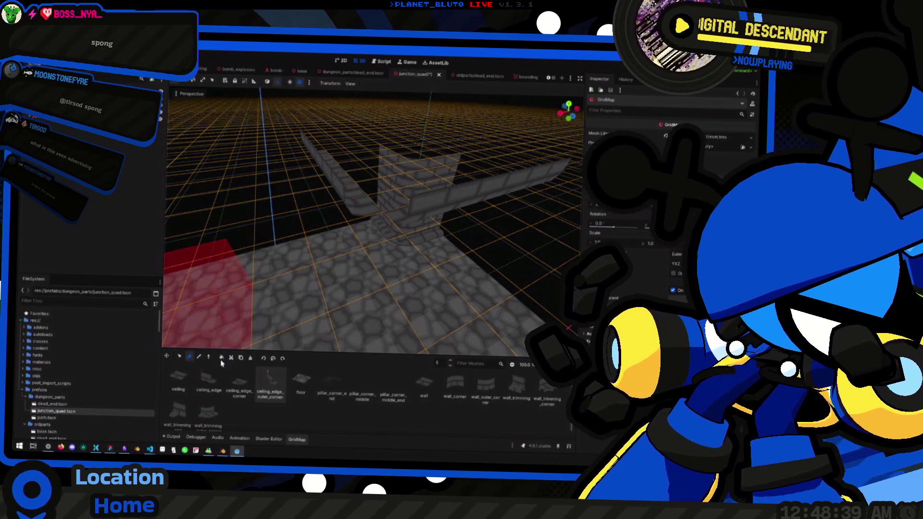
{"action": "left_click", "coordinate": [200, 357]}
{"action": "mouse_move", "coordinate": [380, 235]}
{"action": "left_mouse_down"}
{"action": "mouse_move", "coordinate": [357, 232]}
{"action": "mouse_move", "coordinate": [373, 212]}
{"action": "mouse_move", "coordinate": [355, 213]}
{"action": "left_mouse_up"}
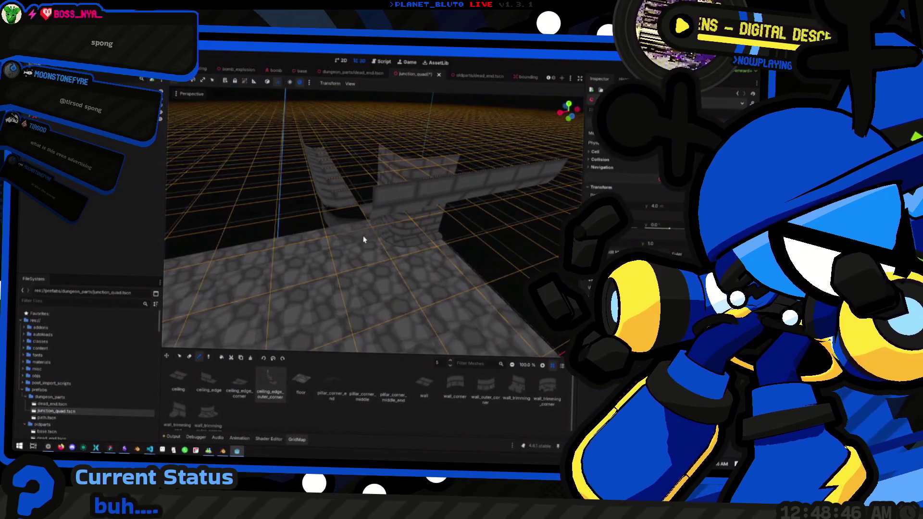
{"action": "left_click", "coordinate": [359, 210]}
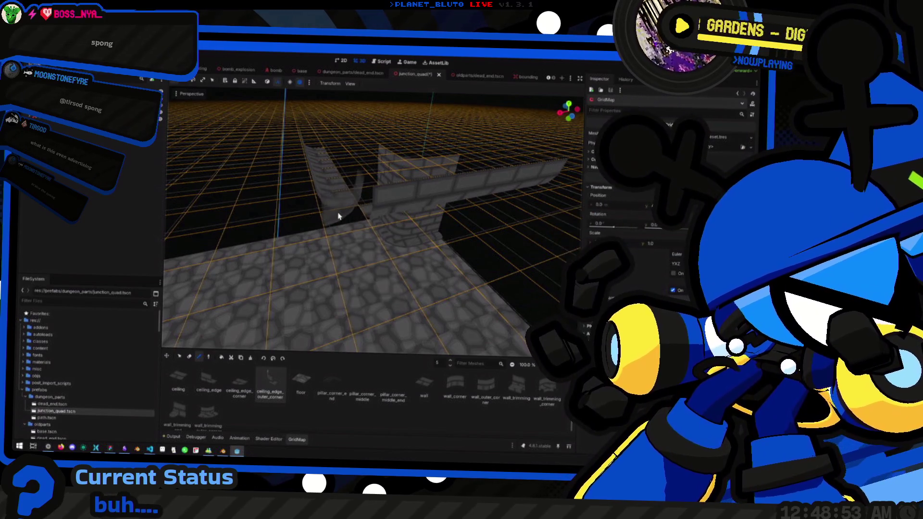
{"action": "left_click_drag", "start_coordinate": [346, 219], "coordinate": [394, 176]}
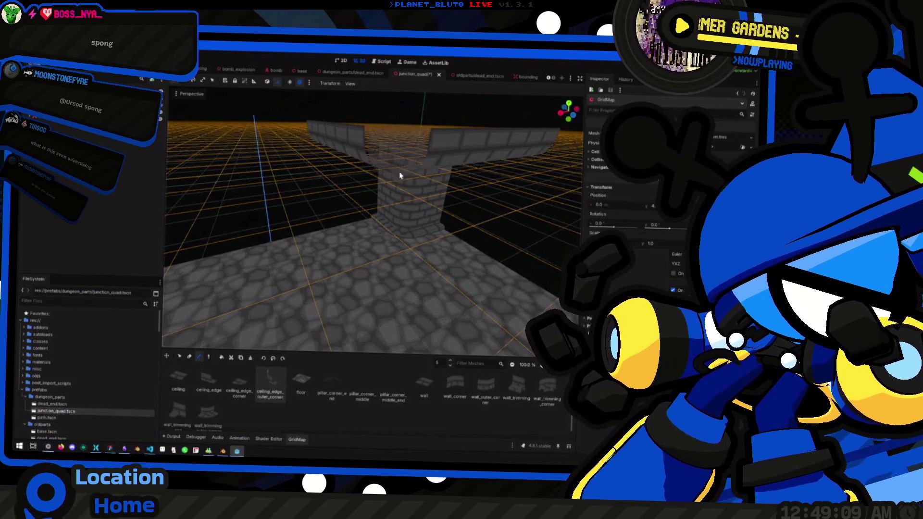
{"action": "left_click_drag", "start_coordinate": [401, 174], "coordinate": [391, 195]}
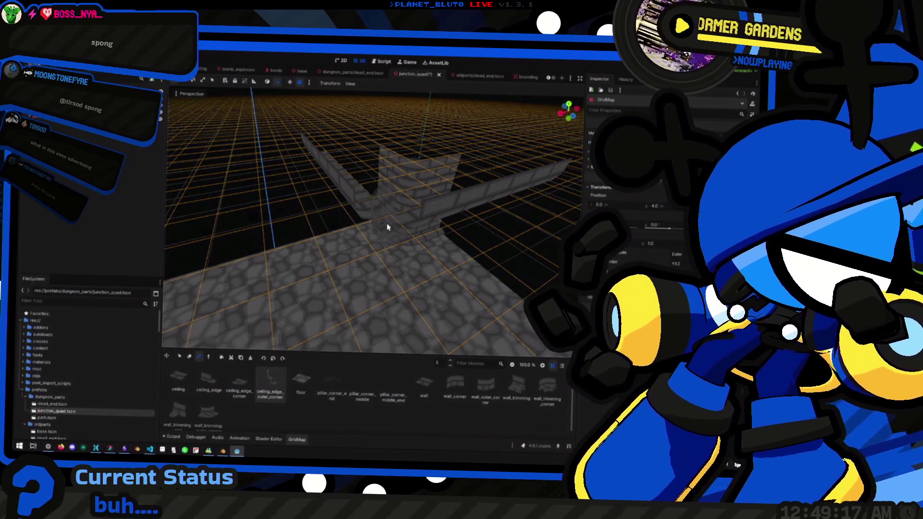
{"action": "mouse_move", "coordinate": [386, 223]}
{"action": "left_mouse_down"}
{"action": "mouse_move", "coordinate": [406, 206]}
{"action": "mouse_move", "coordinate": [413, 222]}
{"action": "mouse_move", "coordinate": [404, 235]}
{"action": "mouse_move", "coordinate": [392, 237]}
{"action": "mouse_move", "coordinate": [373, 214]}
{"action": "mouse_move", "coordinate": [404, 229]}
{"action": "mouse_move", "coordinate": [409, 246]}
{"action": "mouse_move", "coordinate": [308, 339]}
{"action": "left_mouse_up"}
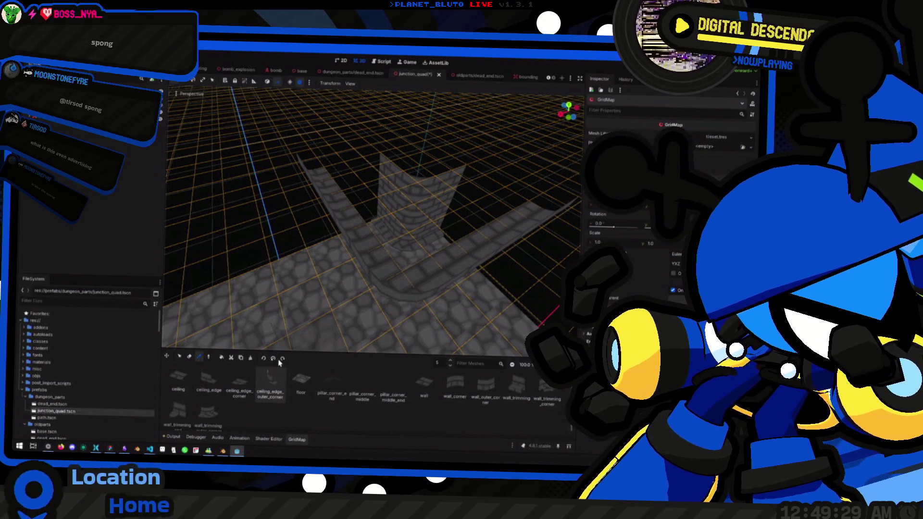
{"action": "mouse_move", "coordinate": [294, 278]}
{"action": "left_mouse_down"}
{"action": "mouse_move", "coordinate": [325, 268]}
{"action": "mouse_move", "coordinate": [331, 233]}
{"action": "mouse_move", "coordinate": [322, 251]}
{"action": "mouse_move", "coordinate": [382, 233]}
{"action": "mouse_move", "coordinate": [305, 214]}
{"action": "mouse_move", "coordinate": [391, 216]}
{"action": "mouse_move", "coordinate": [332, 216]}
{"action": "mouse_move", "coordinate": [385, 227]}
{"action": "mouse_move", "coordinate": [347, 239]}
{"action": "mouse_move", "coordinate": [361, 226]}
{"action": "mouse_move", "coordinate": [381, 231]}
{"action": "mouse_move", "coordinate": [367, 247]}
{"action": "mouse_move", "coordinate": [374, 234]}
{"action": "left_mouse_up"}
{"action": "left_click_drag", "start_coordinate": [414, 206], "coordinate": [388, 222]}
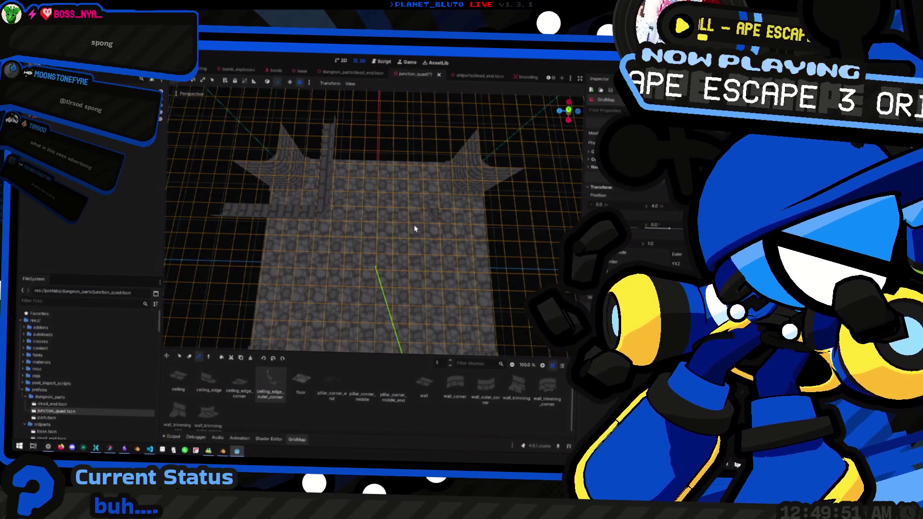
Pick ceiling_edge from the mesh library and place a curved tile beside the wall at the floor corner
{"action": "mouse_move", "coordinate": [439, 256]}
{"action": "left_mouse_down"}
{"action": "mouse_move", "coordinate": [496, 245]}
{"action": "mouse_move", "coordinate": [433, 254]}
{"action": "mouse_move", "coordinate": [474, 258]}
{"action": "mouse_move", "coordinate": [461, 260]}
{"action": "left_mouse_up"}
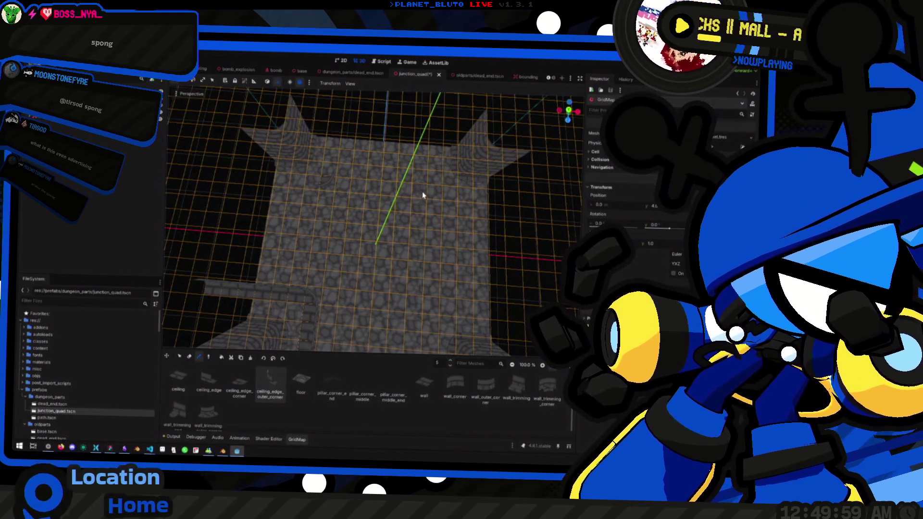
{"action": "mouse_move", "coordinate": [393, 218]}
{"action": "left_mouse_down"}
{"action": "mouse_move", "coordinate": [468, 214]}
{"action": "mouse_move", "coordinate": [377, 214]}
{"action": "mouse_move", "coordinate": [394, 215]}
{"action": "mouse_move", "coordinate": [383, 239]}
{"action": "mouse_move", "coordinate": [359, 187]}
{"action": "left_mouse_up"}
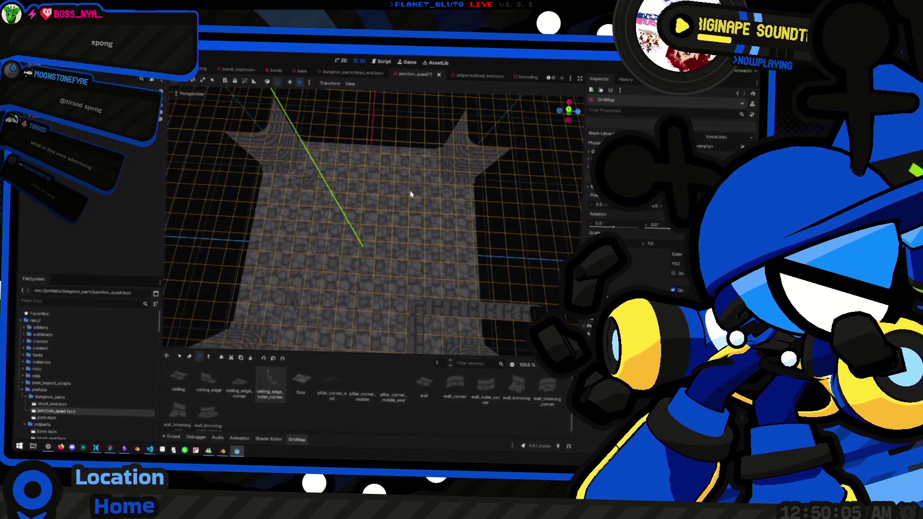
{"action": "mouse_move", "coordinate": [380, 213]}
{"action": "left_mouse_down"}
{"action": "mouse_move", "coordinate": [396, 192]}
{"action": "mouse_move", "coordinate": [384, 207]}
{"action": "left_mouse_up"}
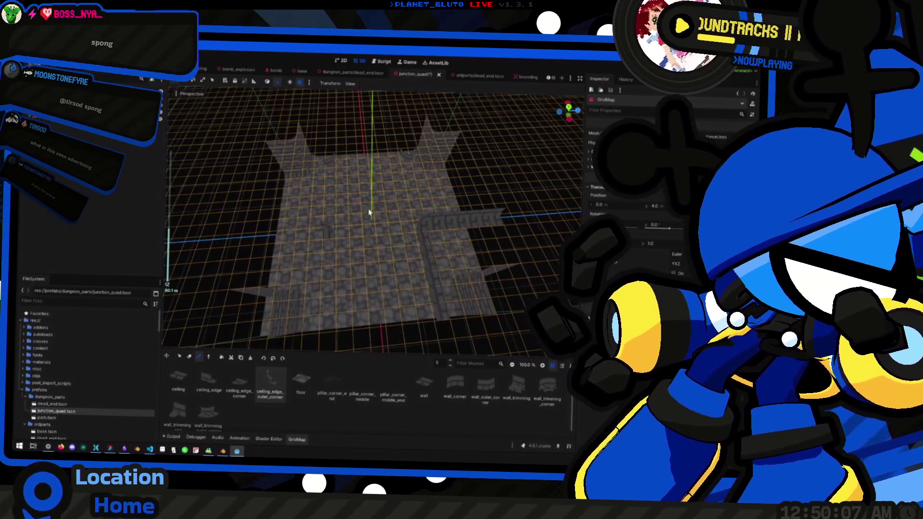
{"action": "left_click", "coordinate": [214, 389]}
{"action": "mouse_move", "coordinate": [347, 246]}
{"action": "left_mouse_down"}
{"action": "mouse_move", "coordinate": [339, 255]}
{"action": "mouse_move", "coordinate": [325, 194]}
{"action": "left_mouse_up"}
{"action": "scroll", "coordinate": [324, 195], "scroll_direction": "up", "scroll_amount": 4}
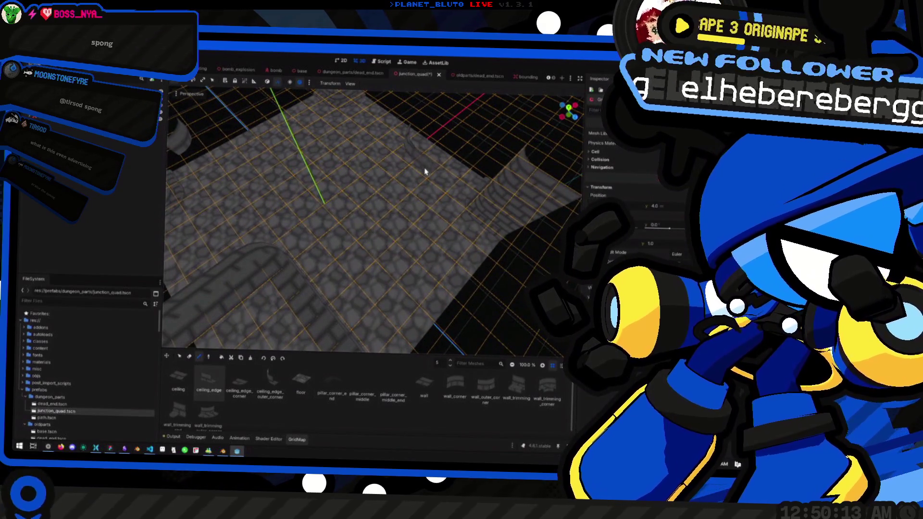
{"action": "mouse_move", "coordinate": [456, 204]}
{"action": "left_mouse_down"}
{"action": "mouse_move", "coordinate": [370, 215]}
{"action": "mouse_move", "coordinate": [383, 180]}
{"action": "left_mouse_up"}
{"action": "mouse_move", "coordinate": [448, 194]}
{"action": "left_mouse_down"}
{"action": "mouse_move", "coordinate": [412, 214]}
{"action": "mouse_move", "coordinate": [347, 188]}
{"action": "mouse_move", "coordinate": [445, 161]}
{"action": "mouse_move", "coordinate": [371, 206]}
{"action": "mouse_move", "coordinate": [333, 187]}
{"action": "left_mouse_up"}
{"action": "mouse_move", "coordinate": [336, 154]}
{"action": "left_mouse_down"}
{"action": "mouse_move", "coordinate": [418, 160]}
{"action": "mouse_move", "coordinate": [375, 165]}
{"action": "mouse_move", "coordinate": [345, 200]}
{"action": "mouse_move", "coordinate": [363, 173]}
{"action": "mouse_move", "coordinate": [418, 180]}
{"action": "mouse_move", "coordinate": [377, 182]}
{"action": "mouse_move", "coordinate": [434, 172]}
{"action": "mouse_move", "coordinate": [353, 207]}
{"action": "mouse_move", "coordinate": [429, 190]}
{"action": "mouse_move", "coordinate": [365, 173]}
{"action": "mouse_move", "coordinate": [336, 305]}
{"action": "mouse_move", "coordinate": [309, 304]}
{"action": "mouse_move", "coordinate": [360, 192]}
{"action": "mouse_move", "coordinate": [466, 195]}
{"action": "mouse_move", "coordinate": [325, 207]}
{"action": "mouse_move", "coordinate": [353, 157]}
{"action": "mouse_move", "coordinate": [347, 198]}
{"action": "mouse_move", "coordinate": [324, 214]}
{"action": "mouse_move", "coordinate": [317, 250]}
{"action": "left_mouse_up"}
{"action": "mouse_move", "coordinate": [410, 271]}
{"action": "left_mouse_down"}
{"action": "mouse_move", "coordinate": [297, 244]}
{"action": "mouse_move", "coordinate": [408, 231]}
{"action": "mouse_move", "coordinate": [360, 237]}
{"action": "mouse_move", "coordinate": [398, 239]}
{"action": "left_mouse_up"}
{"action": "left_click", "coordinate": [259, 231]}
Paint a straight row of ceiling_edge tiles along the floor from that corner
{"action": "scroll", "coordinate": [278, 230], "scroll_direction": "down", "scroll_amount": 5}
{"action": "scroll", "coordinate": [354, 237], "scroll_direction": "up", "scroll_amount": 5}
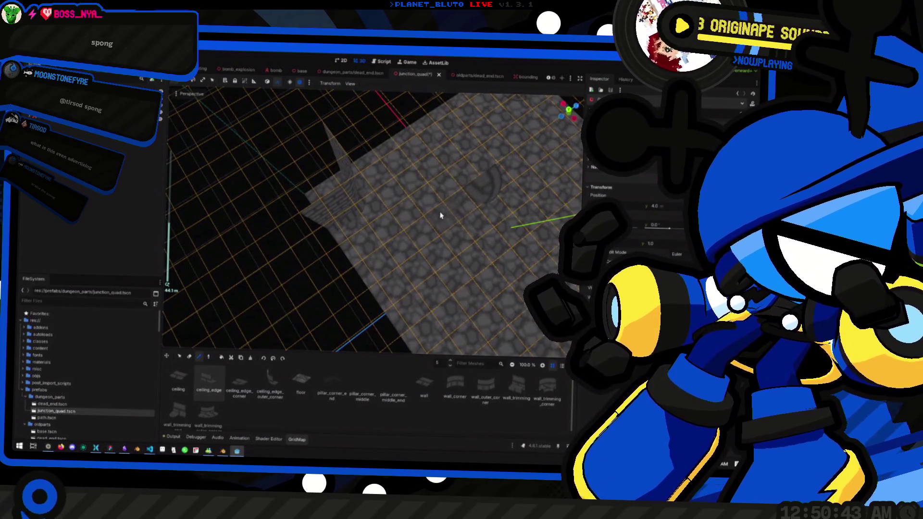
{"action": "mouse_move", "coordinate": [383, 268]}
{"action": "left_mouse_down"}
{"action": "mouse_move", "coordinate": [402, 214]}
{"action": "mouse_move", "coordinate": [395, 190]}
{"action": "left_mouse_up"}
{"action": "mouse_move", "coordinate": [390, 224]}
{"action": "left_mouse_down"}
{"action": "mouse_move", "coordinate": [303, 243]}
{"action": "mouse_move", "coordinate": [332, 261]}
{"action": "left_mouse_up"}
{"action": "scroll", "coordinate": [346, 246], "scroll_direction": "down", "scroll_amount": 4}
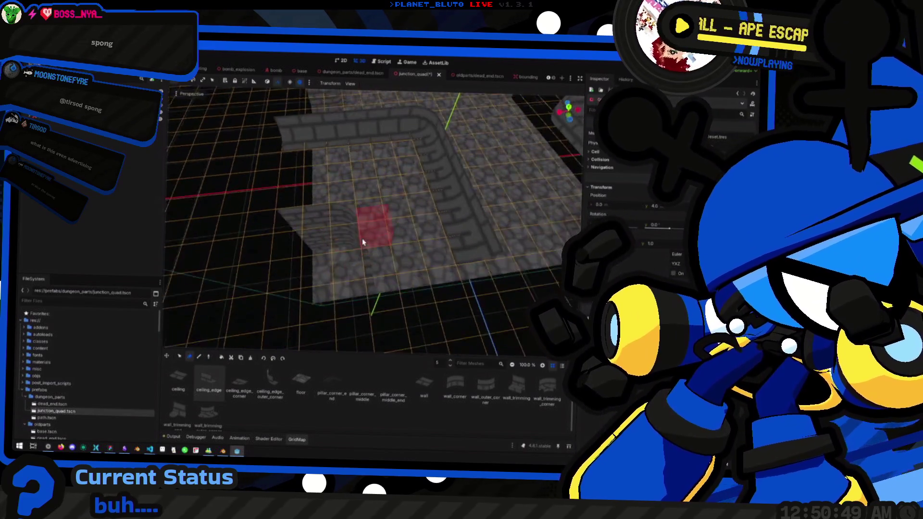
{"action": "left_click_drag", "start_coordinate": [371, 198], "coordinate": [356, 226]}
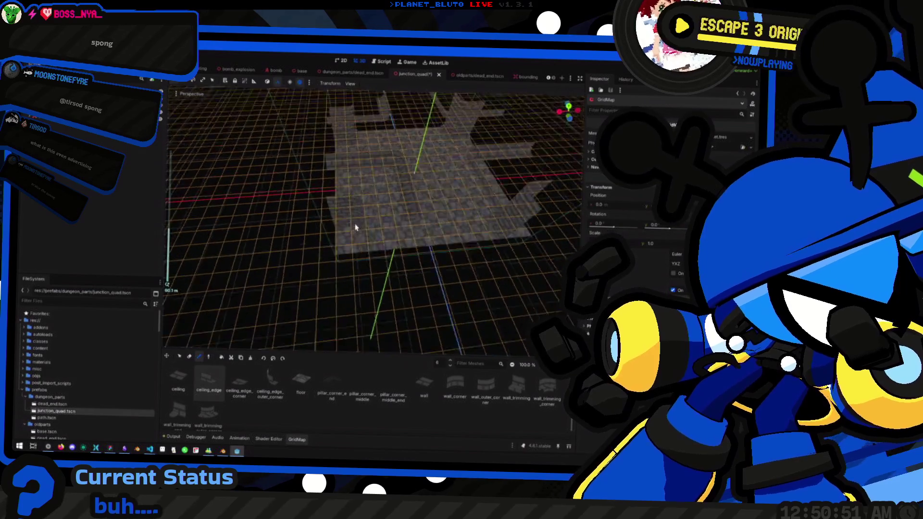
{"action": "left_click", "coordinate": [568, 103]}
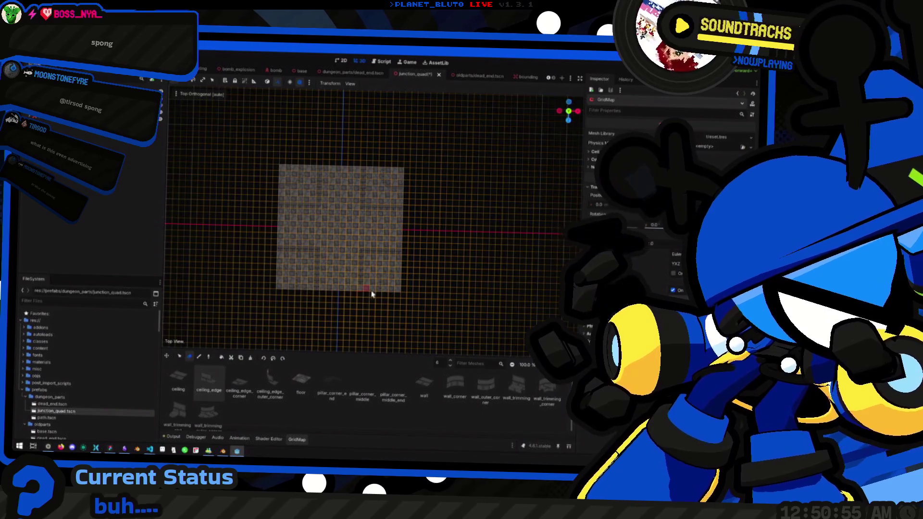
{"action": "scroll", "coordinate": [377, 313], "scroll_direction": "up", "scroll_amount": 4}
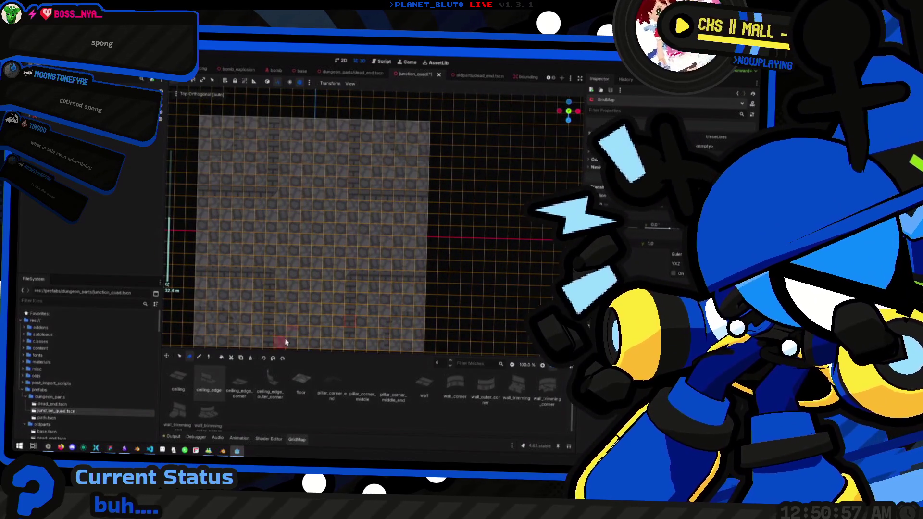
{"action": "key", "text": "e"}
{"action": "left_click_drag", "start_coordinate": [309, 330], "coordinate": [311, 264]}
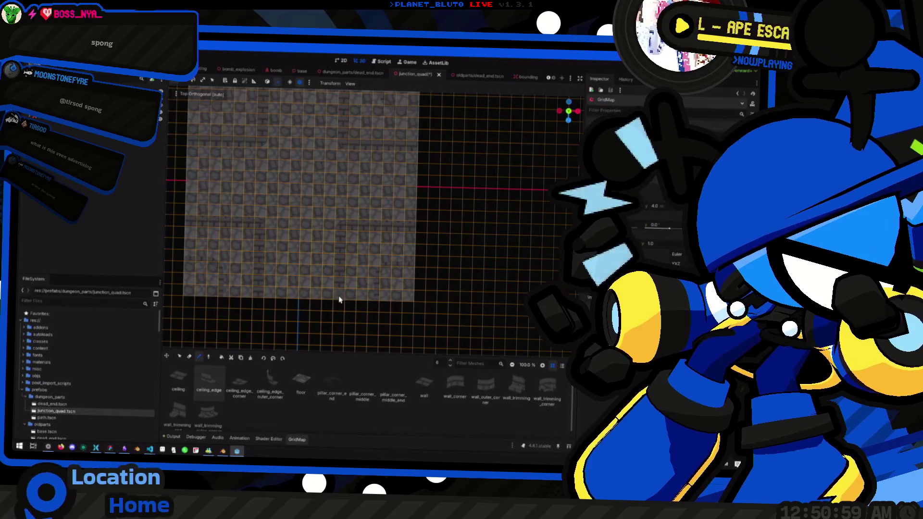
{"action": "left_click_drag", "start_coordinate": [338, 304], "coordinate": [295, 253]}
{"action": "scroll", "coordinate": [298, 258], "scroll_direction": "down", "scroll_amount": 3}
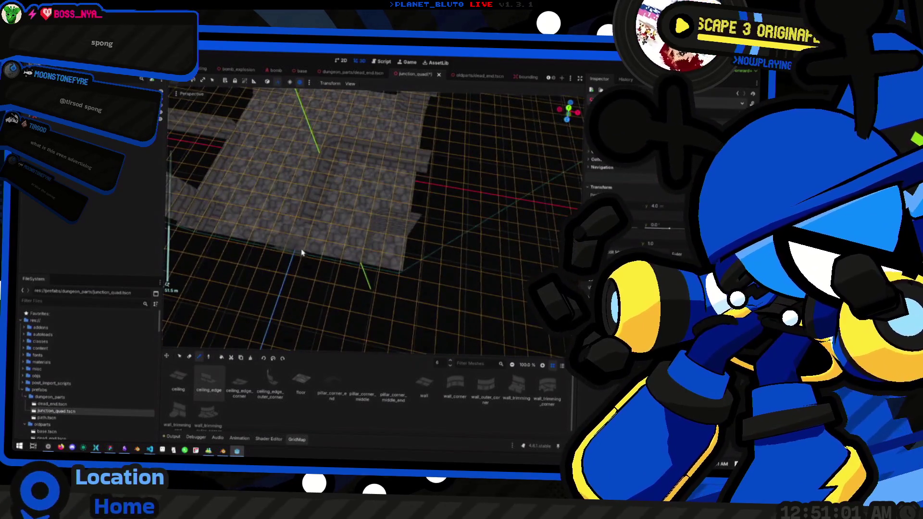
{"action": "mouse_move", "coordinate": [302, 242]}
{"action": "left_mouse_down"}
{"action": "mouse_move", "coordinate": [363, 176]}
{"action": "mouse_move", "coordinate": [402, 154]}
{"action": "mouse_move", "coordinate": [418, 169]}
{"action": "mouse_move", "coordinate": [408, 212]}
{"action": "mouse_move", "coordinate": [339, 253]}
{"action": "mouse_move", "coordinate": [206, 227]}
{"action": "mouse_move", "coordinate": [225, 203]}
{"action": "mouse_move", "coordinate": [337, 298]}
{"action": "left_mouse_up"}
{"action": "scroll", "coordinate": [362, 176], "scroll_direction": "up", "scroll_amount": 1}
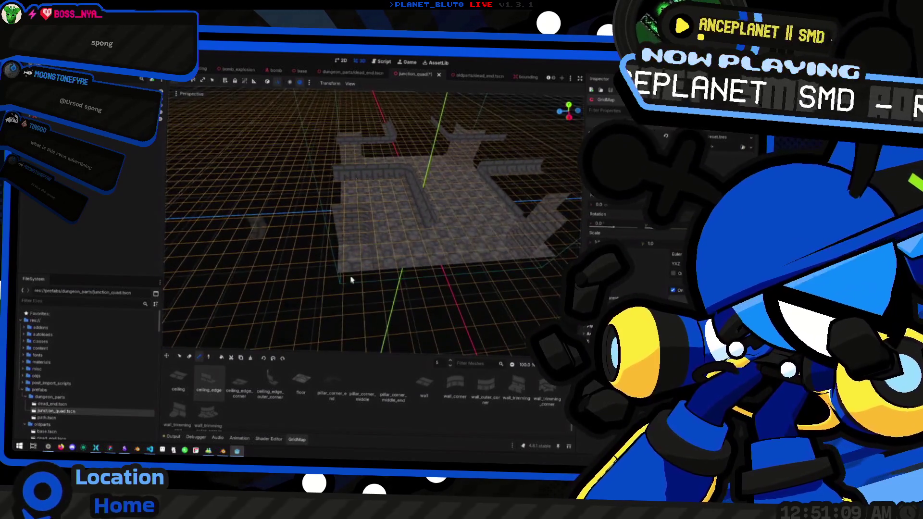
{"action": "left_click_drag", "start_coordinate": [388, 260], "coordinate": [375, 339]}
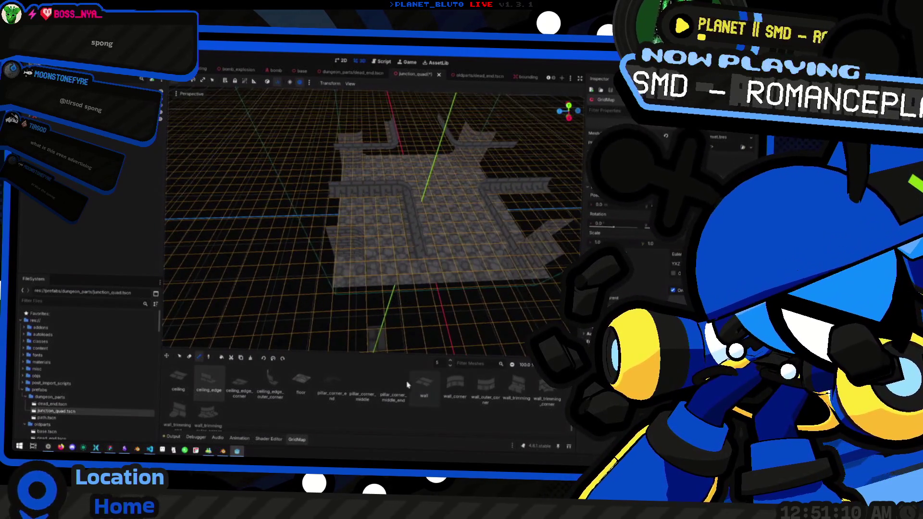
Choose the ceiling tile in the GridMap palette and orbit closer to the floor and walls
{"action": "left_click", "coordinate": [183, 386]}
{"action": "left_click_drag", "start_coordinate": [386, 261], "coordinate": [369, 264]}
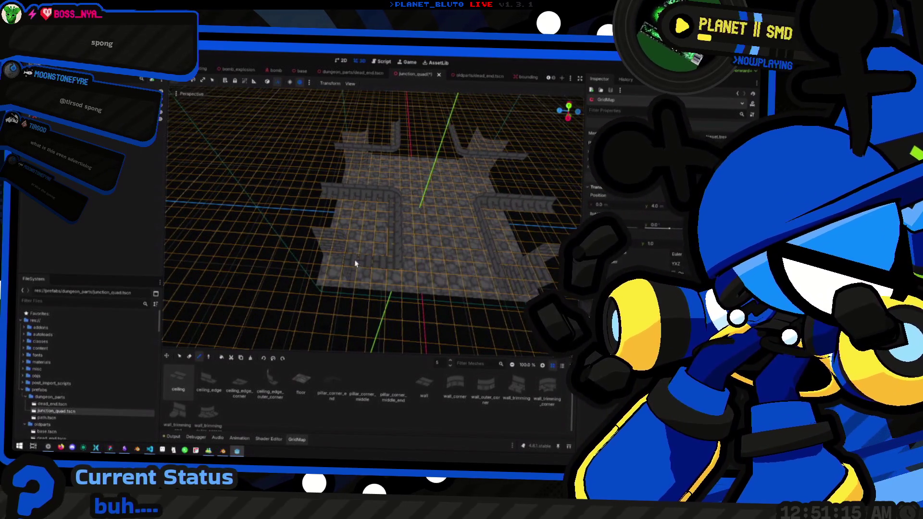
{"action": "scroll", "coordinate": [358, 230], "scroll_direction": "up", "scroll_amount": 3}
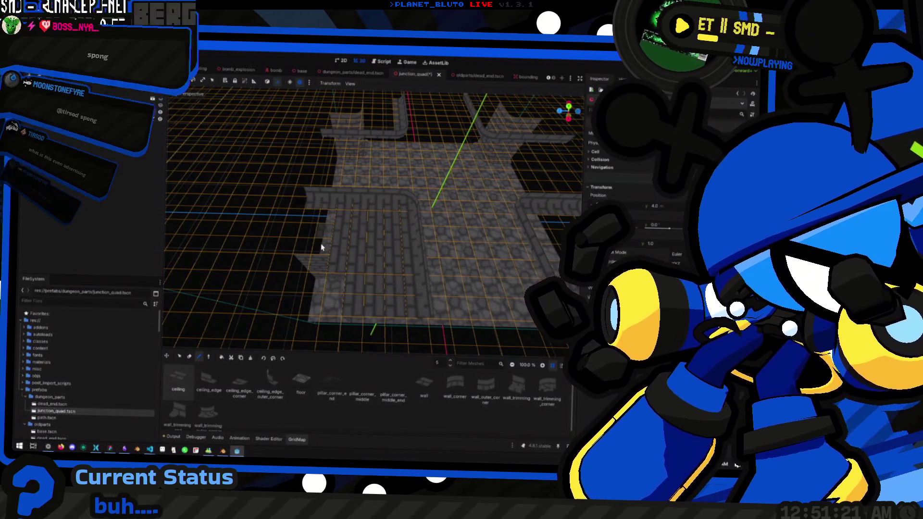
{"action": "mouse_move", "coordinate": [327, 236]}
{"action": "left_mouse_down"}
{"action": "mouse_move", "coordinate": [326, 258]}
{"action": "mouse_move", "coordinate": [340, 247]}
{"action": "mouse_move", "coordinate": [405, 282]}
{"action": "mouse_move", "coordinate": [359, 275]}
{"action": "left_mouse_up"}
{"action": "scroll", "coordinate": [412, 268], "scroll_direction": "up", "scroll_amount": 2}
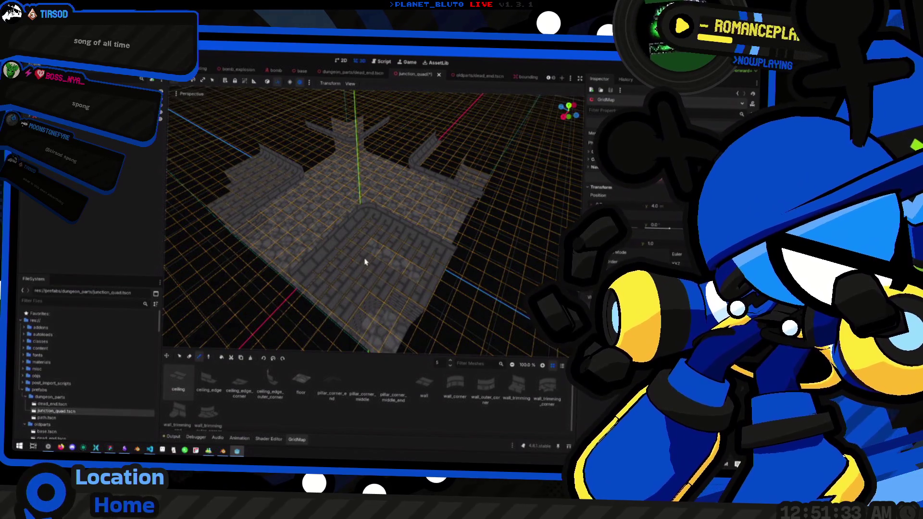
{"action": "mouse_move", "coordinate": [422, 266]}
{"action": "left_mouse_down"}
{"action": "mouse_move", "coordinate": [317, 265]}
{"action": "mouse_move", "coordinate": [337, 261]}
{"action": "left_mouse_up"}
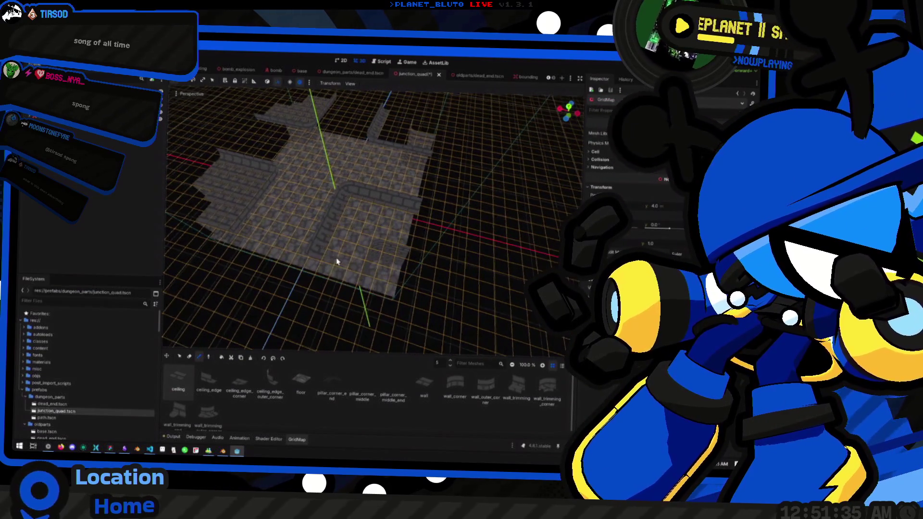
{"action": "scroll", "coordinate": [329, 264], "scroll_direction": "up", "scroll_amount": 3}
Box-select a rectangle of floor cells and fill it with ceiling tiles, then open dead_end.tscn
{"action": "key", "text": "q"}
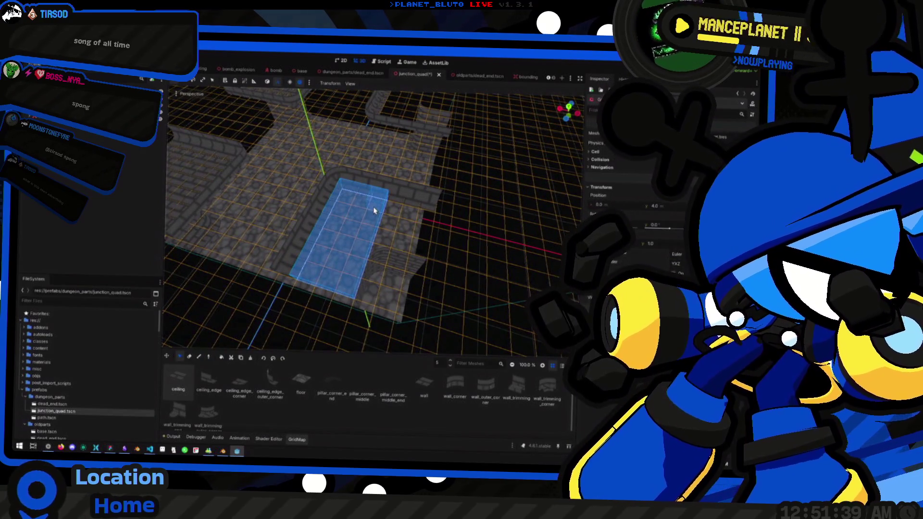
{"action": "left_click", "coordinate": [397, 224]}
{"action": "mouse_move", "coordinate": [380, 252]}
{"action": "left_mouse_down"}
{"action": "mouse_move", "coordinate": [420, 275]}
{"action": "mouse_move", "coordinate": [386, 256]}
{"action": "mouse_move", "coordinate": [303, 241]}
{"action": "left_mouse_up"}
{"action": "scroll", "coordinate": [303, 242], "scroll_direction": "up", "scroll_amount": 3}
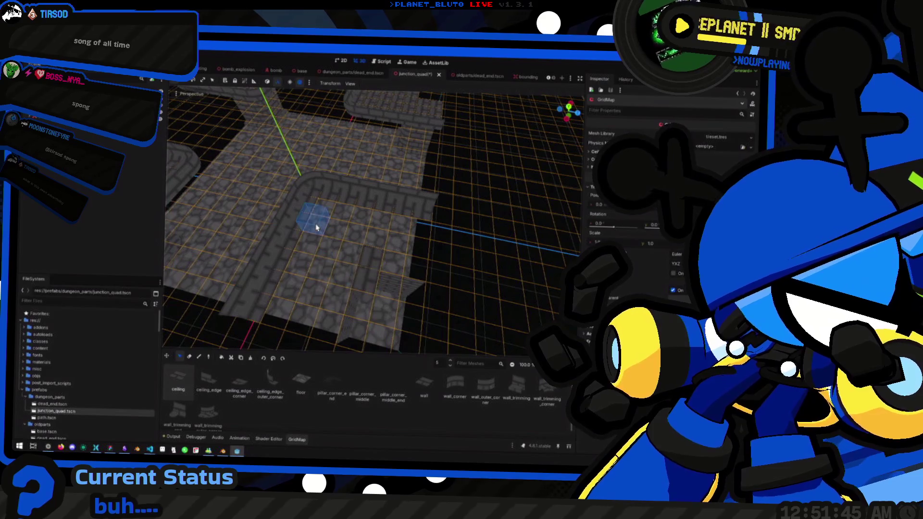
{"action": "left_click_drag", "start_coordinate": [322, 212], "coordinate": [430, 282]}
{"action": "key", "text": "shift+f"}
{"action": "mouse_move", "coordinate": [318, 305]}
{"action": "left_mouse_down"}
{"action": "mouse_move", "coordinate": [457, 301]}
{"action": "mouse_move", "coordinate": [324, 274]}
{"action": "mouse_move", "coordinate": [287, 255]}
{"action": "mouse_move", "coordinate": [402, 223]}
{"action": "mouse_move", "coordinate": [541, 264]}
{"action": "mouse_move", "coordinate": [493, 294]}
{"action": "mouse_move", "coordinate": [326, 244]}
{"action": "mouse_move", "coordinate": [337, 168]}
{"action": "left_mouse_up"}
{"action": "scroll", "coordinate": [287, 256], "scroll_direction": "down", "scroll_amount": 2}
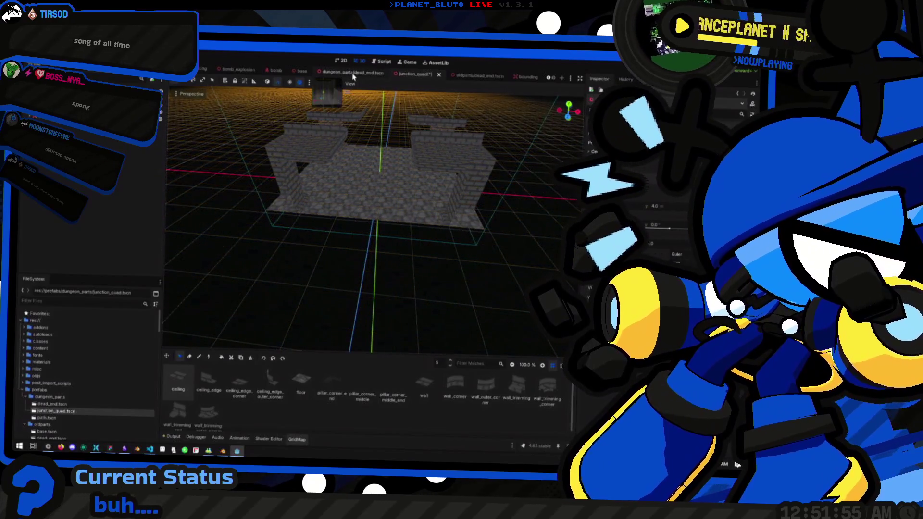
{"action": "left_click", "coordinate": [353, 72]}
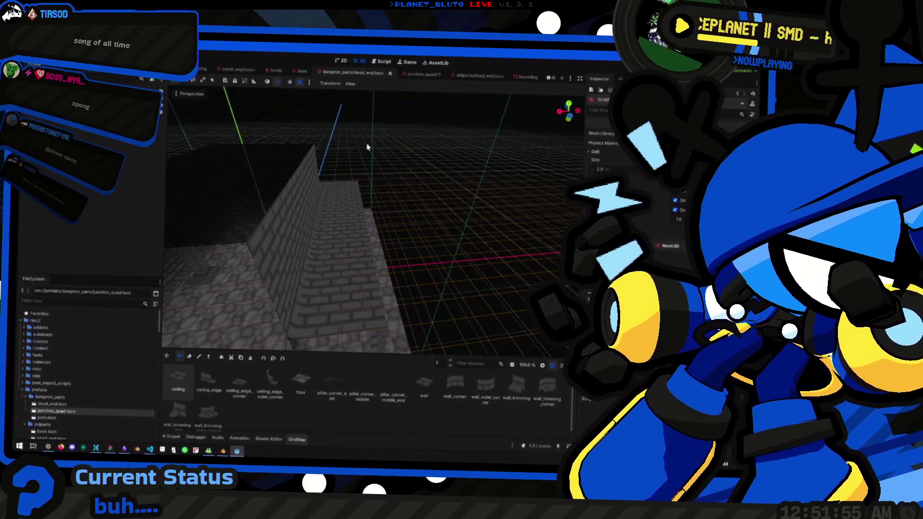
Go back to junction_quad and orbit low through the room to inspect the junction floor
{"action": "scroll", "coordinate": [383, 181], "scroll_direction": "down", "scroll_amount": 5}
{"action": "mouse_move", "coordinate": [348, 210]}
{"action": "left_mouse_down"}
{"action": "mouse_move", "coordinate": [354, 206]}
{"action": "mouse_move", "coordinate": [340, 212]}
{"action": "mouse_move", "coordinate": [353, 192]}
{"action": "left_mouse_up"}
{"action": "left_click", "coordinate": [421, 76]}
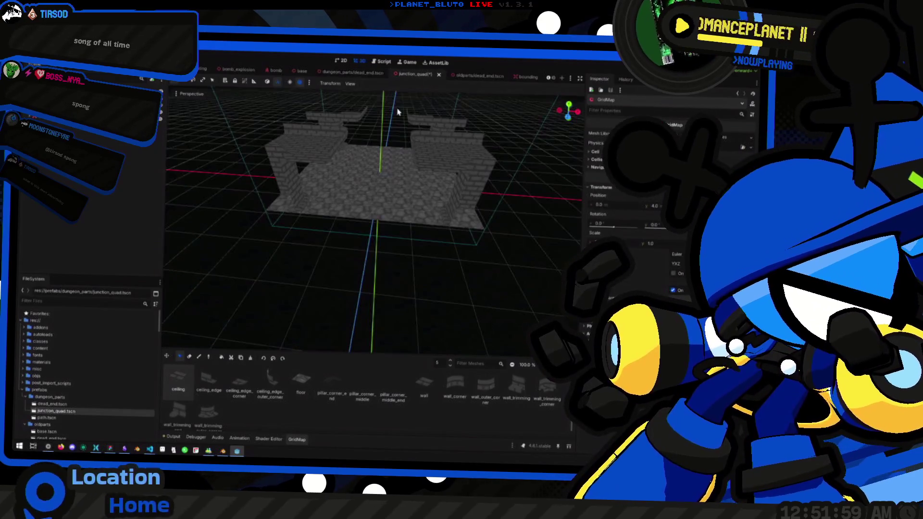
{"action": "scroll", "coordinate": [385, 209], "scroll_direction": "up", "scroll_amount": 5}
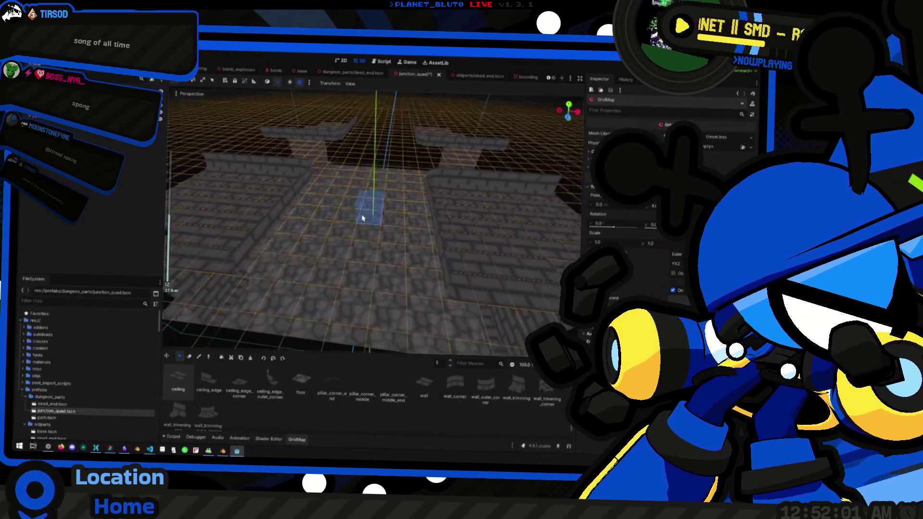
{"action": "mouse_move", "coordinate": [439, 192]}
{"action": "left_mouse_down"}
{"action": "mouse_move", "coordinate": [509, 185]}
{"action": "mouse_move", "coordinate": [500, 196]}
{"action": "mouse_move", "coordinate": [361, 196]}
{"action": "mouse_move", "coordinate": [196, 186]}
{"action": "mouse_move", "coordinate": [381, 200]}
{"action": "mouse_move", "coordinate": [392, 260]}
{"action": "mouse_move", "coordinate": [305, 221]}
{"action": "mouse_move", "coordinate": [268, 230]}
{"action": "mouse_move", "coordinate": [343, 247]}
{"action": "left_mouse_up"}
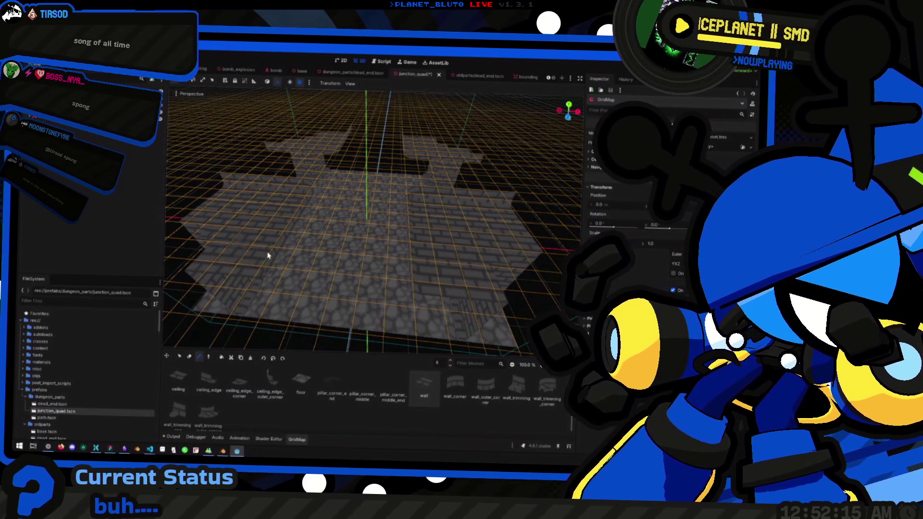
{"action": "mouse_move", "coordinate": [393, 195]}
{"action": "left_mouse_down"}
{"action": "mouse_move", "coordinate": [329, 226]}
{"action": "mouse_move", "coordinate": [387, 255]}
{"action": "mouse_move", "coordinate": [322, 215]}
{"action": "mouse_move", "coordinate": [294, 284]}
{"action": "mouse_move", "coordinate": [309, 288]}
{"action": "mouse_move", "coordinate": [327, 277]}
{"action": "mouse_move", "coordinate": [295, 273]}
{"action": "left_mouse_up"}
{"action": "scroll", "coordinate": [277, 295], "scroll_direction": "up", "scroll_amount": 3}
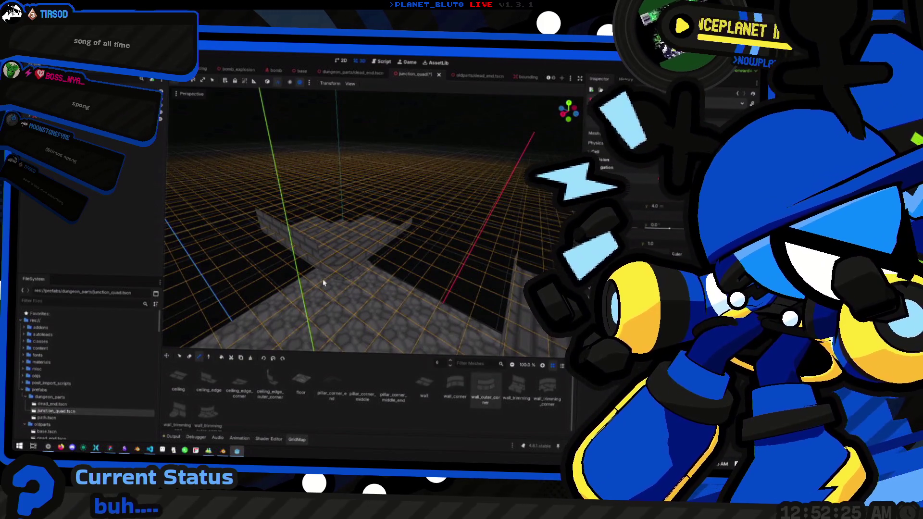
{"action": "mouse_move", "coordinate": [337, 263]}
{"action": "left_mouse_down"}
{"action": "mouse_move", "coordinate": [457, 270]}
{"action": "mouse_move", "coordinate": [391, 282]}
{"action": "mouse_move", "coordinate": [462, 269]}
{"action": "mouse_move", "coordinate": [512, 285]}
{"action": "mouse_move", "coordinate": [414, 284]}
{"action": "mouse_move", "coordinate": [435, 257]}
{"action": "mouse_move", "coordinate": [458, 268]}
{"action": "mouse_move", "coordinate": [373, 321]}
{"action": "mouse_move", "coordinate": [385, 280]}
{"action": "left_mouse_up"}
{"action": "left_click_drag", "start_coordinate": [448, 300], "coordinate": [376, 296]}
{"action": "mouse_move", "coordinate": [419, 273]}
{"action": "left_mouse_down"}
{"action": "mouse_move", "coordinate": [377, 311]}
{"action": "mouse_move", "coordinate": [337, 298]}
{"action": "mouse_move", "coordinate": [379, 254]}
{"action": "mouse_move", "coordinate": [349, 268]}
{"action": "mouse_move", "coordinate": [381, 268]}
{"action": "mouse_move", "coordinate": [378, 222]}
{"action": "left_mouse_up"}
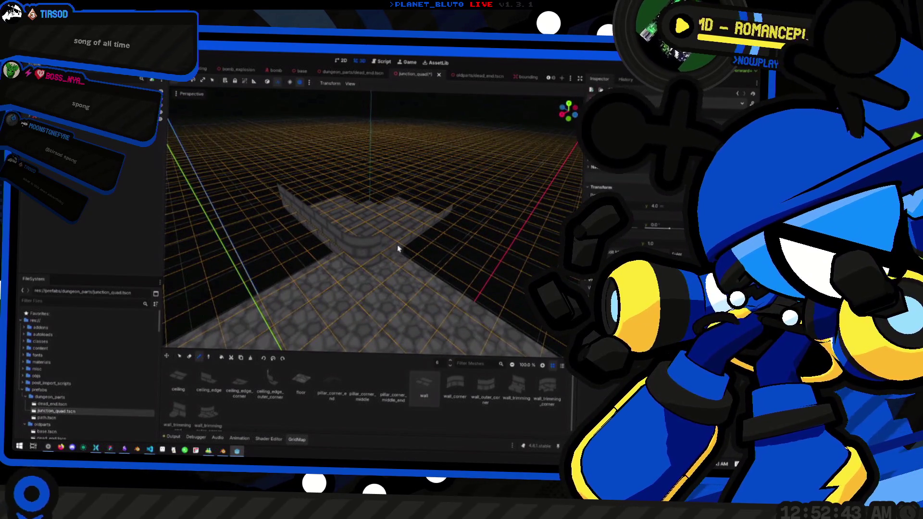
Review the curved wall from several sides, set grid painting to erase (W) and reopen dead_end
{"action": "mouse_move", "coordinate": [386, 245]}
{"action": "left_mouse_down"}
{"action": "mouse_move", "coordinate": [336, 243]}
{"action": "mouse_move", "coordinate": [329, 231]}
{"action": "left_mouse_up"}
{"action": "mouse_move", "coordinate": [418, 233]}
{"action": "left_mouse_down"}
{"action": "mouse_move", "coordinate": [342, 243]}
{"action": "mouse_move", "coordinate": [409, 253]}
{"action": "mouse_move", "coordinate": [388, 260]}
{"action": "left_mouse_up"}
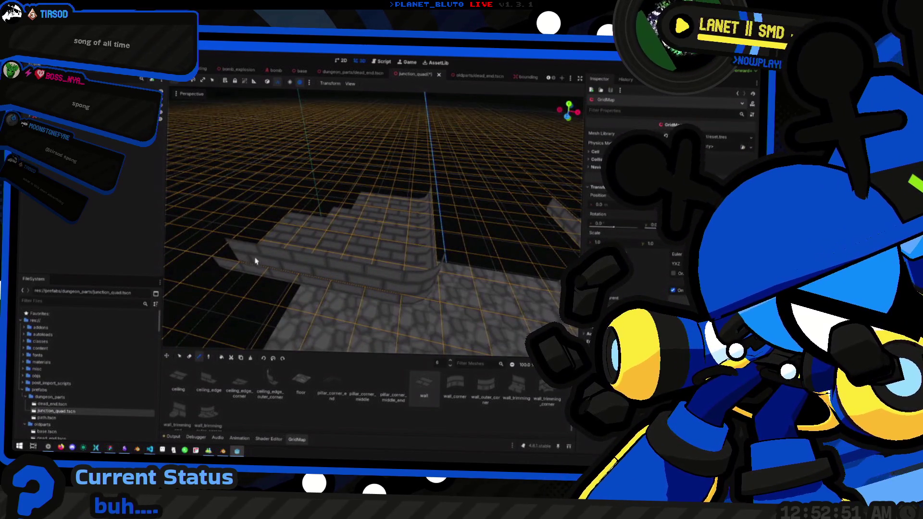
{"action": "left_click_drag", "start_coordinate": [374, 267], "coordinate": [280, 246]}
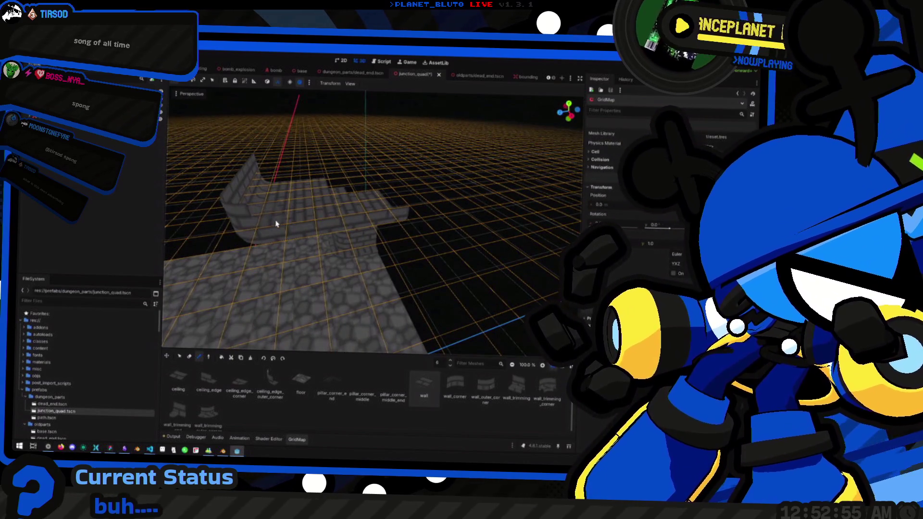
{"action": "mouse_move", "coordinate": [393, 205]}
{"action": "left_mouse_down"}
{"action": "mouse_move", "coordinate": [385, 182]}
{"action": "mouse_move", "coordinate": [346, 202]}
{"action": "mouse_move", "coordinate": [299, 269]}
{"action": "left_mouse_up"}
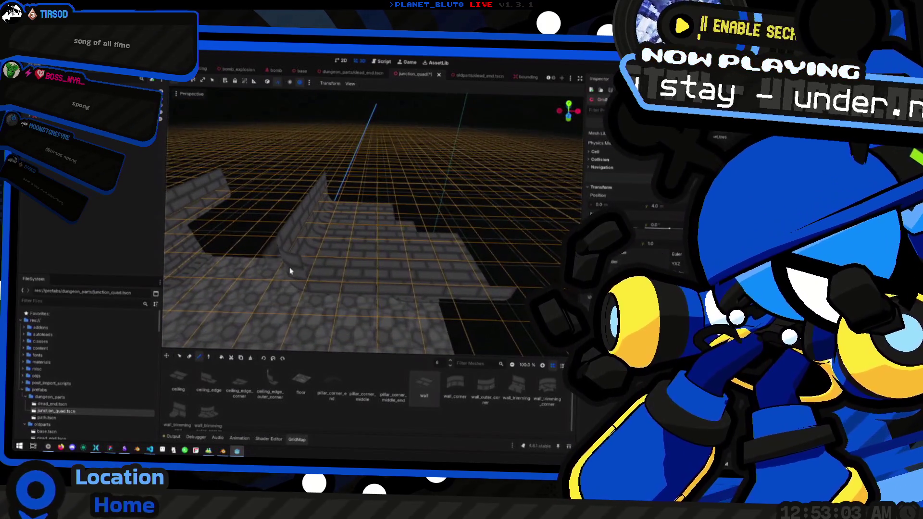
{"action": "left_click_drag", "start_coordinate": [485, 270], "coordinate": [395, 261]}
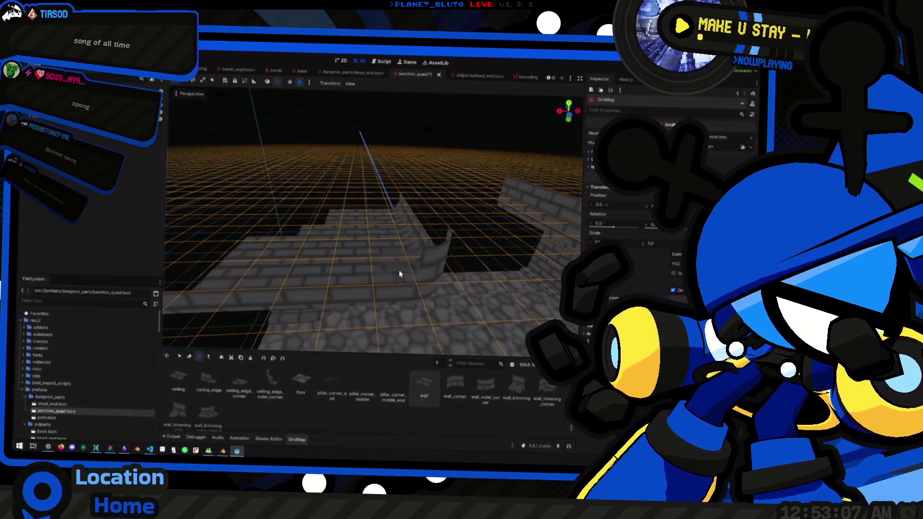
{"action": "left_click_drag", "start_coordinate": [215, 279], "coordinate": [342, 259]}
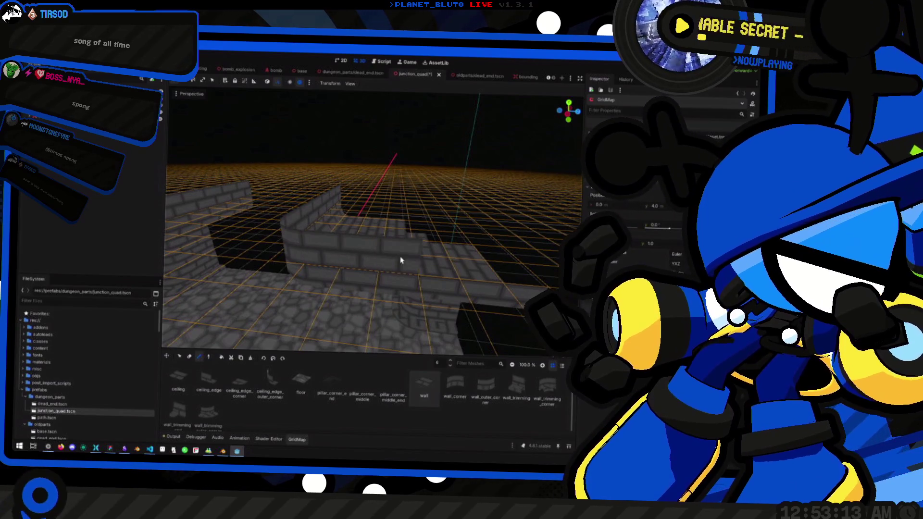
{"action": "key", "text": "w"}
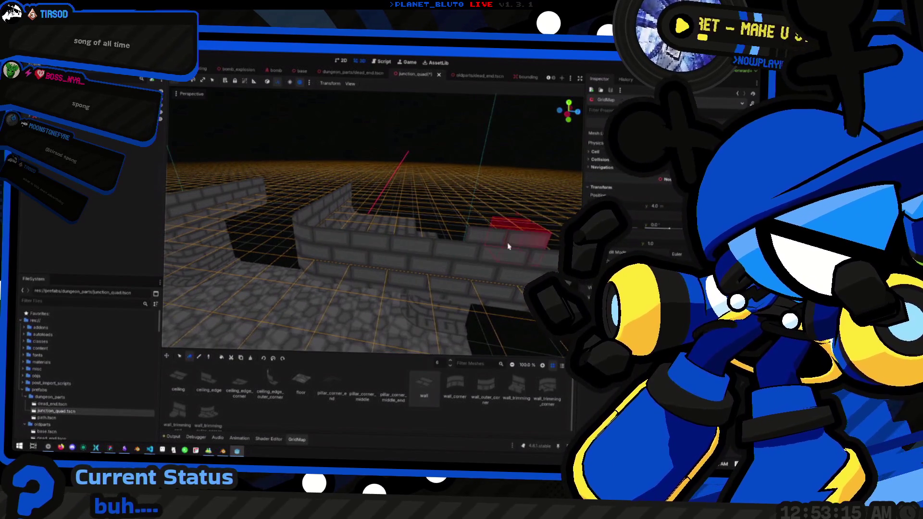
{"action": "mouse_move", "coordinate": [487, 246]}
{"action": "left_mouse_down"}
{"action": "mouse_move", "coordinate": [391, 290]}
{"action": "mouse_move", "coordinate": [183, 332]}
{"action": "mouse_move", "coordinate": [274, 269]}
{"action": "mouse_move", "coordinate": [440, 257]}
{"action": "mouse_move", "coordinate": [353, 255]}
{"action": "mouse_move", "coordinate": [340, 206]}
{"action": "mouse_move", "coordinate": [356, 196]}
{"action": "mouse_move", "coordinate": [394, 210]}
{"action": "mouse_move", "coordinate": [275, 108]}
{"action": "left_mouse_up"}
{"action": "left_click", "coordinate": [353, 72]}
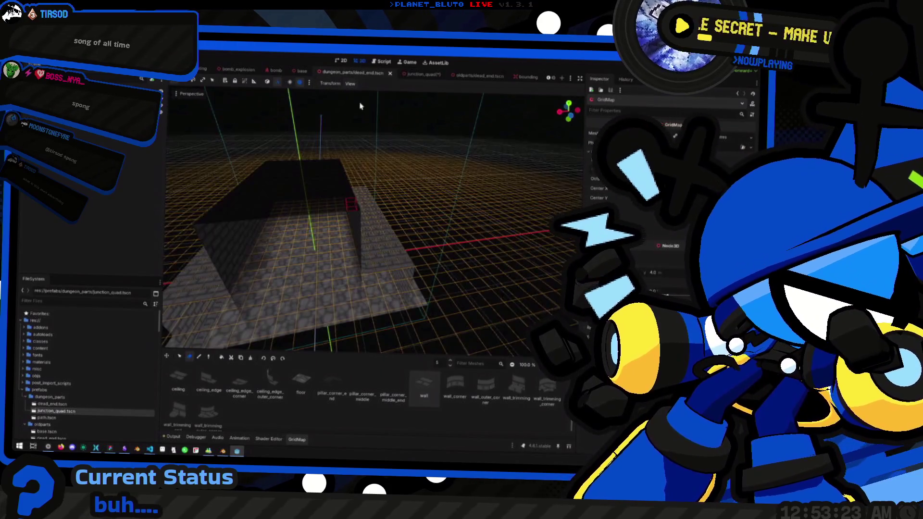
Switch dead_end's editing grid to a vertical plane while checking its corridor walls, then return to junction_quad
{"action": "left_click_drag", "start_coordinate": [289, 243], "coordinate": [322, 226]}
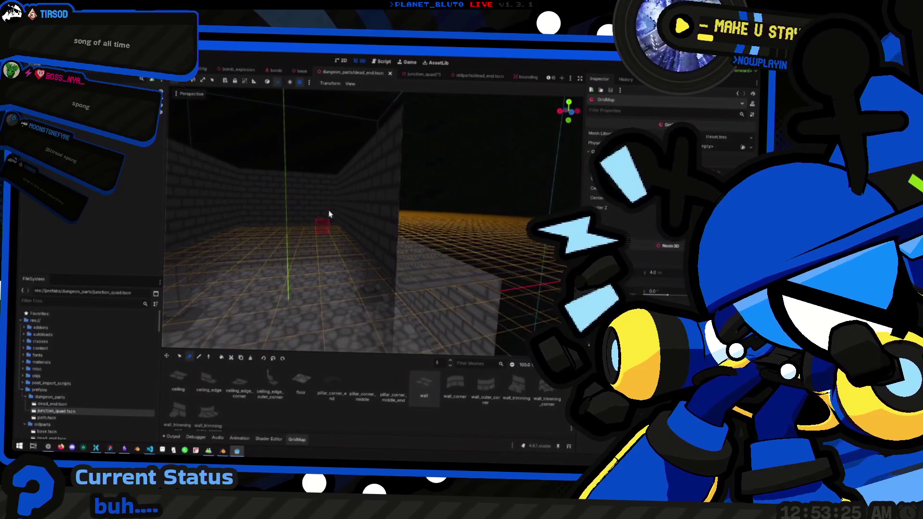
{"action": "key", "text": "c"}
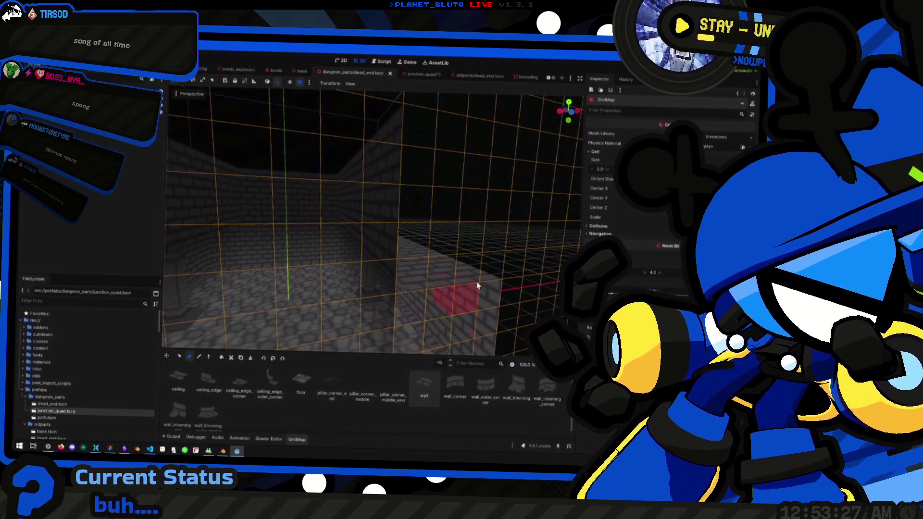
{"action": "left_click_drag", "start_coordinate": [430, 267], "coordinate": [394, 281]}
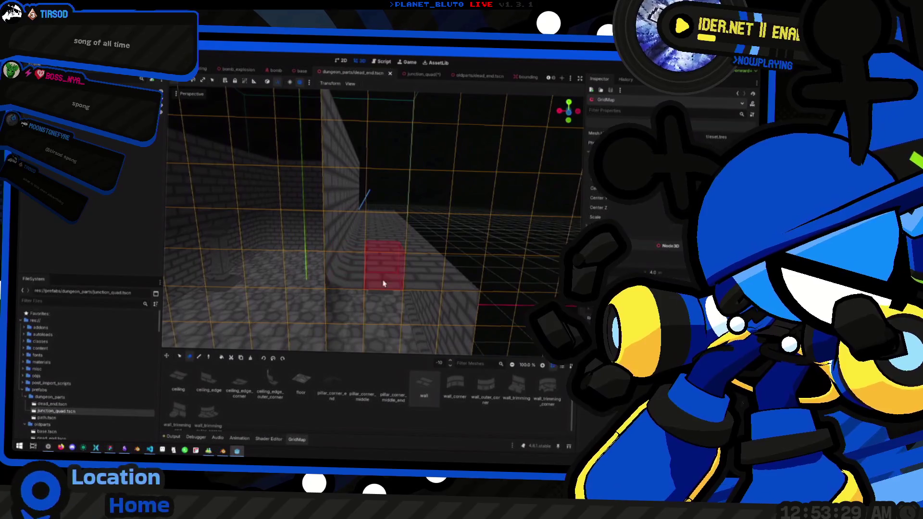
{"action": "left_click_drag", "start_coordinate": [436, 86], "coordinate": [436, 86]}
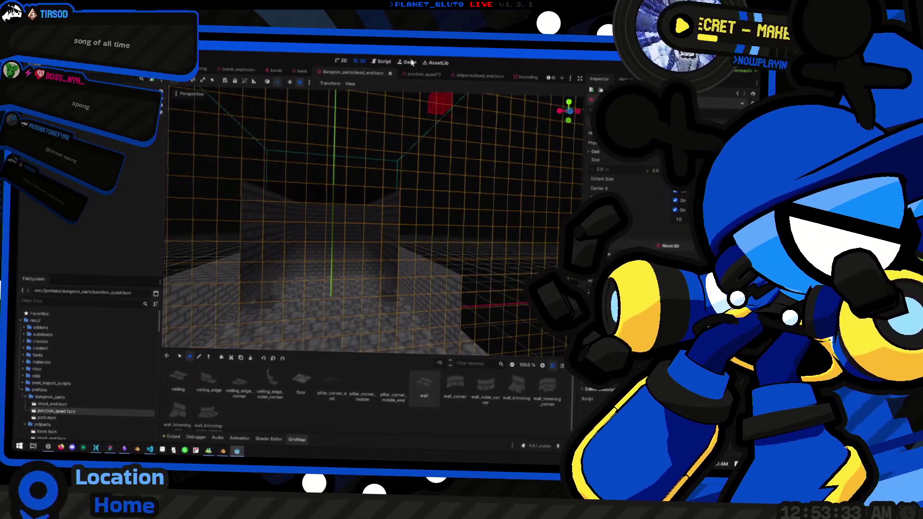
{"action": "left_click", "coordinate": [418, 74]}
{"action": "left_click_drag", "start_coordinate": [334, 268], "coordinate": [320, 240]}
{"action": "left_click_drag", "start_coordinate": [400, 251], "coordinate": [373, 322]}
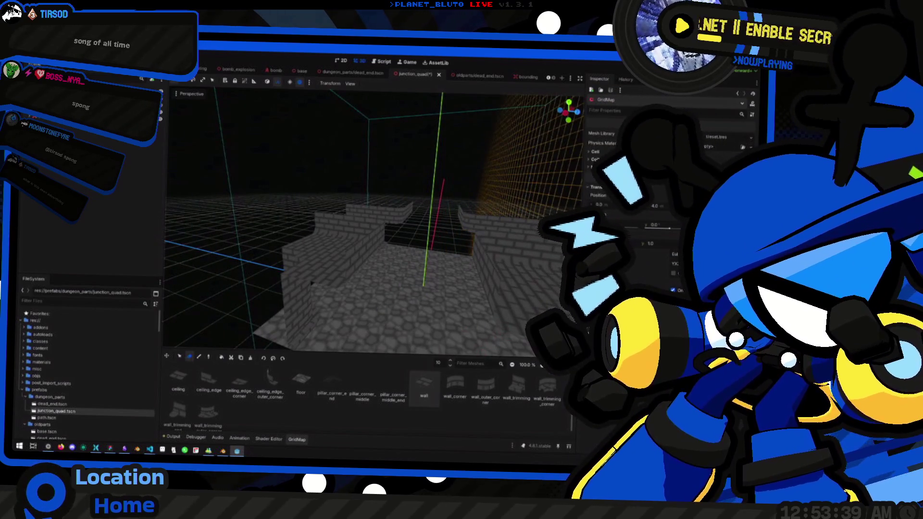
{"action": "key", "text": "x"}
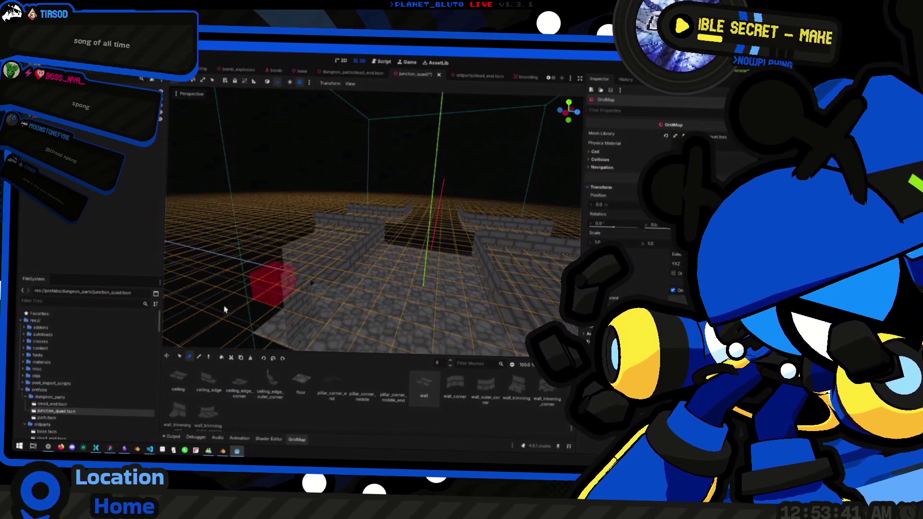
{"action": "left_click_drag", "start_coordinate": [257, 248], "coordinate": [325, 264]}
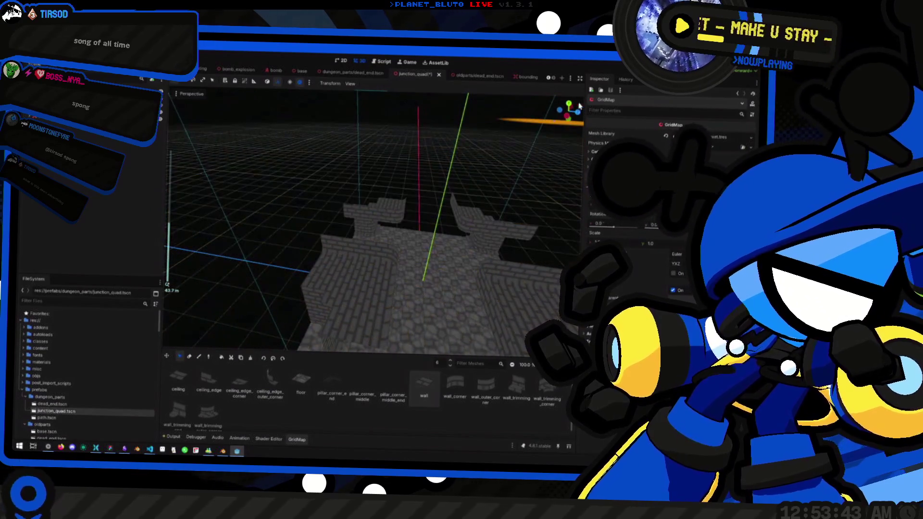
{"action": "left_click", "coordinate": [569, 104]}
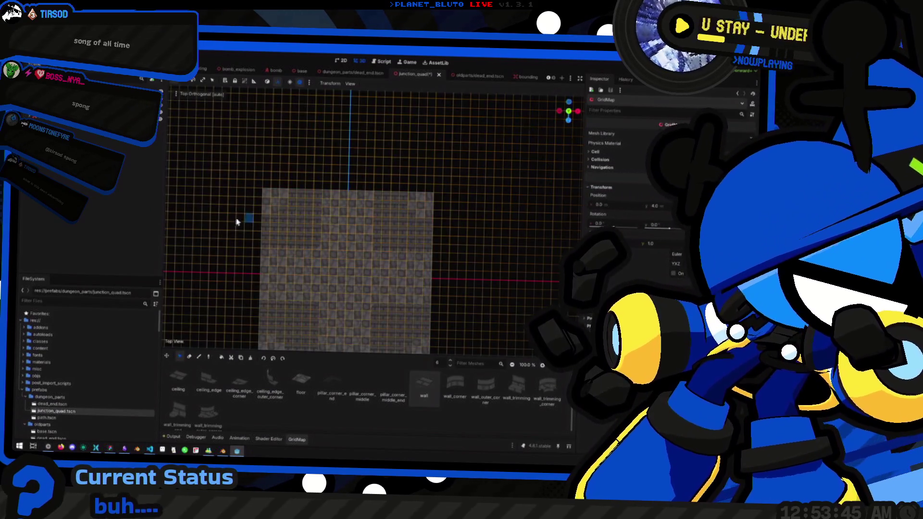
{"action": "mouse_move", "coordinate": [264, 197]}
{"action": "left_mouse_down"}
{"action": "mouse_move", "coordinate": [412, 349]}
{"action": "mouse_move", "coordinate": [412, 288]}
{"action": "left_mouse_up"}
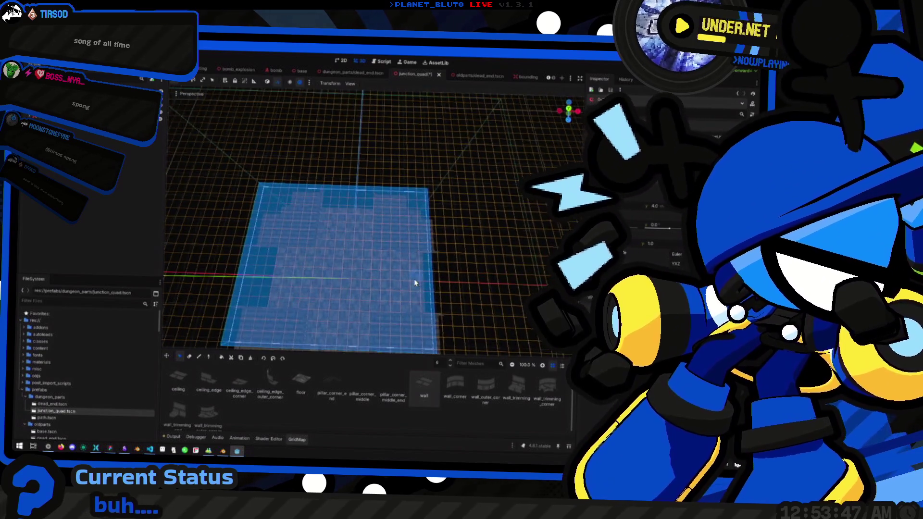
{"action": "key", "text": "KP_7"}
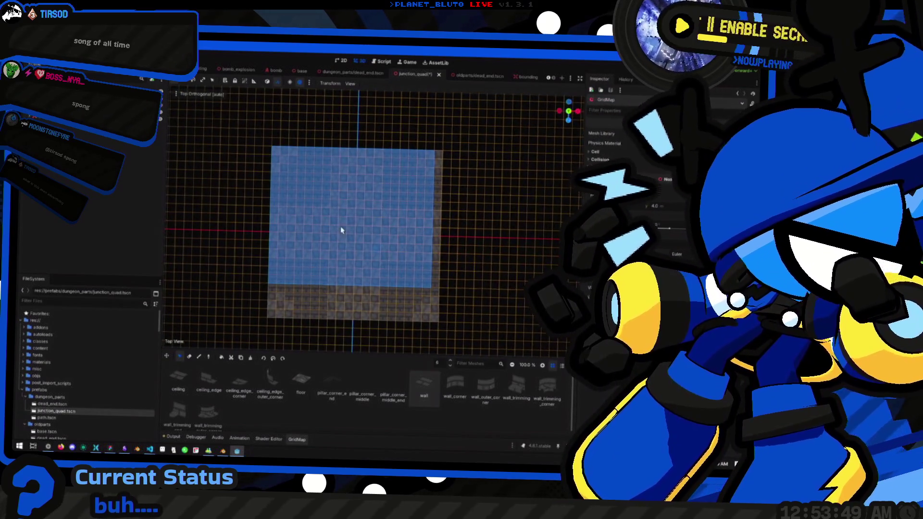
{"action": "mouse_move", "coordinate": [279, 153]}
{"action": "left_mouse_down"}
{"action": "mouse_move", "coordinate": [383, 289]}
{"action": "mouse_move", "coordinate": [430, 318]}
{"action": "left_mouse_up"}
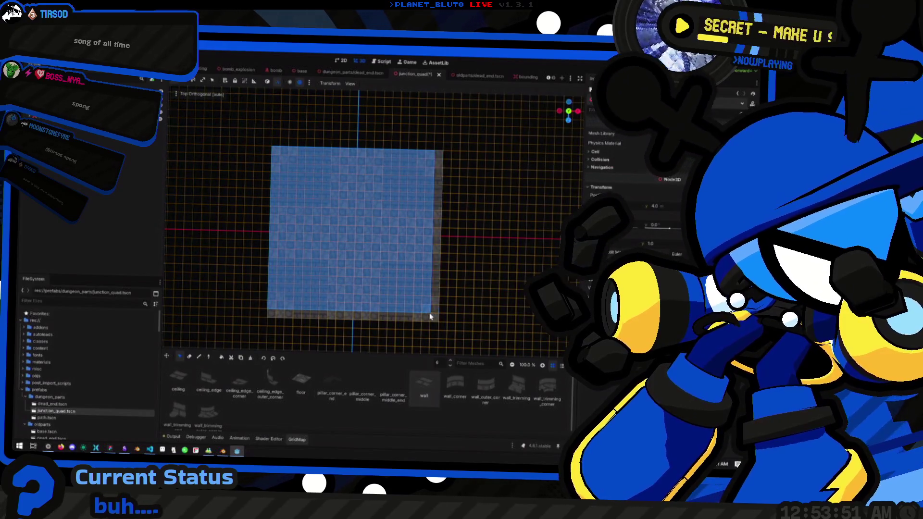
{"action": "key", "text": "alt+space"}
{"action": "type", "text": "me_ta"}
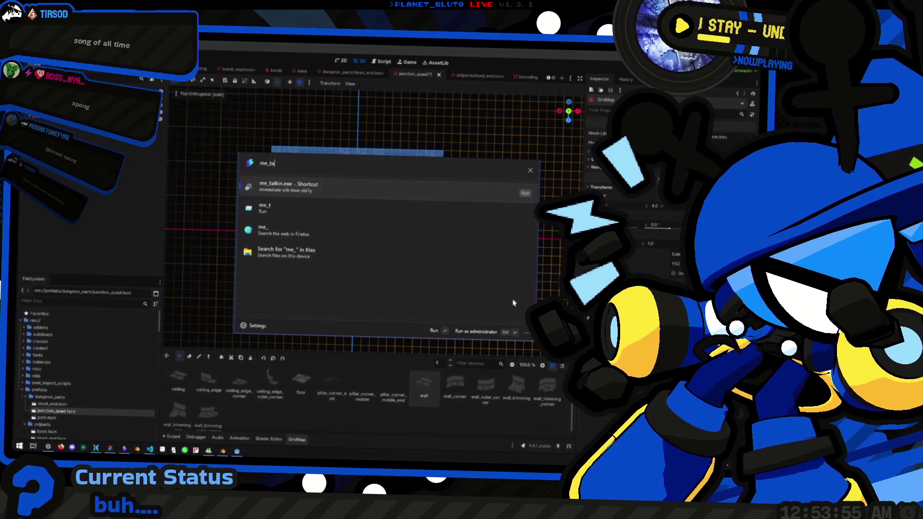
{"action": "key", "text": "Escape"}
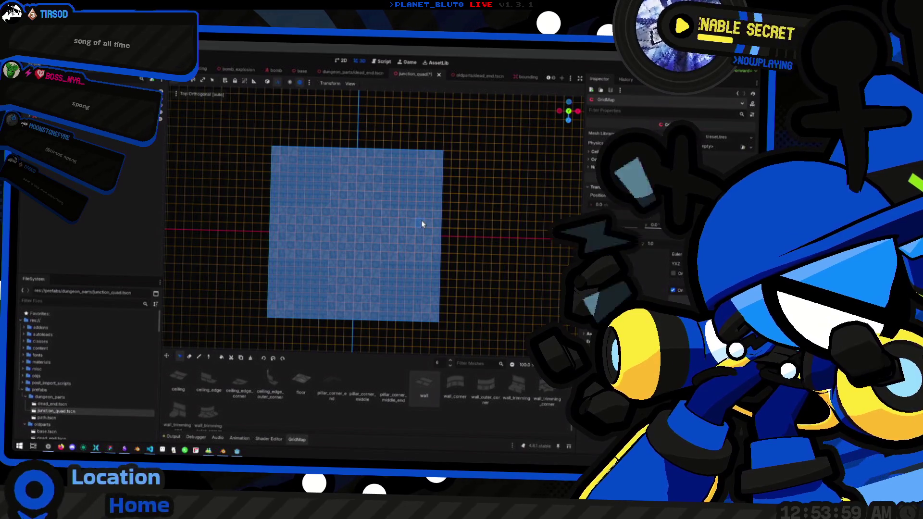
{"action": "mouse_move", "coordinate": [446, 292]}
{"action": "left_mouse_down"}
{"action": "mouse_move", "coordinate": [413, 232]}
{"action": "mouse_move", "coordinate": [344, 220]}
{"action": "mouse_move", "coordinate": [331, 256]}
{"action": "mouse_move", "coordinate": [268, 262]}
{"action": "mouse_move", "coordinate": [294, 241]}
{"action": "mouse_move", "coordinate": [290, 233]}
{"action": "left_mouse_up"}
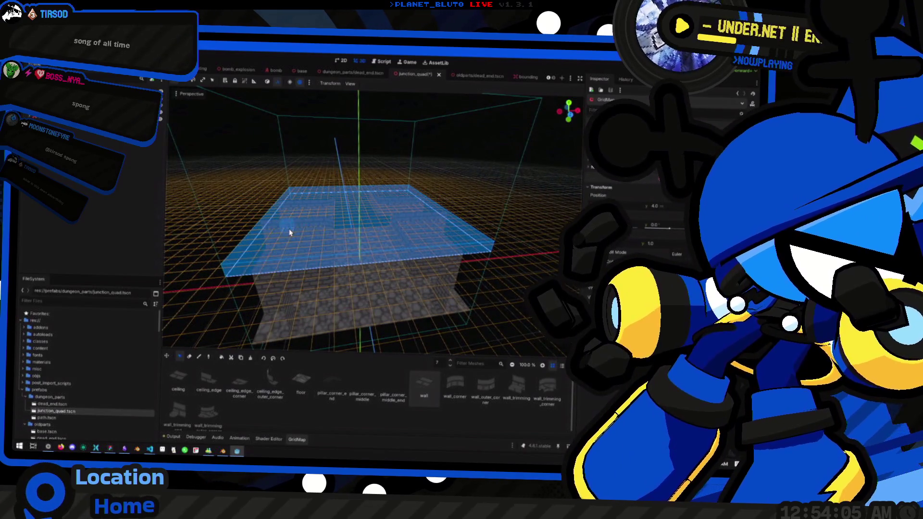
{"action": "key", "text": "e"}
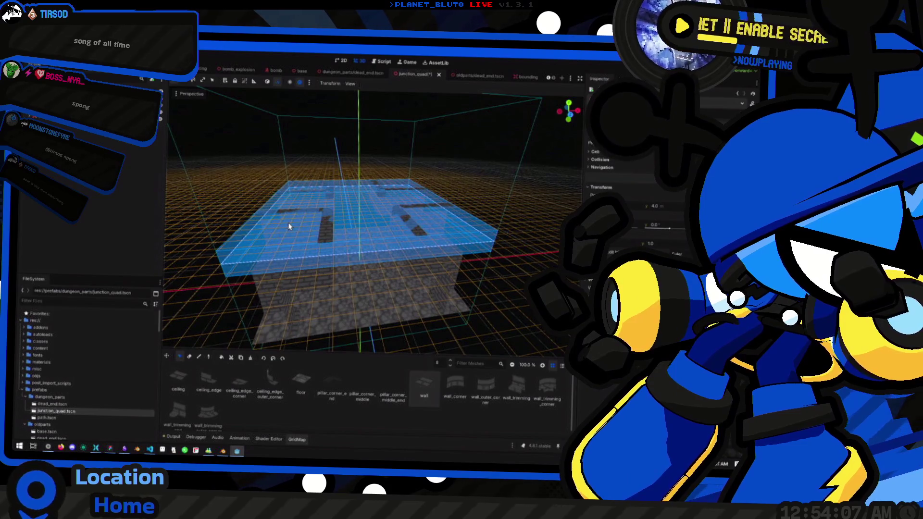
{"action": "left_click_drag", "start_coordinate": [369, 241], "coordinate": [343, 207]}
{"action": "key", "text": "q"}
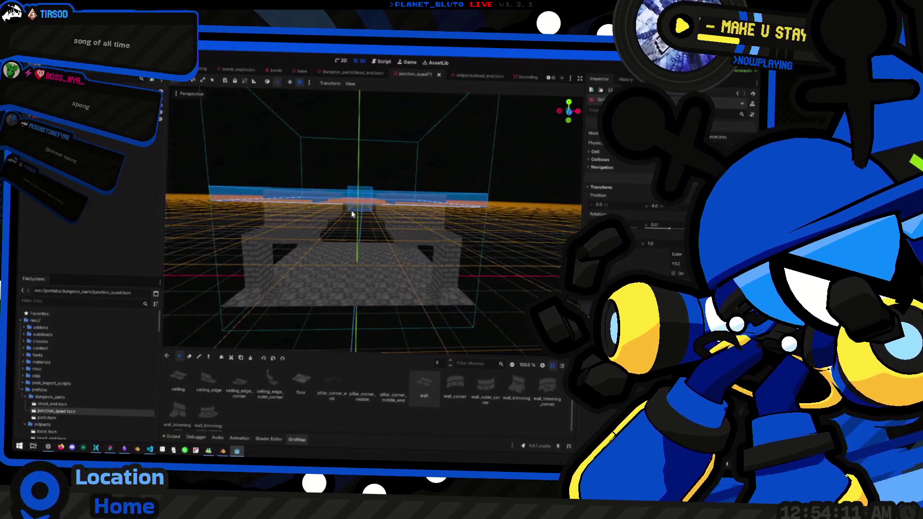
{"action": "key", "text": "q"}
{"action": "key", "text": "q"}
{"action": "key", "text": "q"}
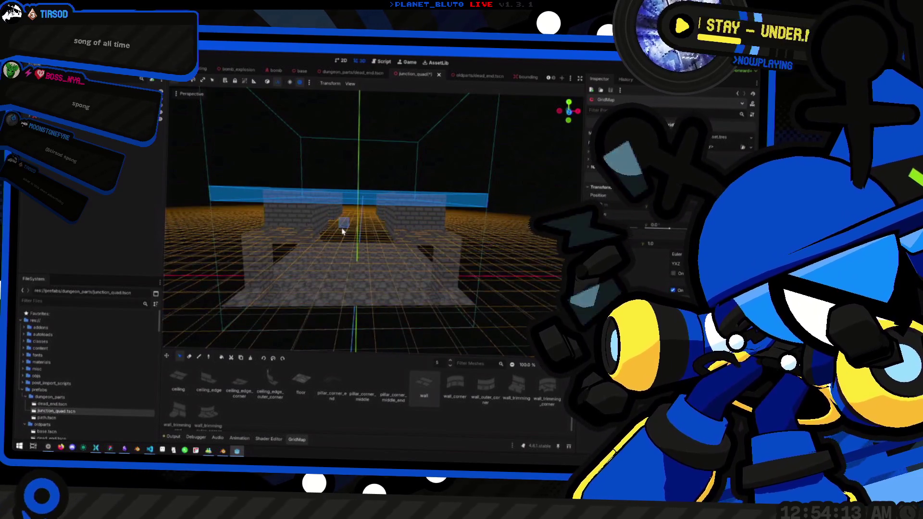
{"action": "key", "text": "e"}
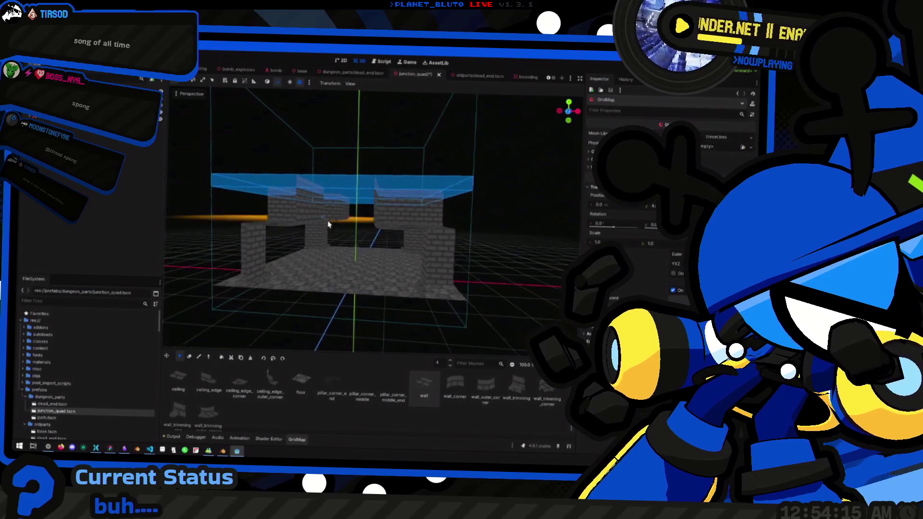
{"action": "key", "text": "e"}
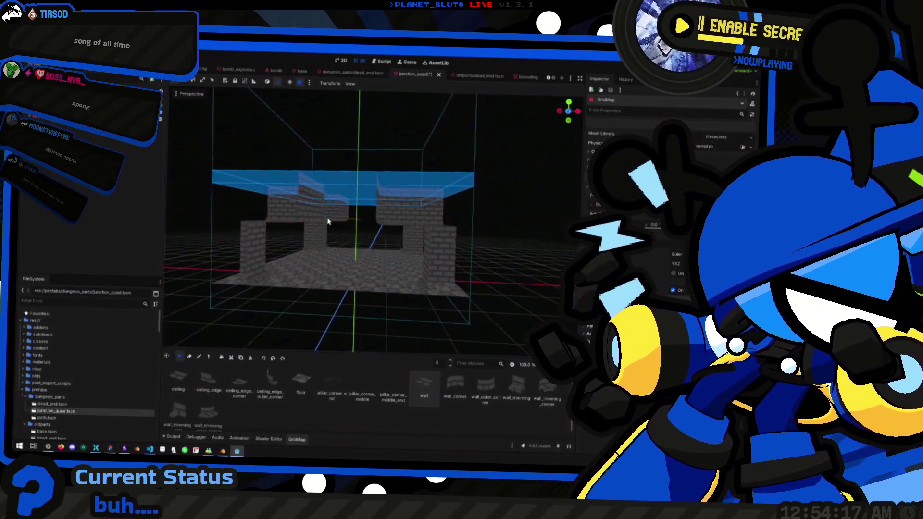
{"action": "key", "text": "e"}
{"action": "key", "text": "e"}
{"action": "key", "text": "e"}
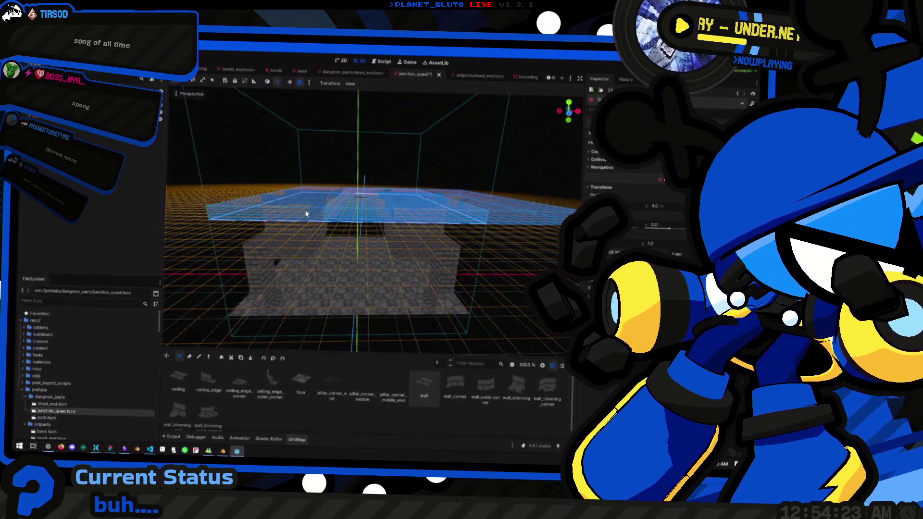
{"action": "left_click_drag", "start_coordinate": [220, 203], "coordinate": [367, 237]}
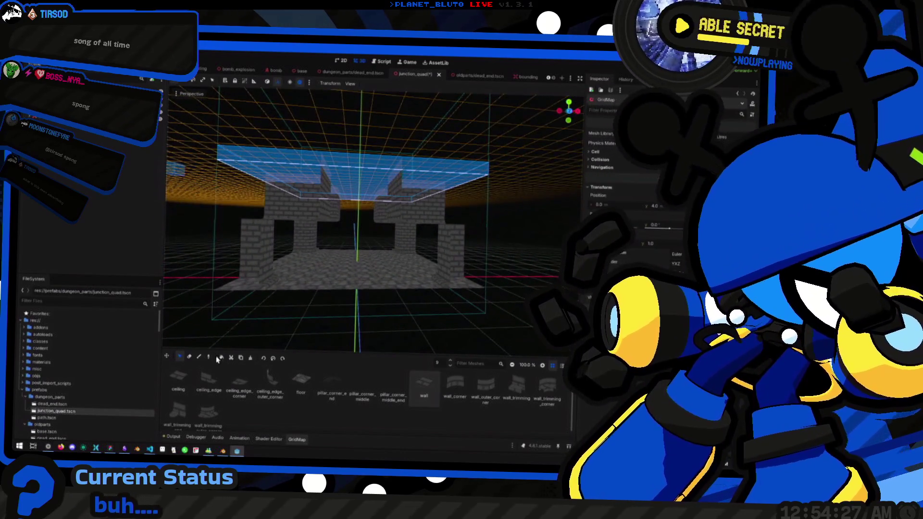
{"action": "left_click_drag", "start_coordinate": [205, 337], "coordinate": [214, 274]}
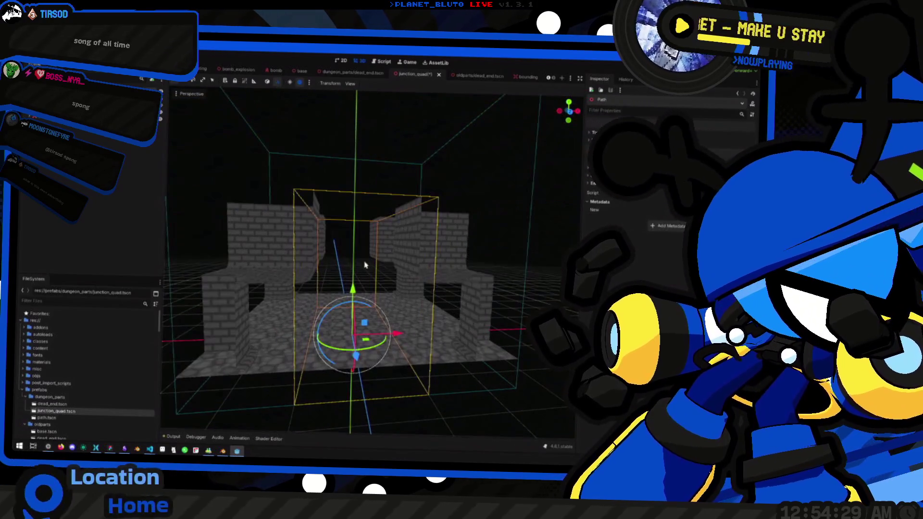
Deselect the GridMap, review the finished junction room, save it with Ctrl+S and switch to the Script editor
{"action": "left_click", "coordinate": [501, 327]}
{"action": "mouse_move", "coordinate": [501, 327]}
{"action": "left_mouse_down"}
{"action": "mouse_move", "coordinate": [367, 319]}
{"action": "mouse_move", "coordinate": [509, 371]}
{"action": "mouse_move", "coordinate": [481, 337]}
{"action": "mouse_move", "coordinate": [525, 282]}
{"action": "mouse_move", "coordinate": [423, 276]}
{"action": "mouse_move", "coordinate": [389, 311]}
{"action": "mouse_move", "coordinate": [476, 349]}
{"action": "mouse_move", "coordinate": [449, 371]}
{"action": "mouse_move", "coordinate": [361, 304]}
{"action": "mouse_move", "coordinate": [300, 322]}
{"action": "mouse_move", "coordinate": [481, 346]}
{"action": "mouse_move", "coordinate": [404, 192]}
{"action": "mouse_move", "coordinate": [429, 255]}
{"action": "left_mouse_up"}
{"action": "key", "text": "ctrl+s"}
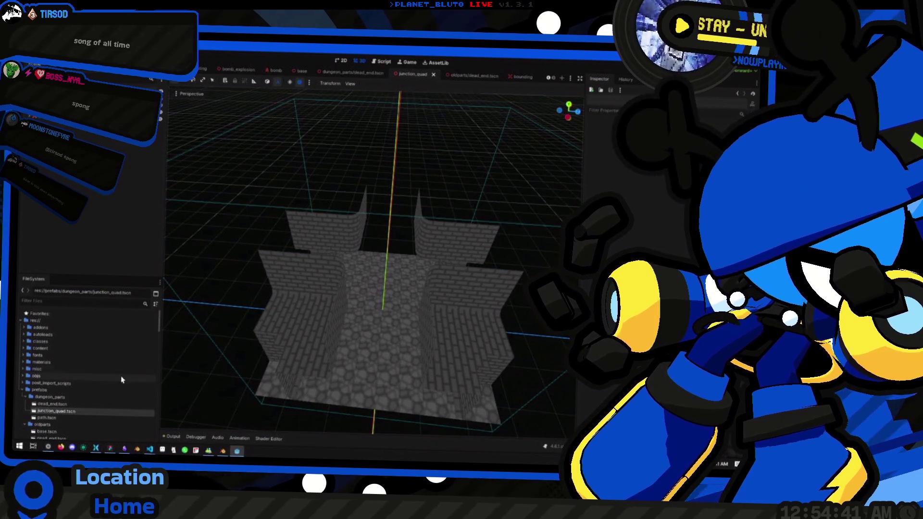
{"action": "key", "text": "ctrl+F3"}
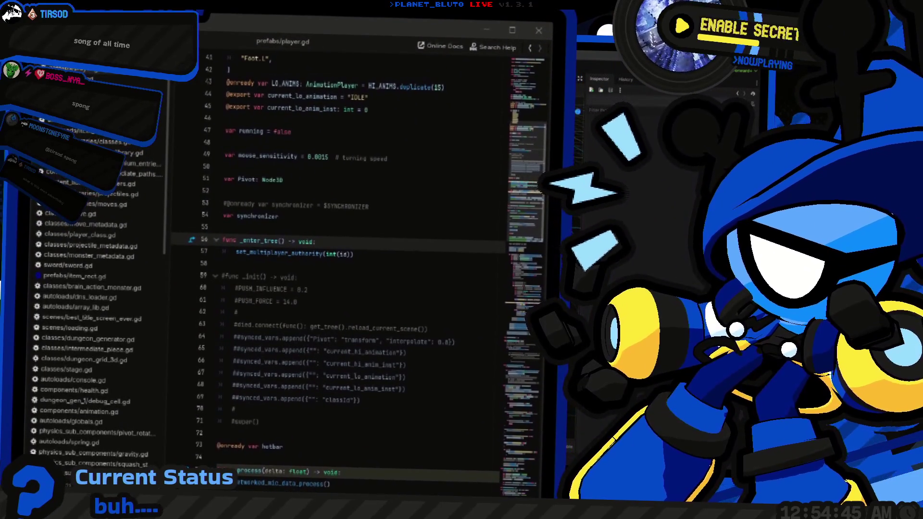
In dungeon_generator.gd, change line 83's quad path from oldparts to dungeon_parts, then run the project with F5
{"action": "left_click", "coordinate": [88, 339]}
{"action": "scroll", "coordinate": [361, 241], "scroll_direction": "up", "scroll_amount": 15}
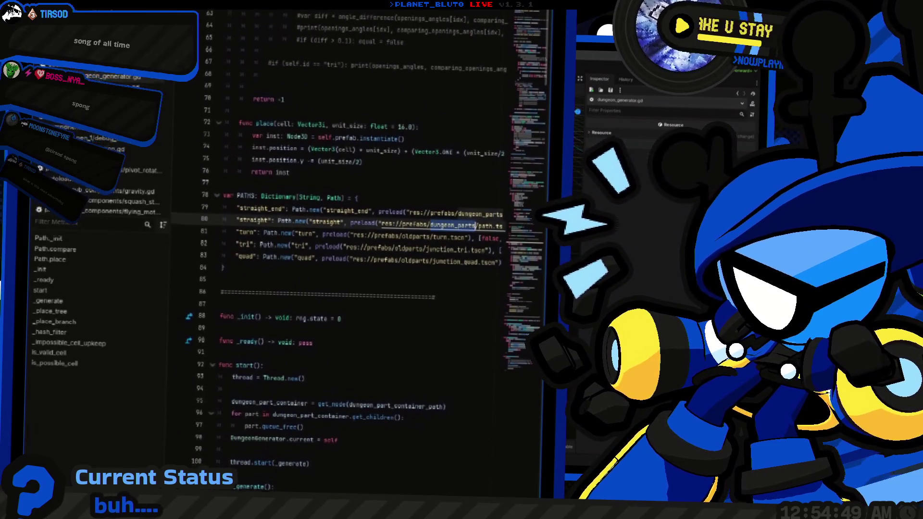
{"action": "left_click", "coordinate": [348, 229]}
{"action": "double_click", "coordinate": [361, 229]}
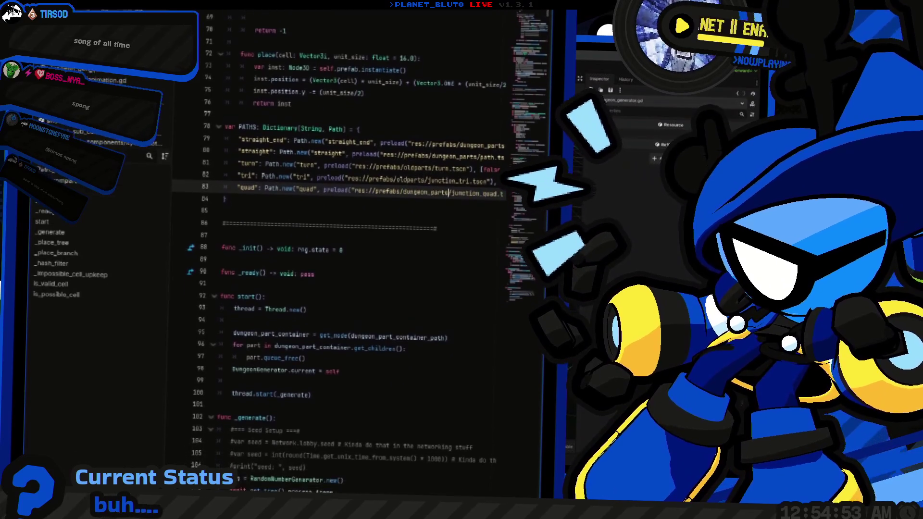
{"action": "type", "text": "dungeon_parts"}
{"action": "key", "text": "ctrl+F2"}
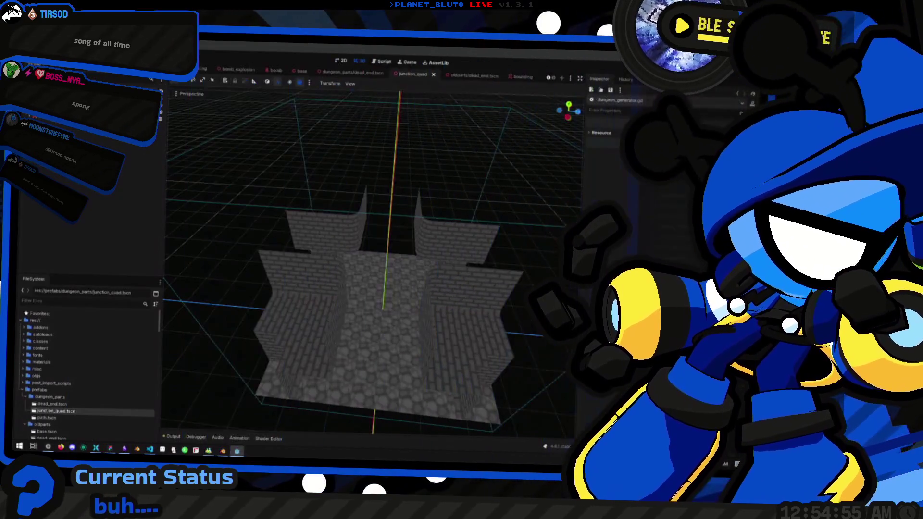
{"action": "key", "text": "F5"}
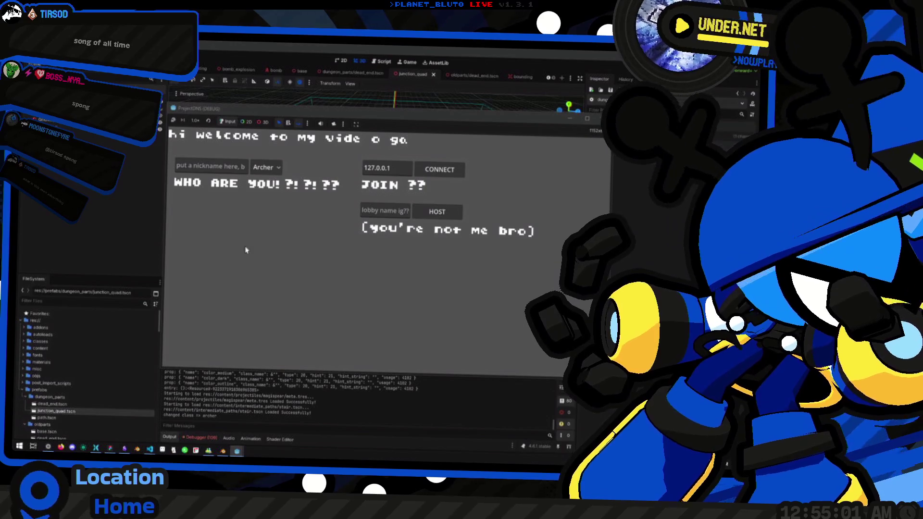
Host a lobby, then jump and run the sword-wielding character through the brick-walled dungeon rooms
{"action": "left_click", "coordinate": [439, 215]}
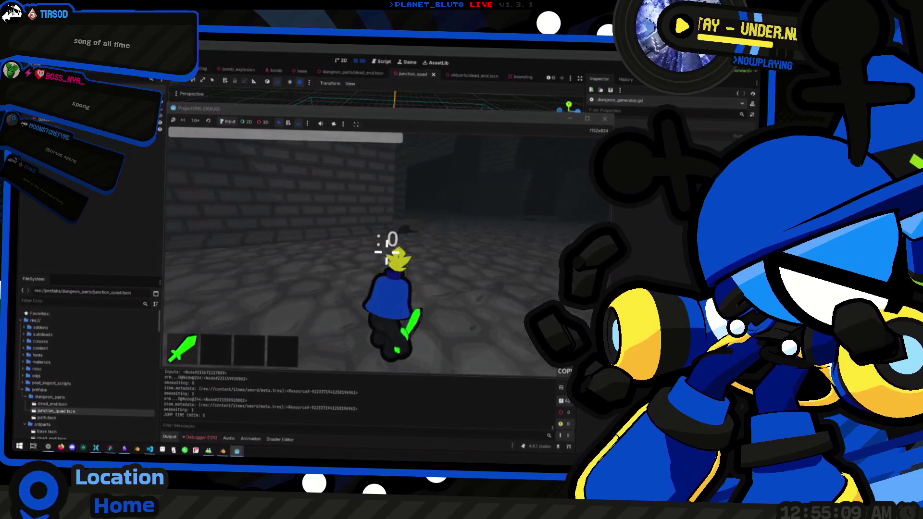
{"action": "key", "text": "space"}
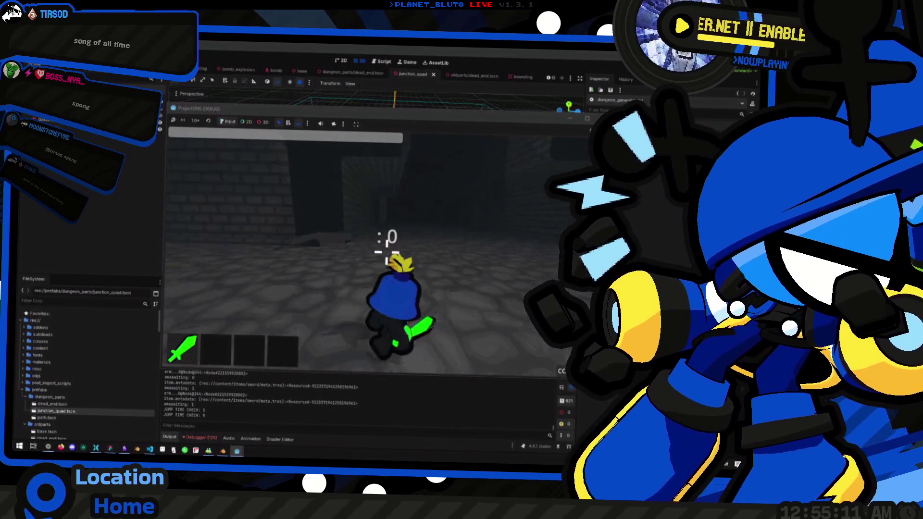
{"action": "key", "text": "space"}
{"action": "key", "text": "space"}
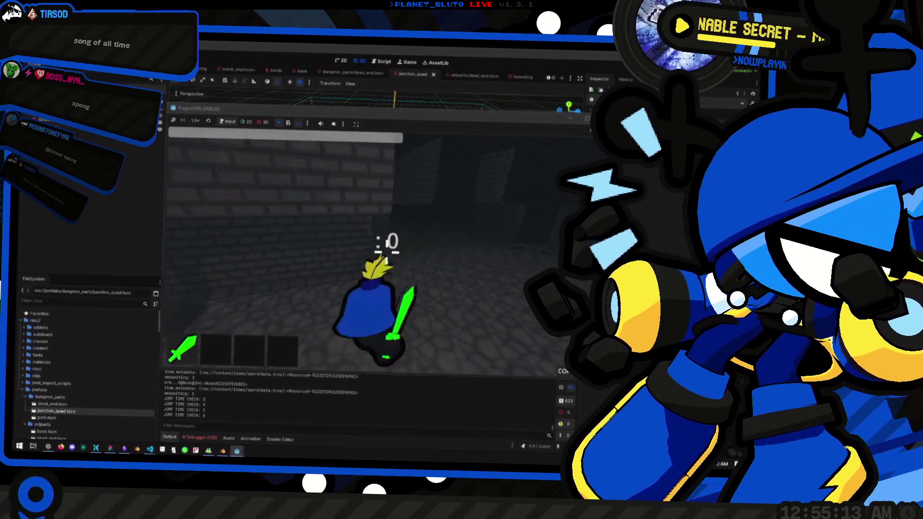
{"action": "key", "text": "w"}
{"action": "key", "text": "space"}
{"action": "key", "text": "space"}
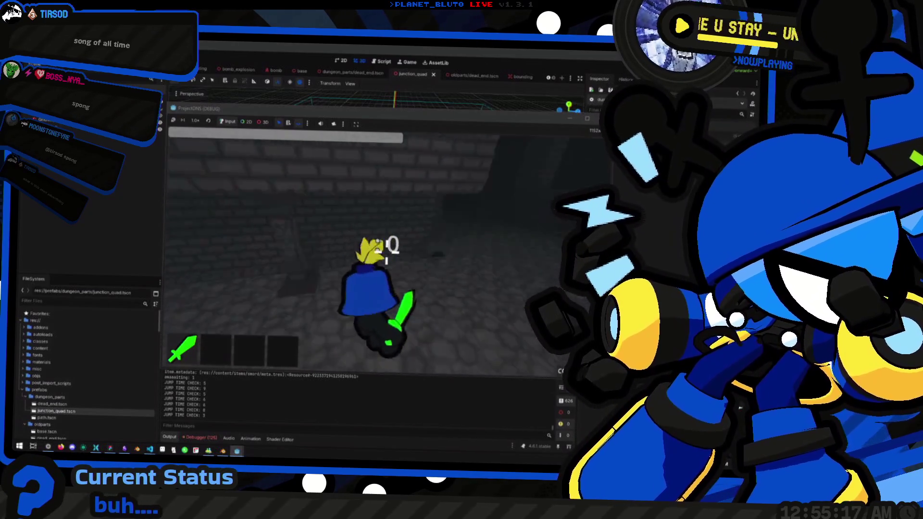
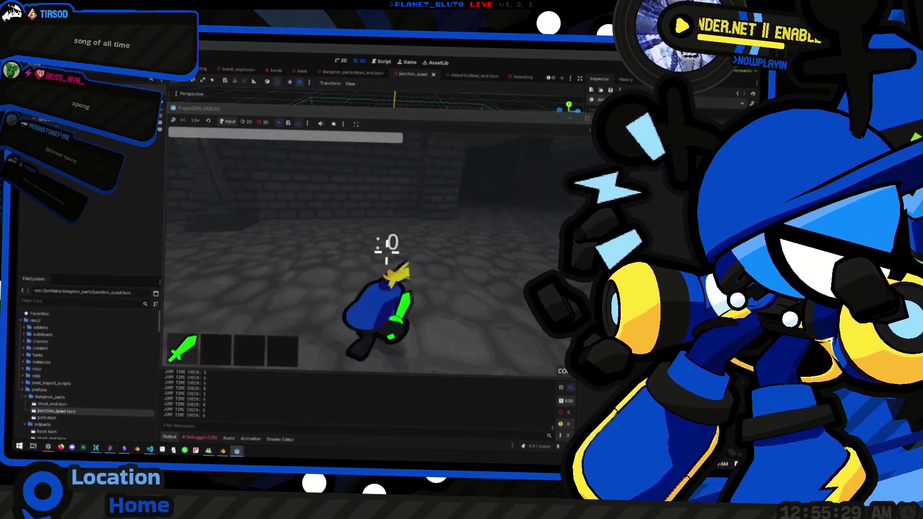
Walk the character through the dungeon corridors, then stop the game and return to junction_quad
{"action": "key", "text": "w"}
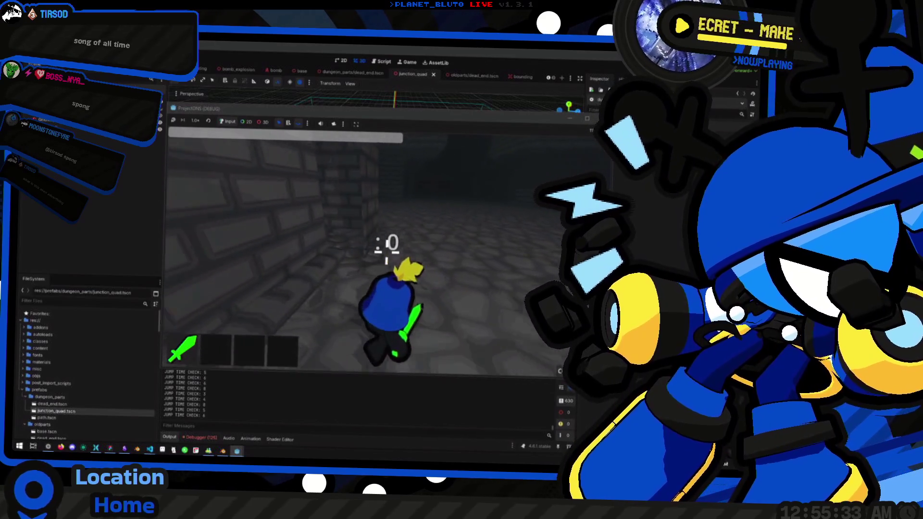
{"action": "key", "text": "w"}
{"action": "key", "text": "w"}
{"action": "key", "text": "w"}
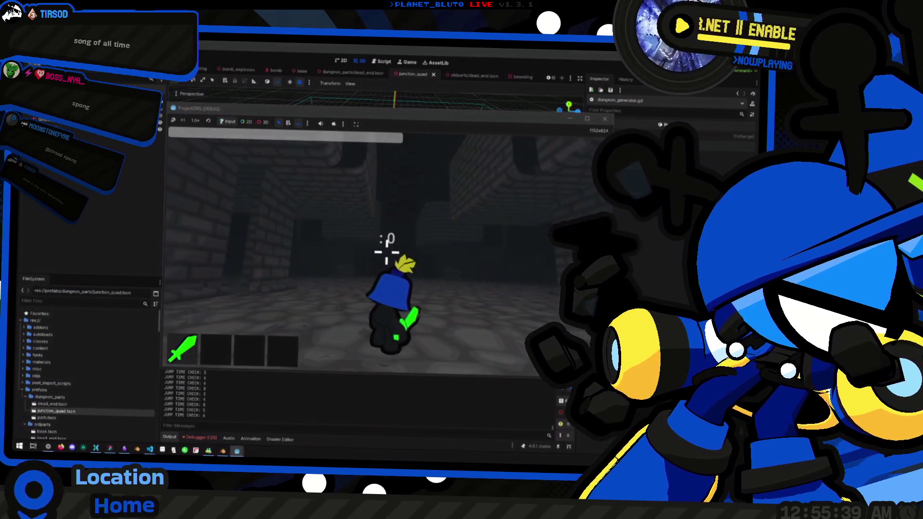
{"action": "key", "text": "w"}
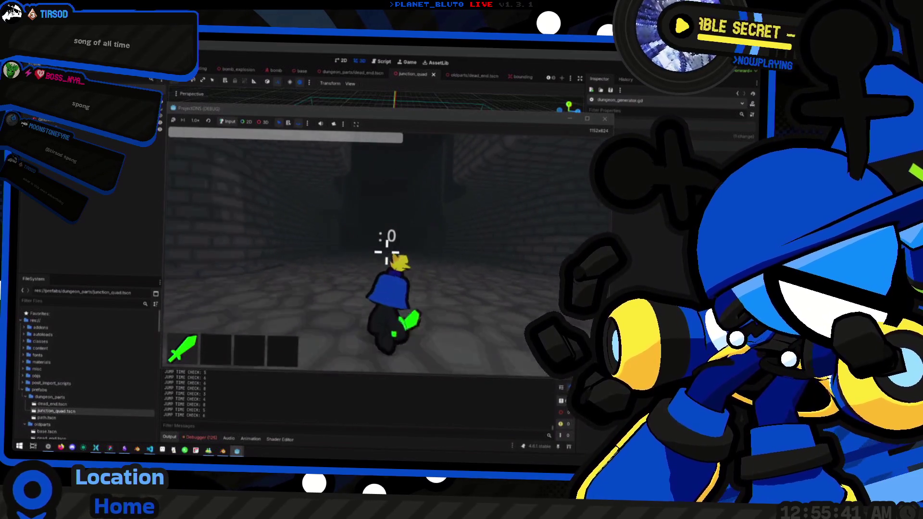
{"action": "key", "text": "w"}
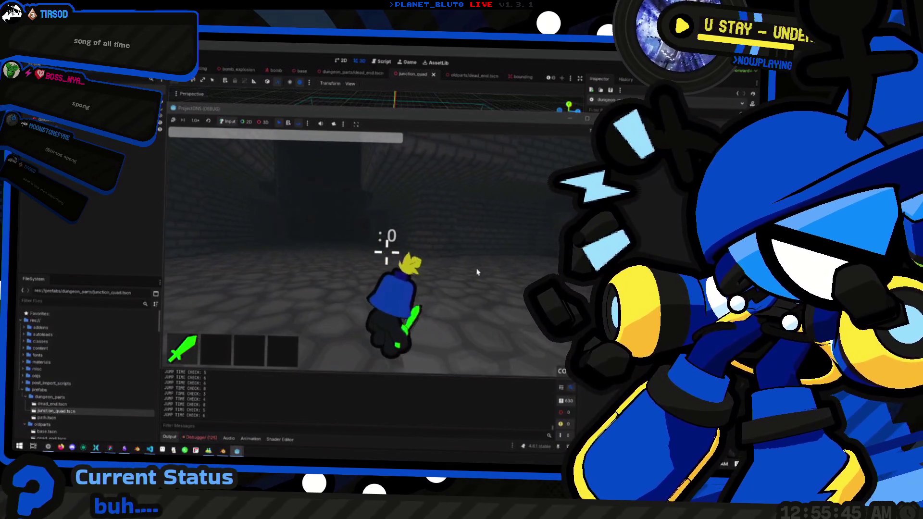
{"action": "key", "text": "F8"}
{"action": "scroll", "coordinate": [391, 258], "scroll_direction": "up", "scroll_amount": 5}
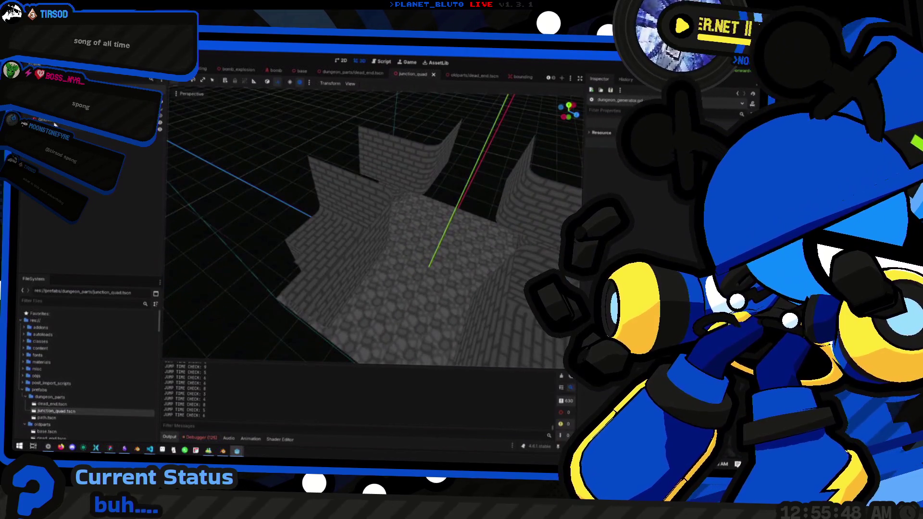
Select the GridMap and select every cell in the dead_end scene's GridMap
{"action": "left_click", "coordinate": [55, 124]}
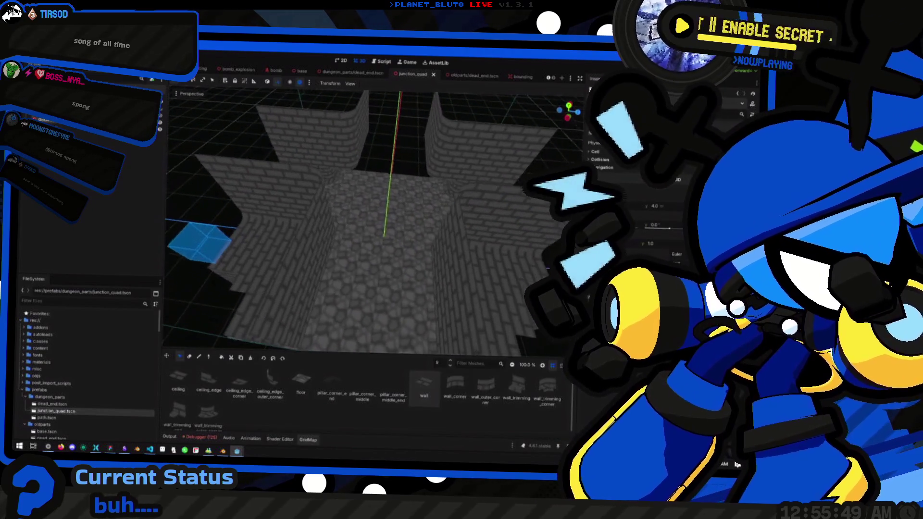
{"action": "left_click", "coordinate": [346, 73]}
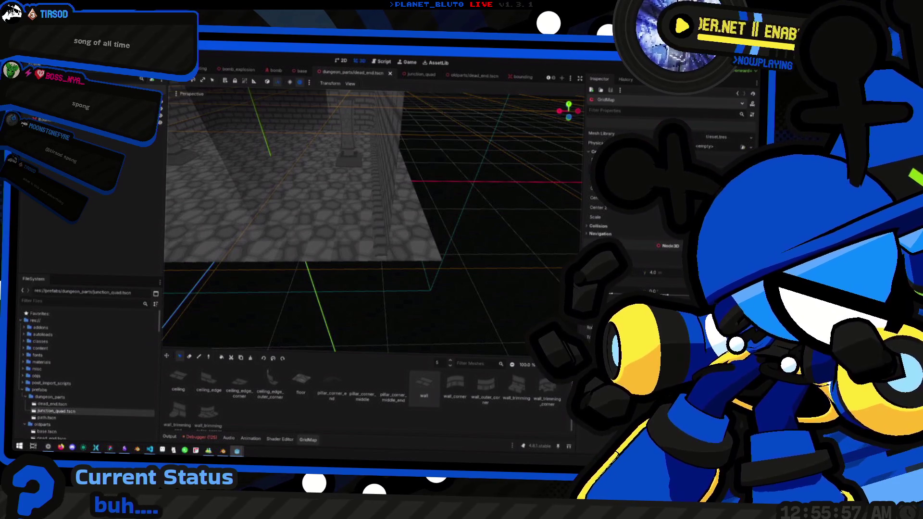
{"action": "key", "text": "ctrl+a"}
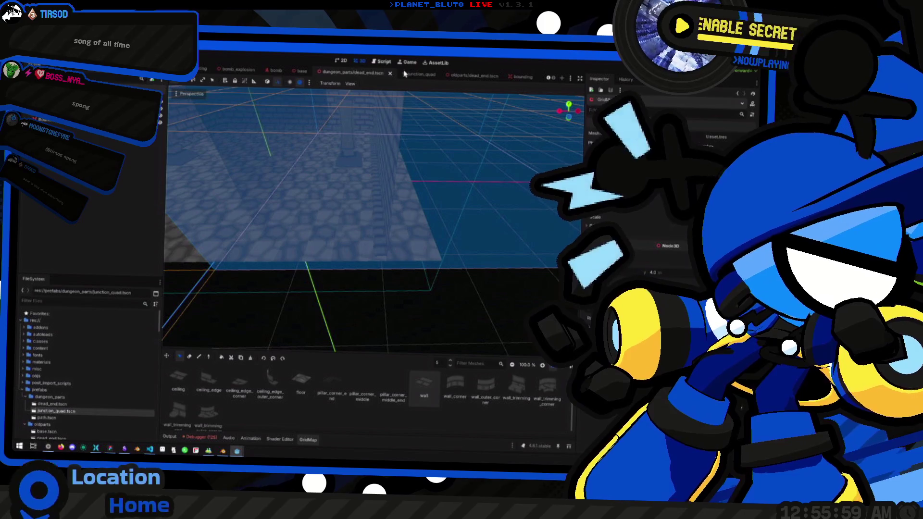
Back in junction_quad, turn the view to the walls and box-select both wall pieces in Front view
{"action": "left_click", "coordinate": [416, 75]}
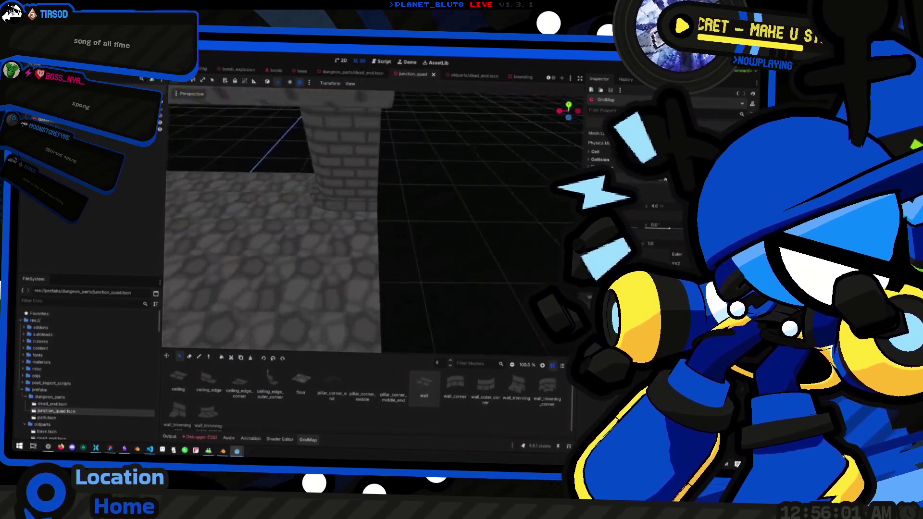
{"action": "mouse_move", "coordinate": [371, 216]}
{"action": "left_mouse_down"}
{"action": "mouse_move", "coordinate": [283, 219]}
{"action": "mouse_move", "coordinate": [390, 253]}
{"action": "left_mouse_up"}
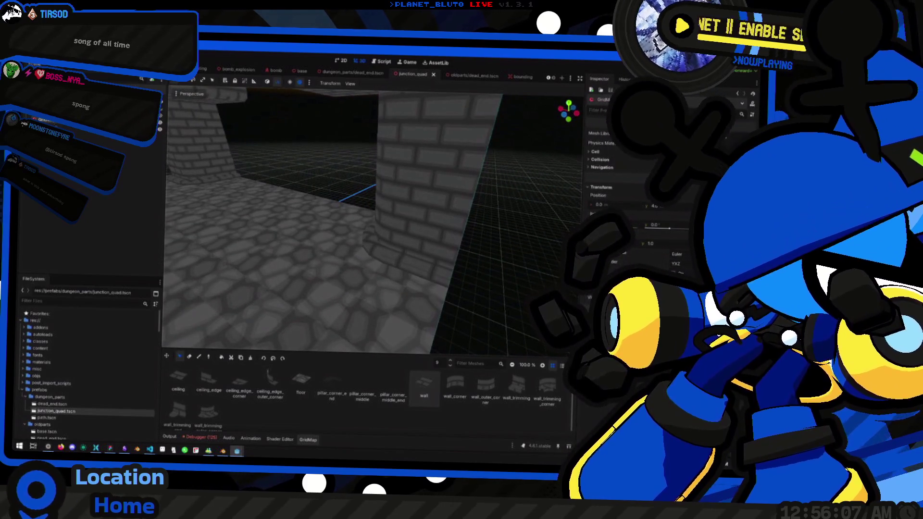
{"action": "scroll", "coordinate": [412, 230], "scroll_direction": "down", "scroll_amount": 5}
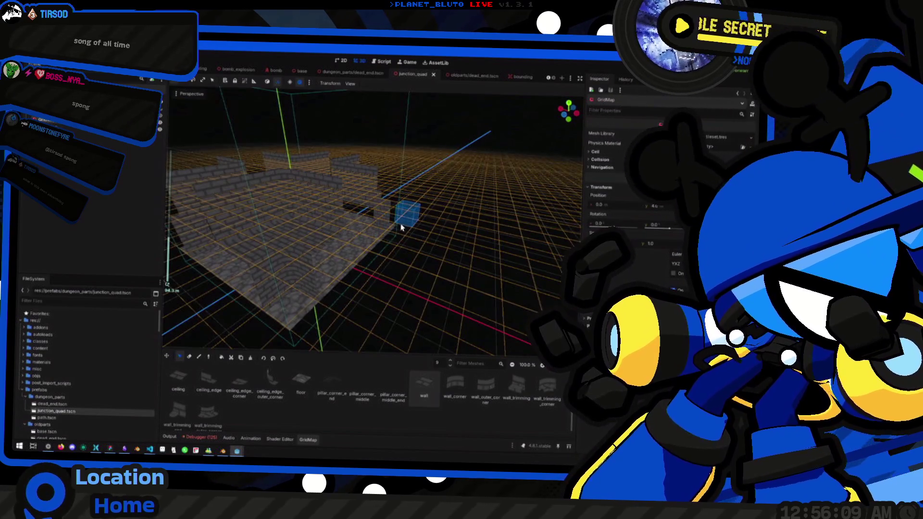
{"action": "mouse_move", "coordinate": [411, 230]}
{"action": "left_mouse_down"}
{"action": "mouse_move", "coordinate": [336, 230]}
{"action": "mouse_move", "coordinate": [336, 222]}
{"action": "left_mouse_up"}
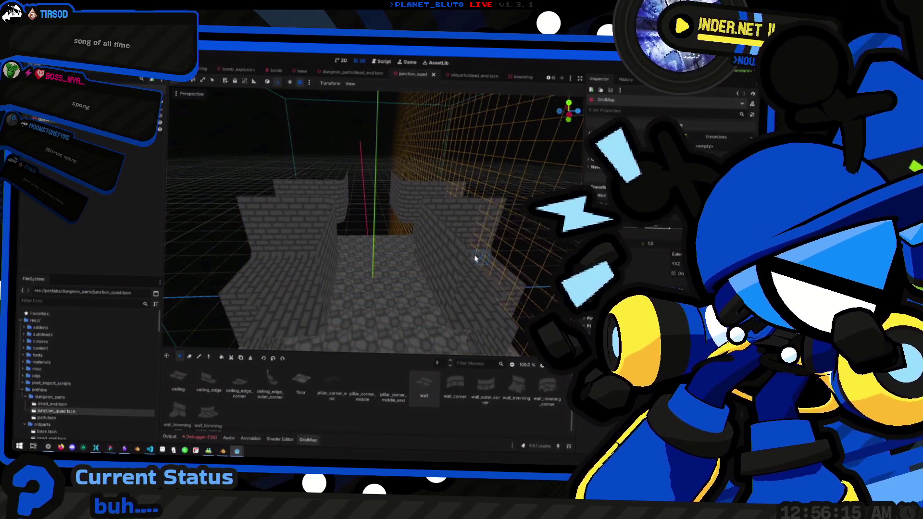
{"action": "mouse_move", "coordinate": [462, 258]}
{"action": "left_mouse_down"}
{"action": "mouse_move", "coordinate": [405, 272]}
{"action": "mouse_move", "coordinate": [269, 262]}
{"action": "mouse_move", "coordinate": [559, 149]}
{"action": "left_mouse_up"}
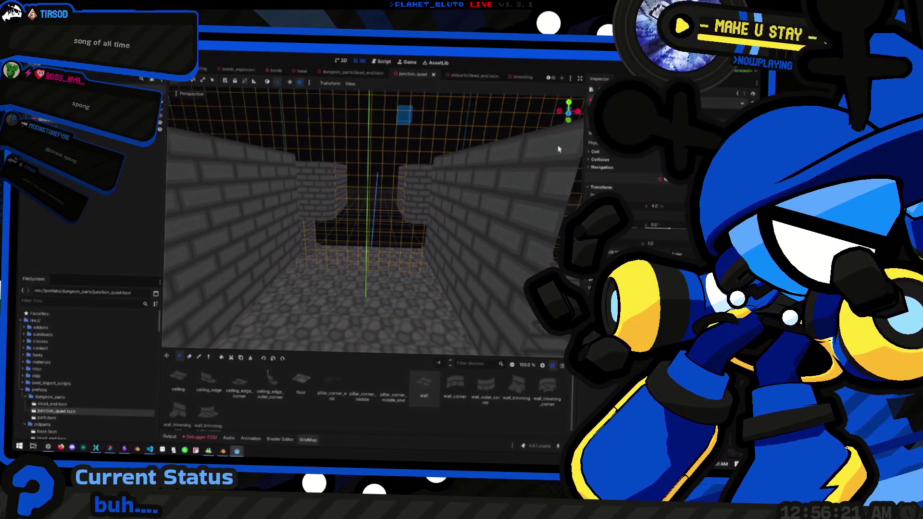
{"action": "left_click", "coordinate": [569, 118]}
{"action": "left_click_drag", "start_coordinate": [319, 154], "coordinate": [426, 231]}
{"action": "left_click_drag", "start_coordinate": [353, 182], "coordinate": [381, 205]}
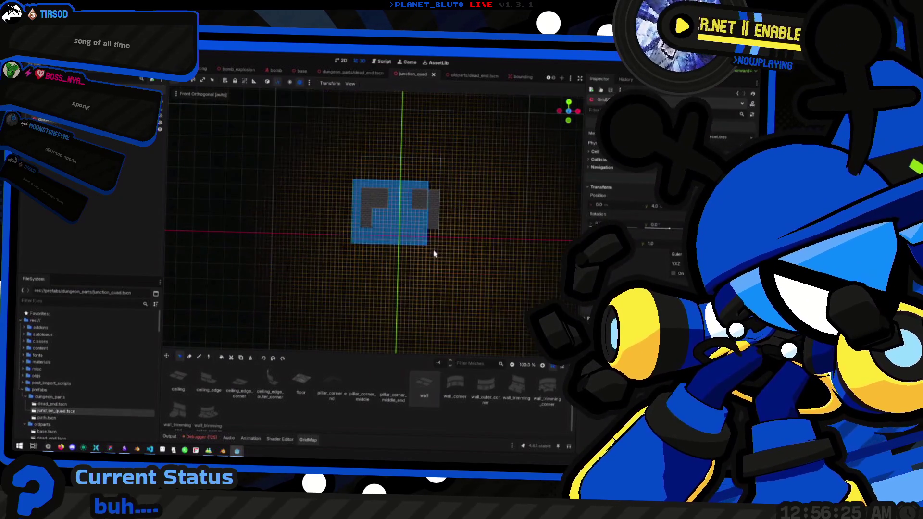
Inspect the selection in depth, then box-select the wall pieces again in Front view
{"action": "mouse_move", "coordinate": [412, 237]}
{"action": "left_mouse_down"}
{"action": "mouse_move", "coordinate": [417, 229]}
{"action": "mouse_move", "coordinate": [394, 246]}
{"action": "mouse_move", "coordinate": [367, 297]}
{"action": "mouse_move", "coordinate": [356, 294]}
{"action": "mouse_move", "coordinate": [546, 189]}
{"action": "left_mouse_up"}
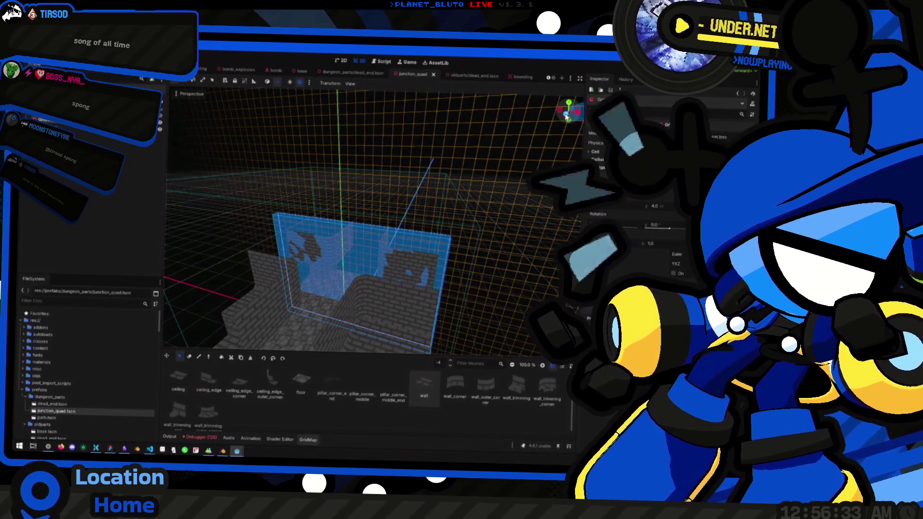
{"action": "left_click", "coordinate": [566, 115]}
{"action": "mouse_move", "coordinate": [329, 151]}
{"action": "left_mouse_down"}
{"action": "mouse_move", "coordinate": [480, 234]}
{"action": "mouse_move", "coordinate": [474, 244]}
{"action": "mouse_move", "coordinate": [489, 251]}
{"action": "mouse_move", "coordinate": [449, 264]}
{"action": "mouse_move", "coordinate": [419, 295]}
{"action": "left_mouse_up"}
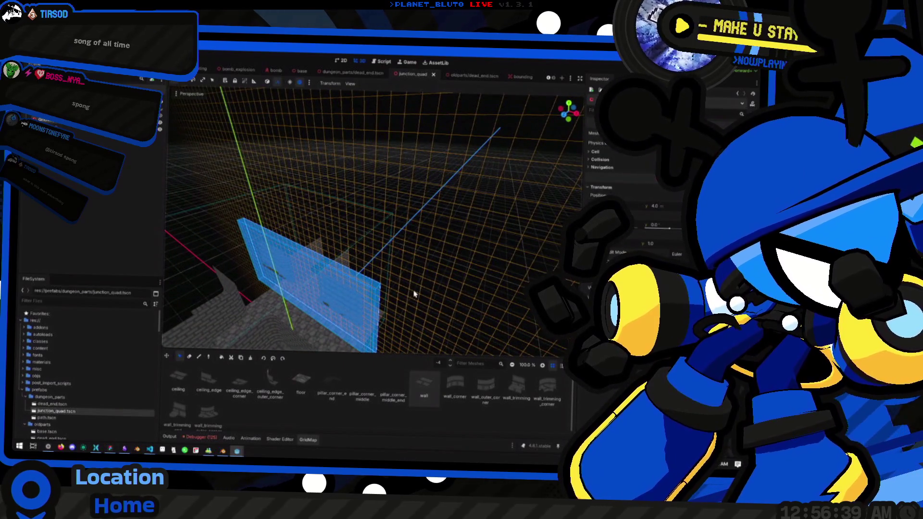
Switch the editing floor between -5 and -4, settling on -5, and return to Front view
{"action": "key", "text": "q"}
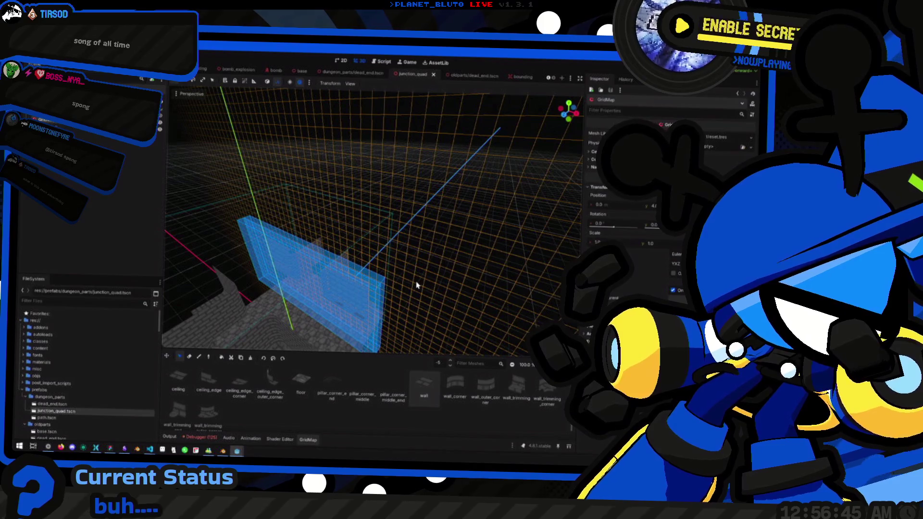
{"action": "key", "text": "e"}
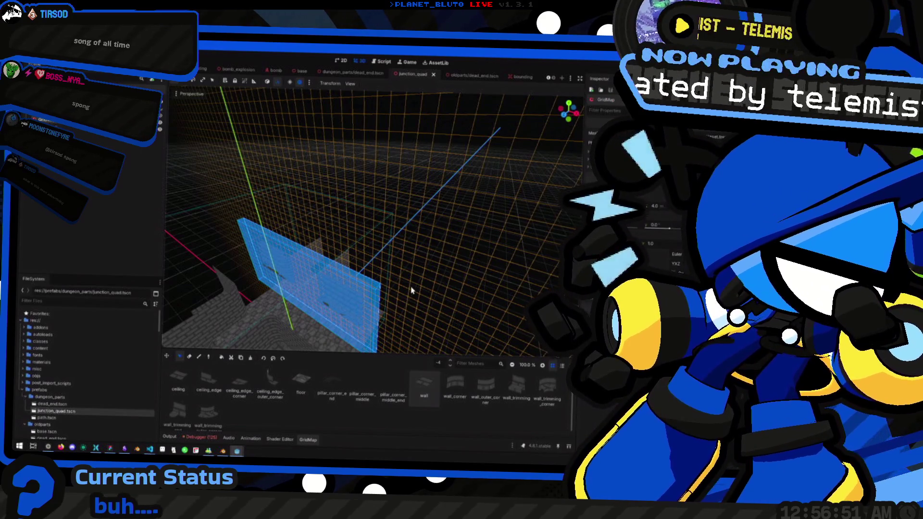
{"action": "mouse_move", "coordinate": [411, 290]}
{"action": "left_mouse_down"}
{"action": "mouse_move", "coordinate": [402, 293]}
{"action": "mouse_move", "coordinate": [444, 288]}
{"action": "mouse_move", "coordinate": [392, 284]}
{"action": "left_mouse_up"}
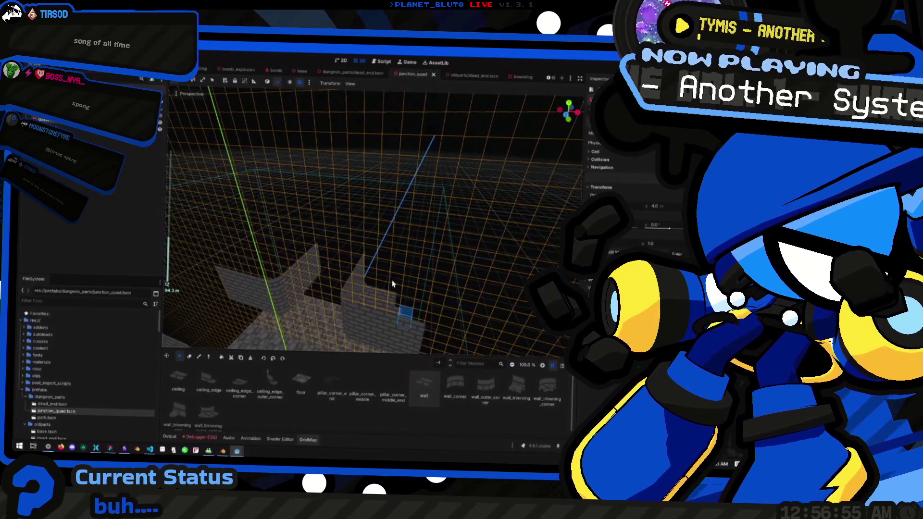
{"action": "key", "text": "q"}
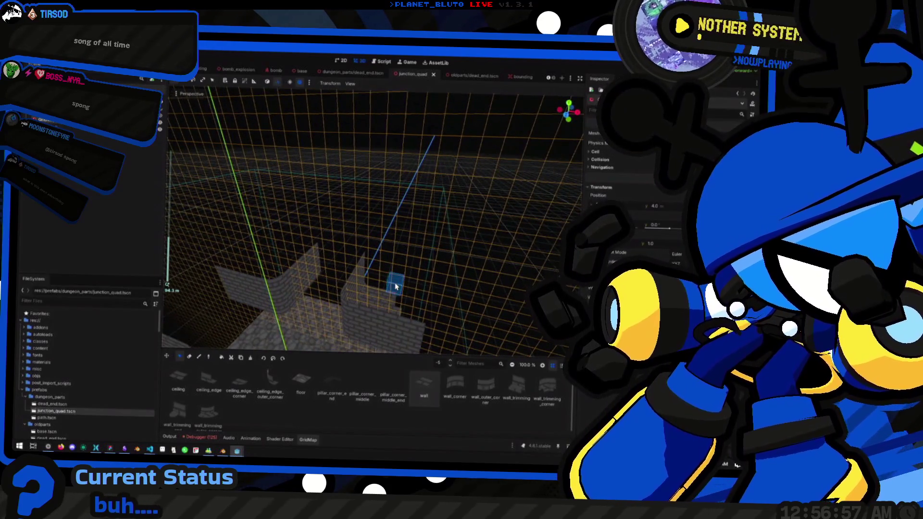
{"action": "mouse_move", "coordinate": [268, 272]}
{"action": "left_mouse_down"}
{"action": "mouse_move", "coordinate": [274, 316]}
{"action": "mouse_move", "coordinate": [296, 283]}
{"action": "mouse_move", "coordinate": [318, 279]}
{"action": "left_mouse_up"}
{"action": "left_click", "coordinate": [572, 118]}
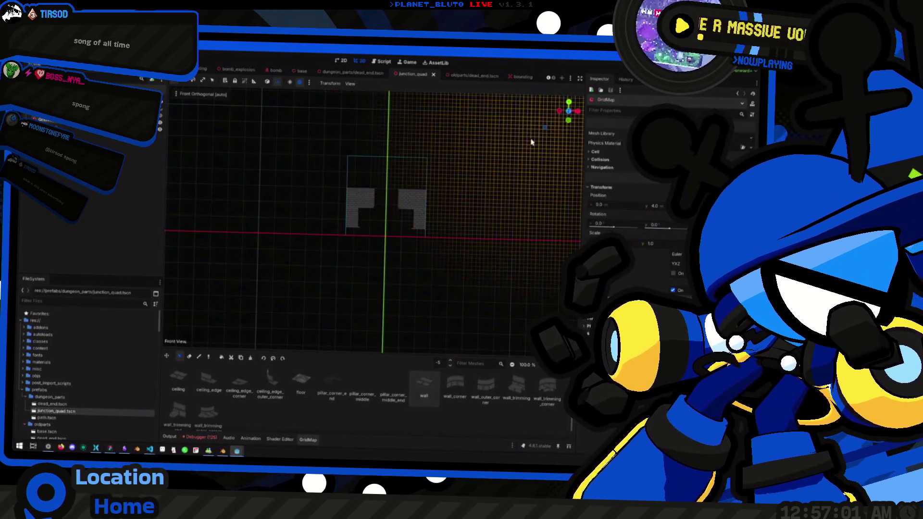
Drag a GridMap selection across both wall blocks in Front view
{"action": "scroll", "coordinate": [426, 160], "scroll_direction": "up", "scroll_amount": 2}
{"action": "mouse_move", "coordinate": [290, 142]}
{"action": "left_mouse_down"}
{"action": "mouse_move", "coordinate": [465, 256]}
{"action": "mouse_move", "coordinate": [419, 208]}
{"action": "mouse_move", "coordinate": [389, 243]}
{"action": "mouse_move", "coordinate": [456, 263]}
{"action": "mouse_move", "coordinate": [434, 268]}
{"action": "mouse_move", "coordinate": [474, 169]}
{"action": "left_mouse_up"}
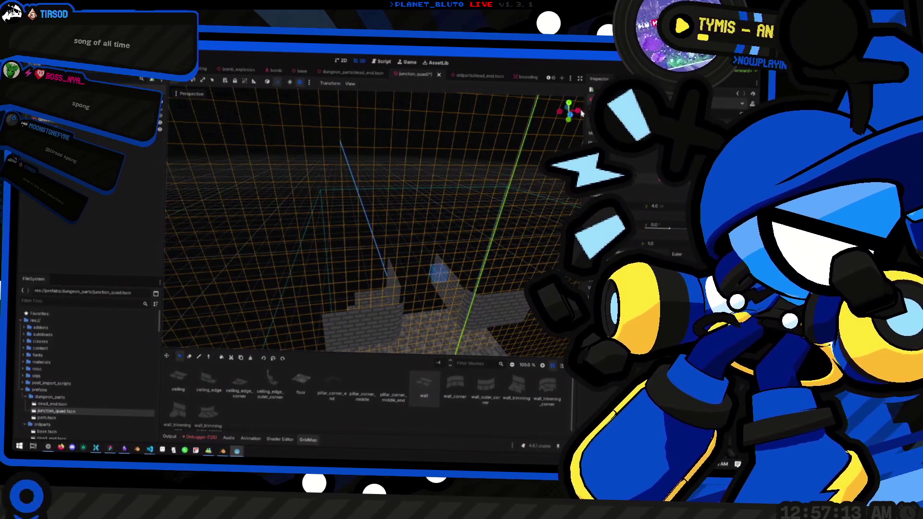
{"action": "left_click", "coordinate": [571, 117]}
{"action": "mouse_move", "coordinate": [312, 172]}
{"action": "left_mouse_down"}
{"action": "mouse_move", "coordinate": [411, 237]}
{"action": "mouse_move", "coordinate": [371, 220]}
{"action": "mouse_move", "coordinate": [386, 238]}
{"action": "mouse_move", "coordinate": [354, 262]}
{"action": "mouse_move", "coordinate": [371, 257]}
{"action": "left_mouse_up"}
{"action": "scroll", "coordinate": [436, 239], "scroll_direction": "up", "scroll_amount": 5}
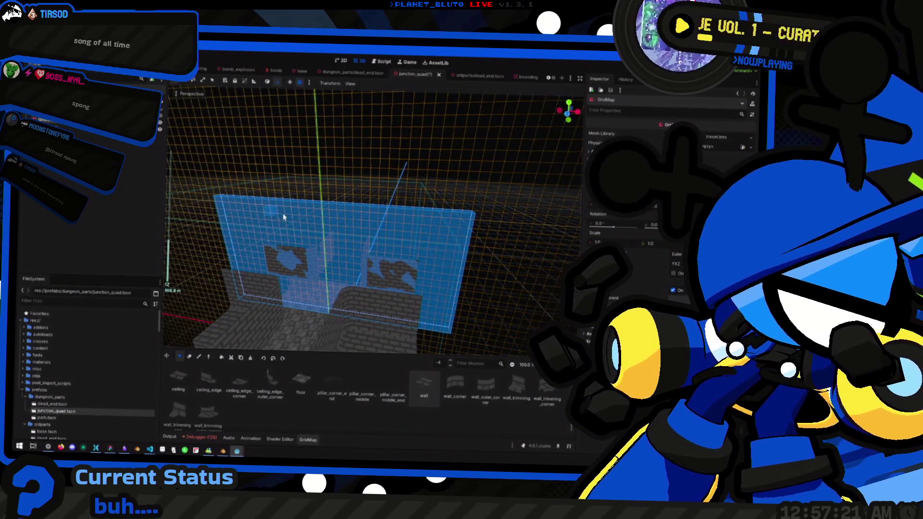
{"action": "scroll", "coordinate": [454, 227], "scroll_direction": "down", "scroll_amount": 3}
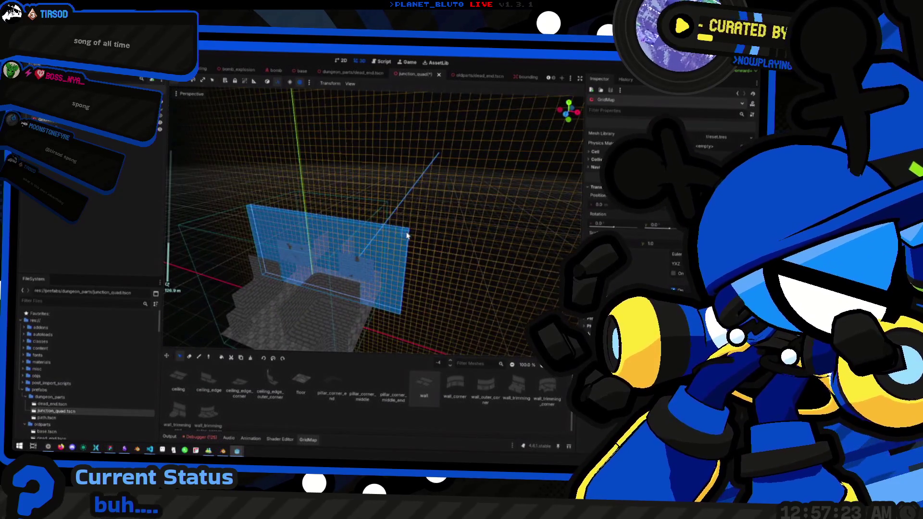
{"action": "left_click", "coordinate": [407, 235]}
Drop the editing floor to -5 and look down around the junction walls to check the selection
{"action": "key", "text": "q"}
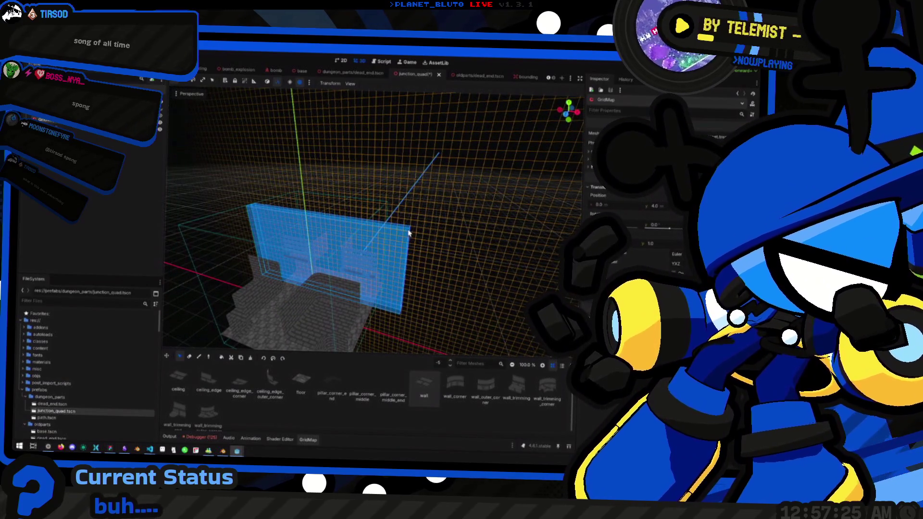
{"action": "mouse_move", "coordinate": [380, 253]}
{"action": "left_mouse_down"}
{"action": "mouse_move", "coordinate": [380, 283]}
{"action": "mouse_move", "coordinate": [319, 284]}
{"action": "mouse_move", "coordinate": [390, 276]}
{"action": "mouse_move", "coordinate": [399, 278]}
{"action": "mouse_move", "coordinate": [346, 278]}
{"action": "mouse_move", "coordinate": [421, 287]}
{"action": "mouse_move", "coordinate": [310, 284]}
{"action": "mouse_move", "coordinate": [363, 282]}
{"action": "left_mouse_up"}
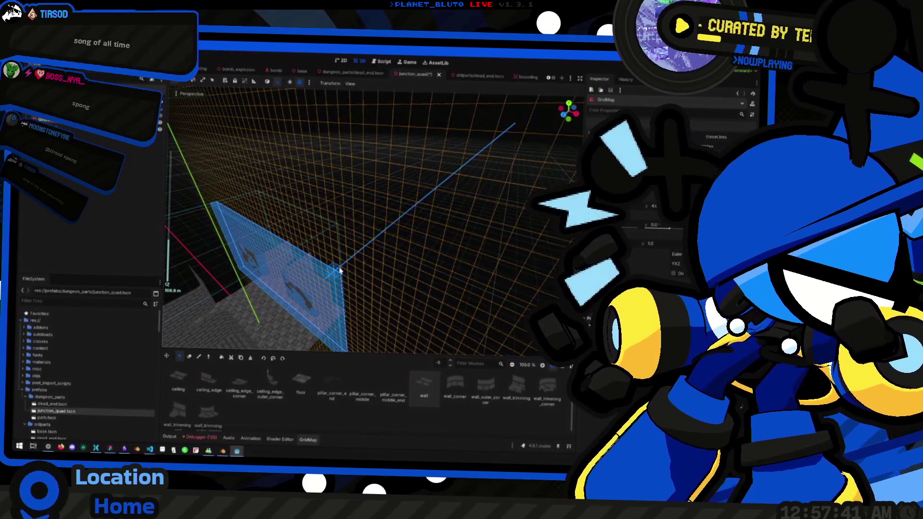
{"action": "scroll", "coordinate": [340, 271], "scroll_direction": "down", "scroll_amount": 2}
{"action": "mouse_move", "coordinate": [346, 287]}
{"action": "left_mouse_down"}
{"action": "mouse_move", "coordinate": [385, 286]}
{"action": "mouse_move", "coordinate": [312, 238]}
{"action": "mouse_move", "coordinate": [294, 237]}
{"action": "mouse_move", "coordinate": [340, 237]}
{"action": "mouse_move", "coordinate": [295, 226]}
{"action": "mouse_move", "coordinate": [392, 226]}
{"action": "mouse_move", "coordinate": [392, 217]}
{"action": "mouse_move", "coordinate": [403, 226]}
{"action": "mouse_move", "coordinate": [359, 232]}
{"action": "mouse_move", "coordinate": [342, 224]}
{"action": "mouse_move", "coordinate": [371, 216]}
{"action": "mouse_move", "coordinate": [351, 206]}
{"action": "mouse_move", "coordinate": [427, 223]}
{"action": "mouse_move", "coordinate": [313, 210]}
{"action": "mouse_move", "coordinate": [347, 221]}
{"action": "mouse_move", "coordinate": [330, 205]}
{"action": "mouse_move", "coordinate": [342, 215]}
{"action": "mouse_move", "coordinate": [332, 214]}
{"action": "left_mouse_up"}
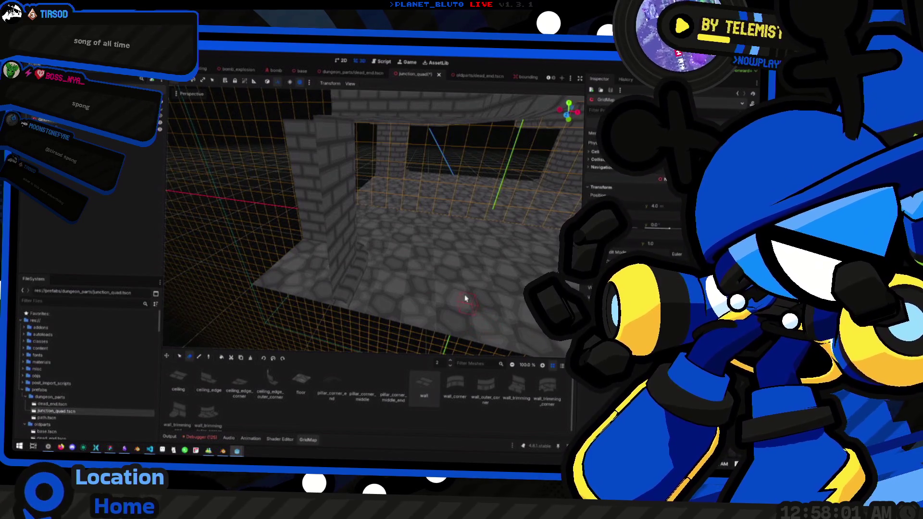
{"action": "key", "text": "q"}
{"action": "key", "text": "q"}
{"action": "key", "text": "q"}
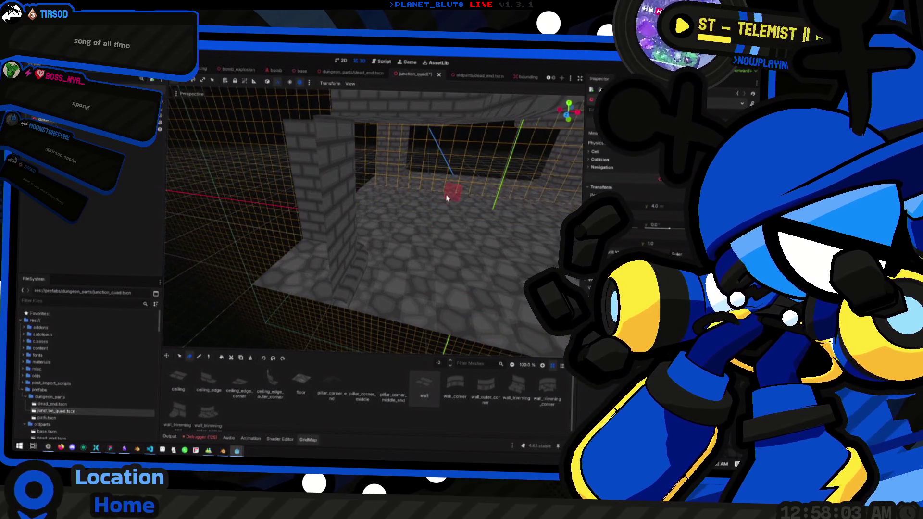
Lower the editing floor to -7, switch to the select tool and select the pillar's wall cells
{"action": "key", "text": "q"}
{"action": "key", "text": "q"}
{"action": "left_click_drag", "start_coordinate": [432, 195], "coordinate": [423, 207]}
{"action": "scroll", "coordinate": [373, 219], "scroll_direction": "down", "scroll_amount": 3}
{"action": "left_click_drag", "start_coordinate": [464, 296], "coordinate": [341, 298]}
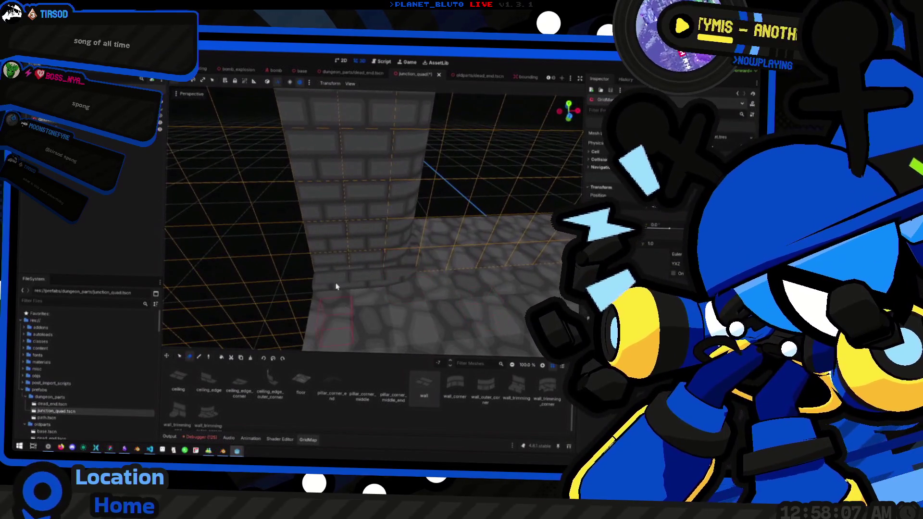
{"action": "left_click", "coordinate": [181, 357]}
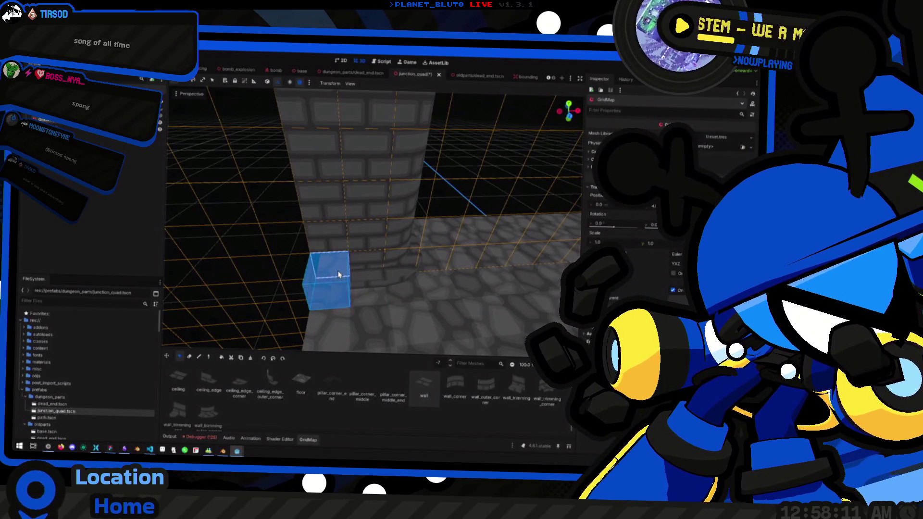
{"action": "mouse_move", "coordinate": [363, 274]}
{"action": "left_mouse_down"}
{"action": "mouse_move", "coordinate": [418, 264]}
{"action": "mouse_move", "coordinate": [416, 144]}
{"action": "left_mouse_up"}
Select the pillar column top to bottom plus the neighbouring column
{"action": "scroll", "coordinate": [417, 144], "scroll_direction": "down", "scroll_amount": 10}
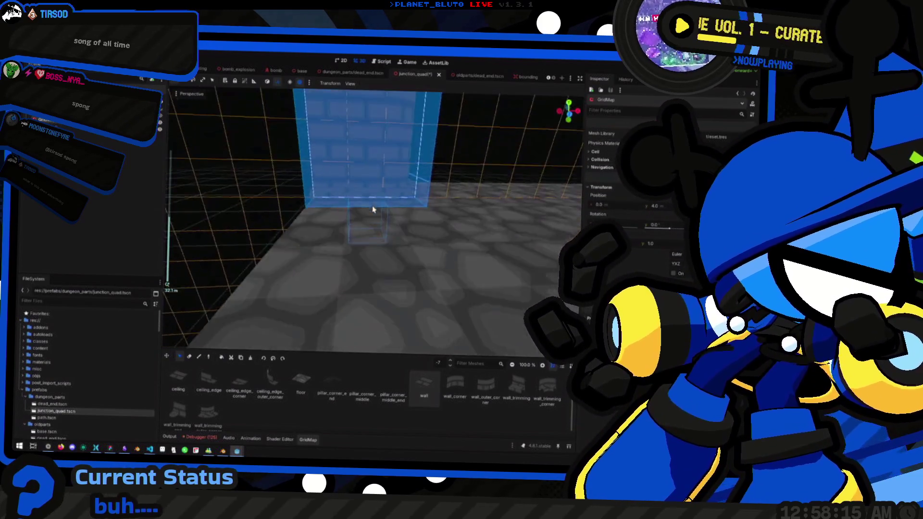
{"action": "mouse_move", "coordinate": [385, 208]}
{"action": "left_mouse_down"}
{"action": "mouse_move", "coordinate": [413, 190]}
{"action": "mouse_move", "coordinate": [394, 289]}
{"action": "mouse_move", "coordinate": [484, 281]}
{"action": "mouse_move", "coordinate": [371, 280]}
{"action": "mouse_move", "coordinate": [488, 268]}
{"action": "mouse_move", "coordinate": [482, 115]}
{"action": "left_mouse_up"}
{"action": "scroll", "coordinate": [482, 115], "scroll_direction": "down", "scroll_amount": 5}
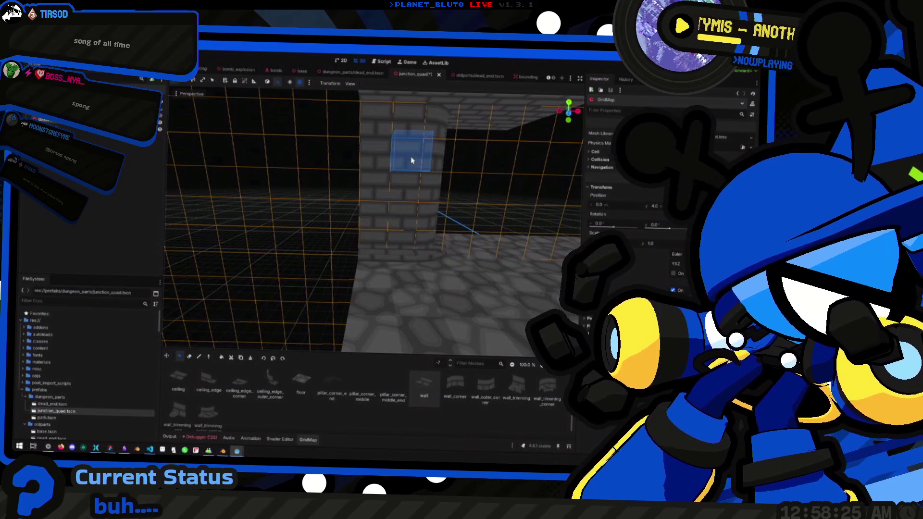
{"action": "left_click_drag", "start_coordinate": [383, 124], "coordinate": [433, 249]}
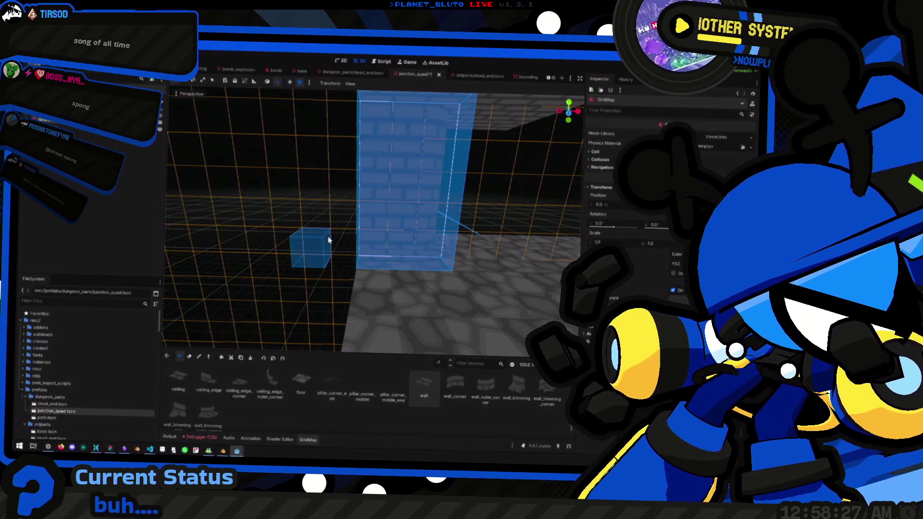
{"action": "mouse_move", "coordinate": [335, 239]}
{"action": "left_mouse_down"}
{"action": "mouse_move", "coordinate": [330, 222]}
{"action": "mouse_move", "coordinate": [336, 237]}
{"action": "mouse_move", "coordinate": [365, 244]}
{"action": "mouse_move", "coordinate": [357, 243]}
{"action": "mouse_move", "coordinate": [371, 231]}
{"action": "mouse_move", "coordinate": [357, 230]}
{"action": "left_mouse_up"}
Orbit around the brick wall and drop the moved pillar cells into their new place
{"action": "key", "text": "KP_6"}
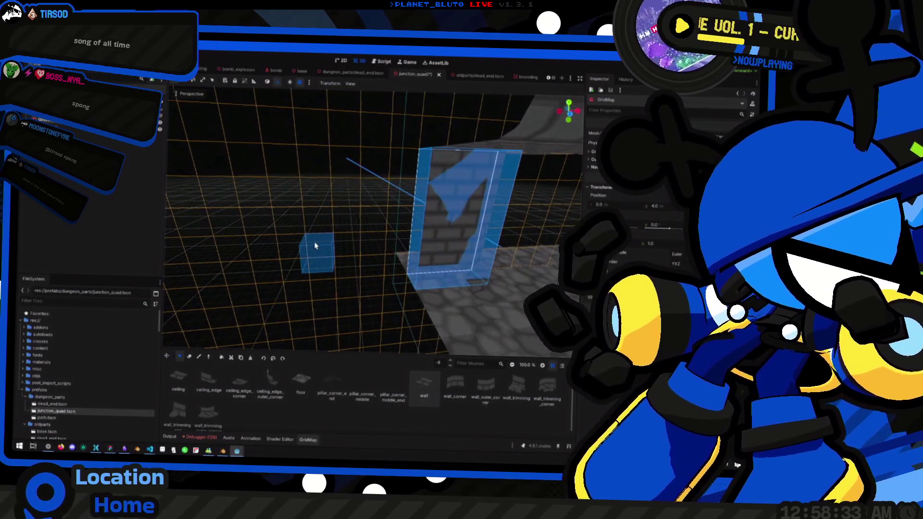
{"action": "key", "text": "KP_6"}
{"action": "key", "text": "KP_2"}
{"action": "key", "text": "KP_2"}
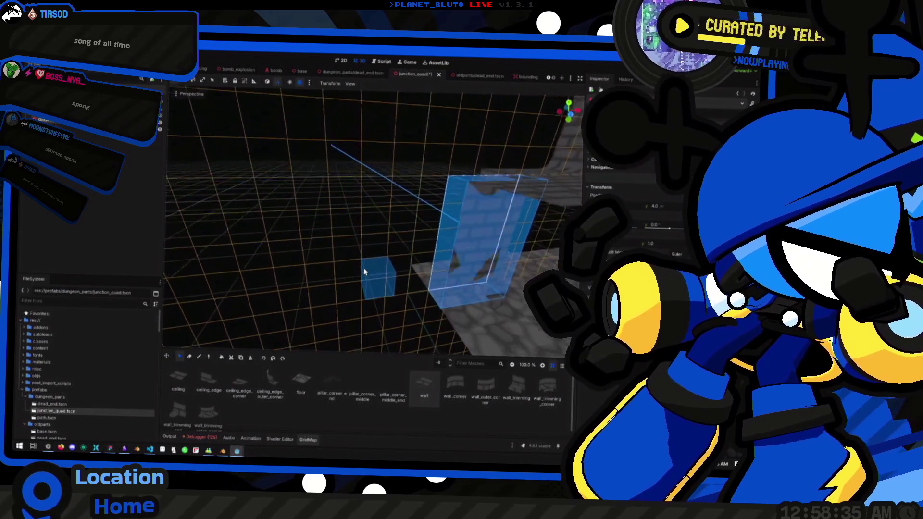
{"action": "key", "text": "Escape"}
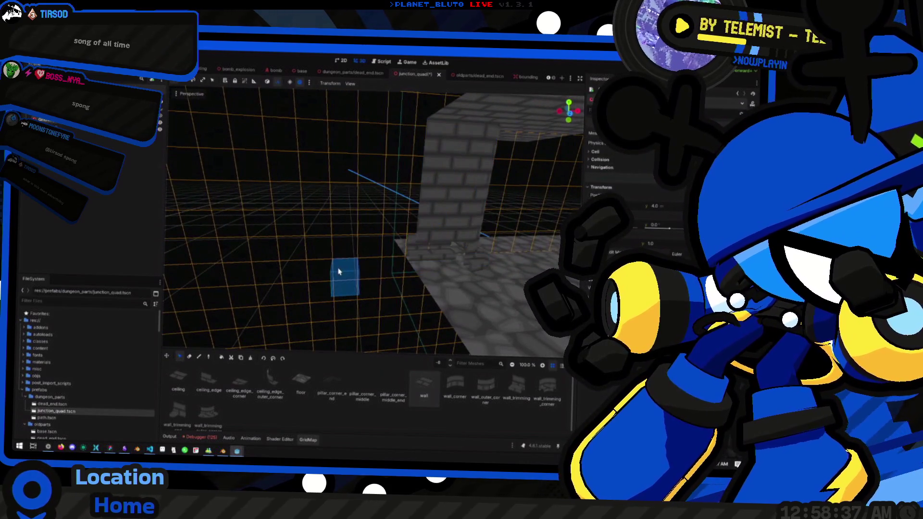
{"action": "key", "text": "KP_6"}
{"action": "key", "text": "KP_6"}
{"action": "key", "text": "KP_4"}
{"action": "scroll", "coordinate": [379, 281], "scroll_direction": "up", "scroll_amount": 3}
{"action": "scroll", "coordinate": [397, 284], "scroll_direction": "down", "scroll_amount": 3}
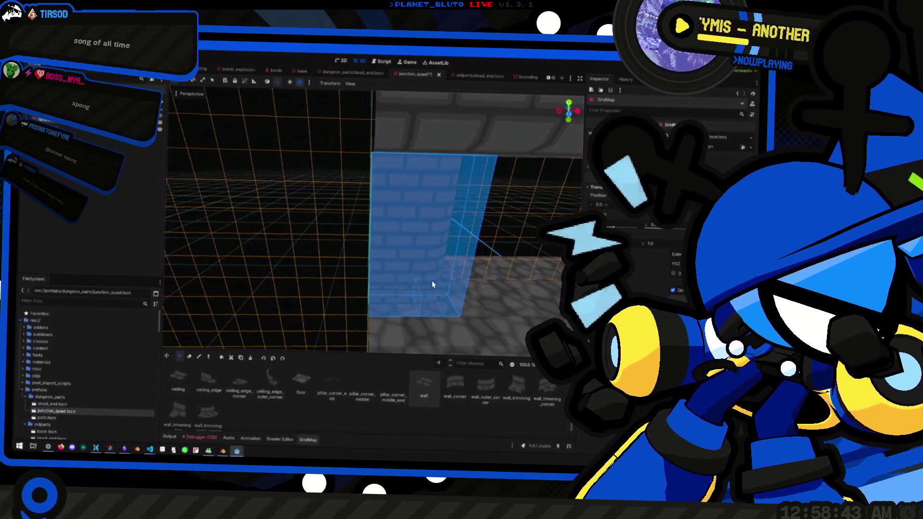
{"action": "key", "text": "KP_6"}
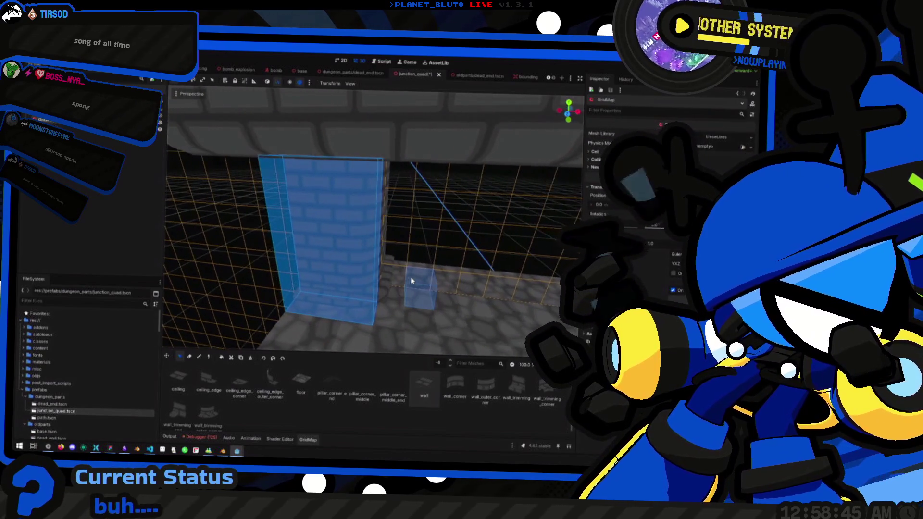
{"action": "key", "text": "KP_4"}
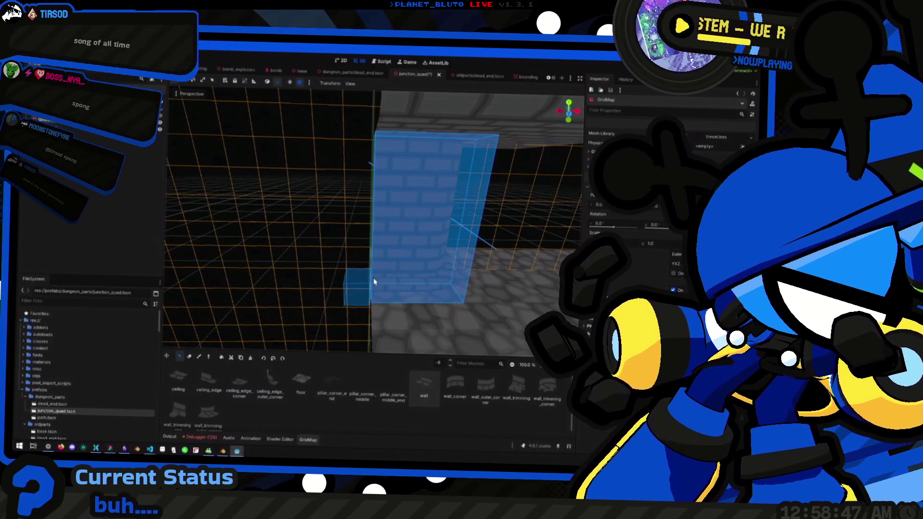
{"action": "left_click", "coordinate": [399, 254]}
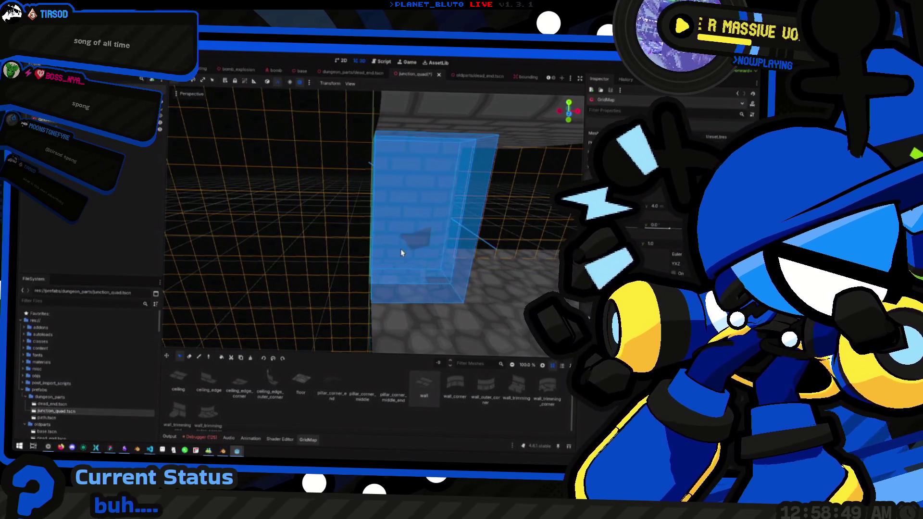
Reselect the GridMap, rotate the next piece and set the painting floor back to level 0
{"action": "scroll", "coordinate": [395, 278], "scroll_direction": "down", "scroll_amount": 2}
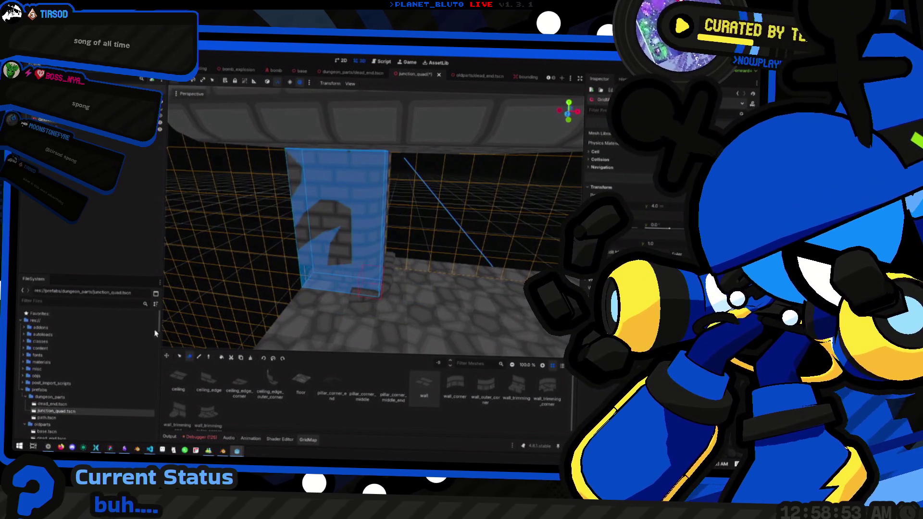
{"action": "left_click", "coordinate": [167, 356]}
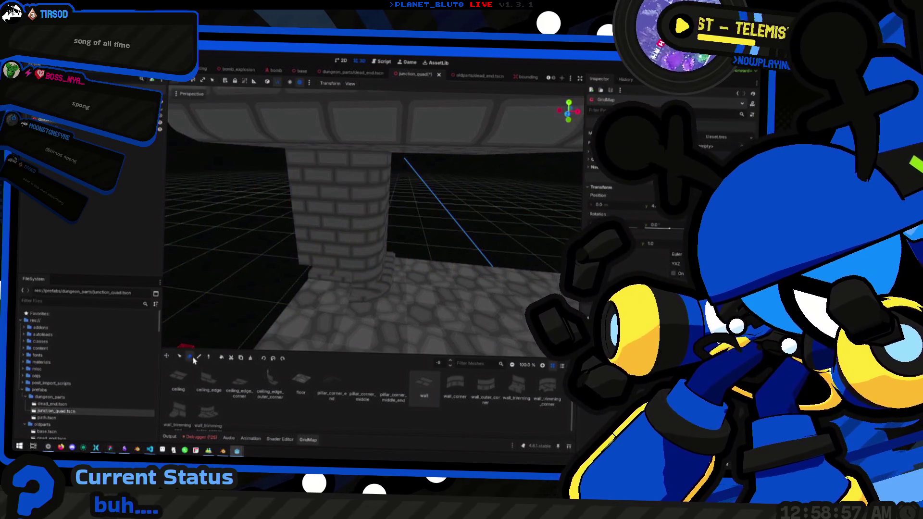
{"action": "left_click", "coordinate": [341, 281]}
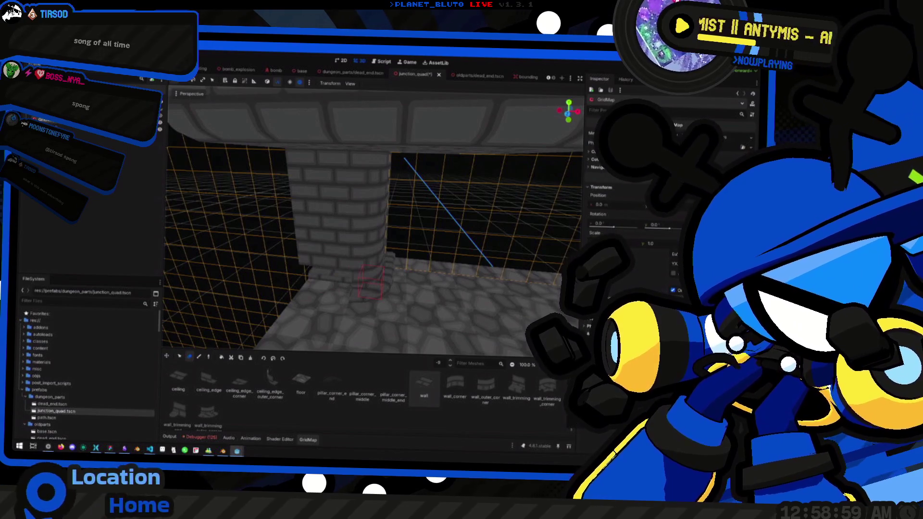
{"action": "key", "text": "e"}
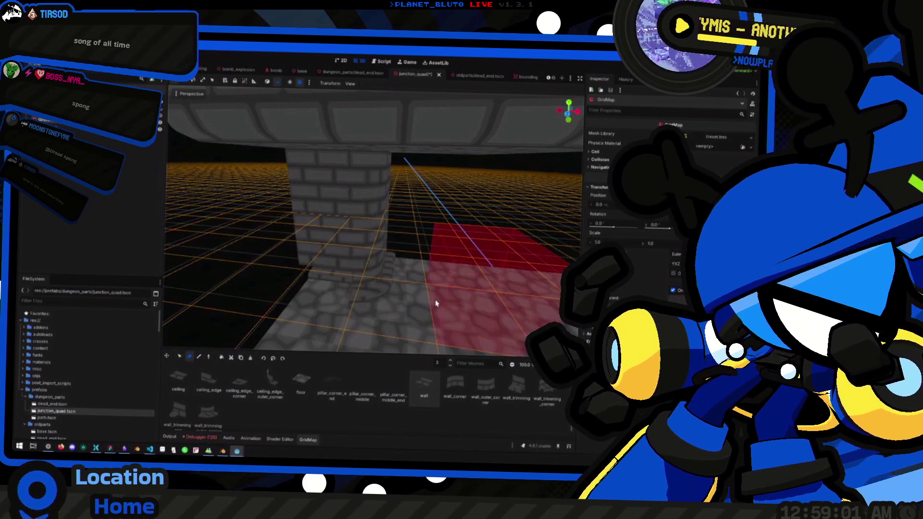
{"action": "key", "text": "s"}
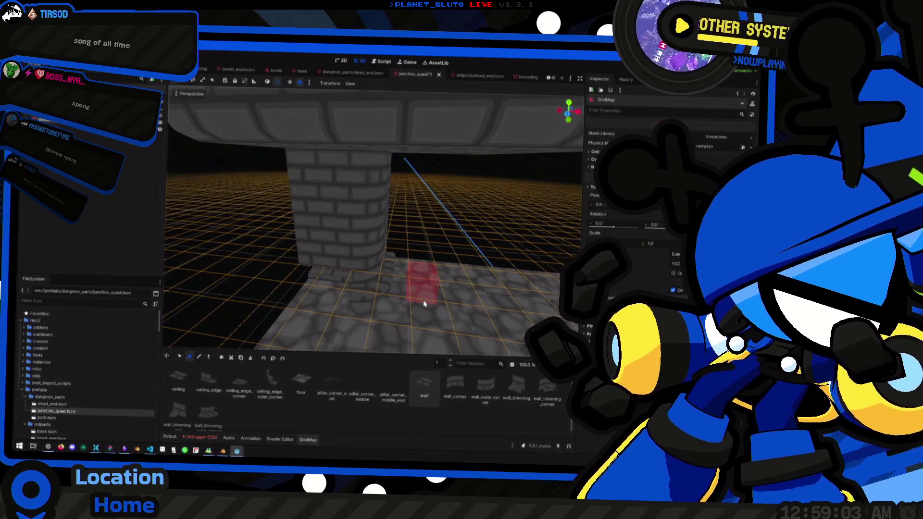
{"action": "key", "text": "q"}
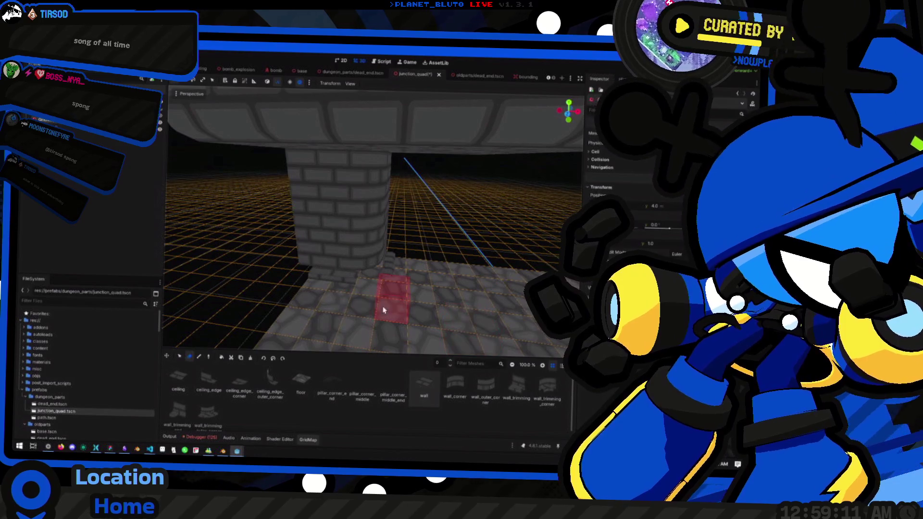
Pick wall_trimming and paint it along the brick wall bases near the pillar
{"action": "left_click", "coordinate": [213, 423]}
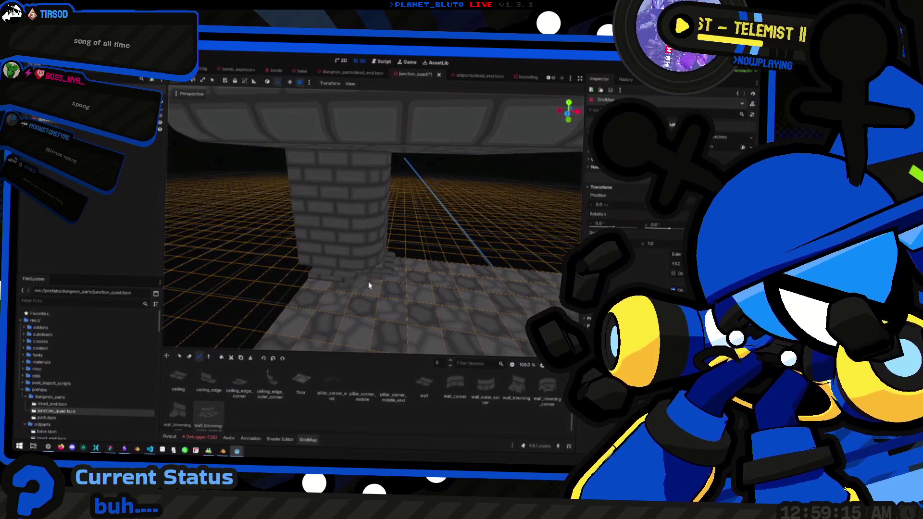
{"action": "left_click_drag", "start_coordinate": [372, 281], "coordinate": [295, 278]}
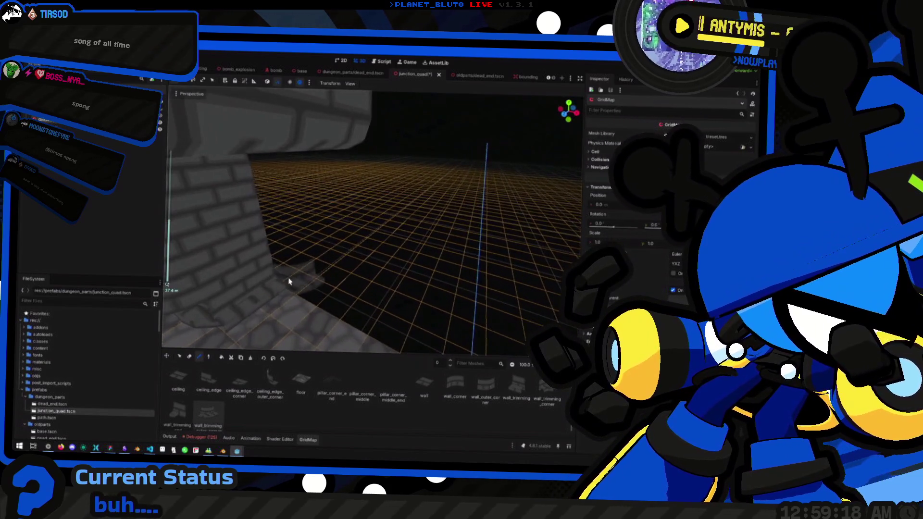
{"action": "left_click", "coordinate": [190, 358]}
{"action": "mouse_move", "coordinate": [346, 298]}
{"action": "left_mouse_down"}
{"action": "mouse_move", "coordinate": [330, 268]}
{"action": "mouse_move", "coordinate": [296, 272]}
{"action": "mouse_move", "coordinate": [399, 264]}
{"action": "mouse_move", "coordinate": [430, 279]}
{"action": "mouse_move", "coordinate": [340, 273]}
{"action": "mouse_move", "coordinate": [399, 272]}
{"action": "mouse_move", "coordinate": [392, 280]}
{"action": "mouse_move", "coordinate": [364, 271]}
{"action": "mouse_move", "coordinate": [427, 285]}
{"action": "left_mouse_up"}
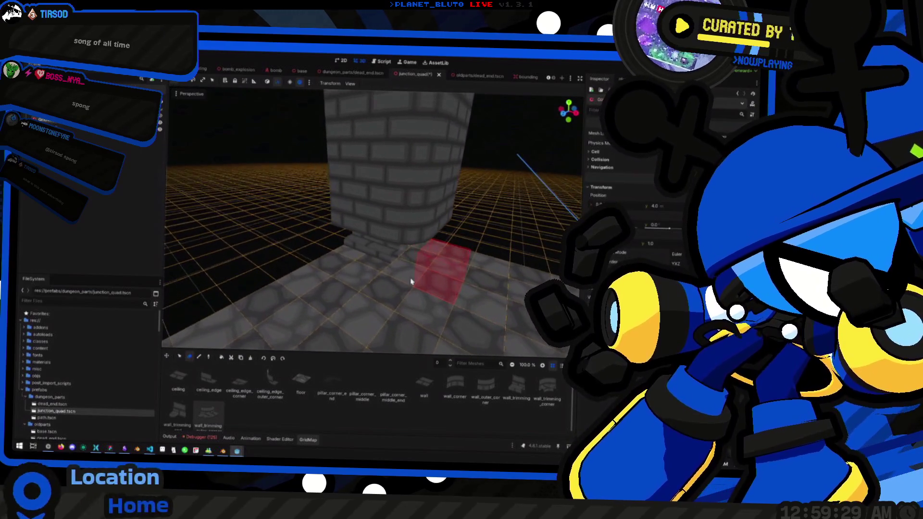
{"action": "left_click_drag", "start_coordinate": [325, 252], "coordinate": [385, 264]}
{"action": "mouse_move", "coordinate": [325, 285]}
{"action": "left_mouse_down"}
{"action": "mouse_move", "coordinate": [336, 283]}
{"action": "mouse_move", "coordinate": [325, 286]}
{"action": "left_mouse_up"}
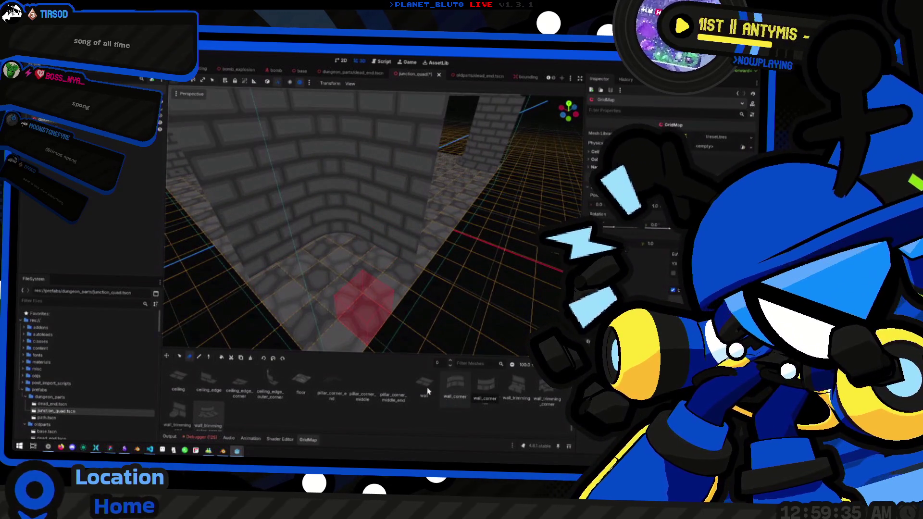
Try the other wall_trimming piece, return to the first, then view the whole room and the dead_end scene
{"action": "left_click", "coordinate": [517, 386]}
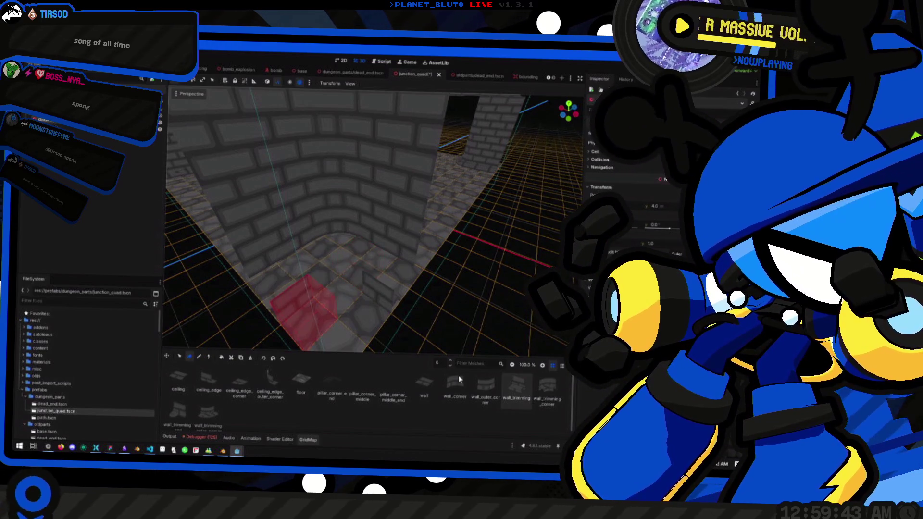
{"action": "left_click", "coordinate": [208, 412]}
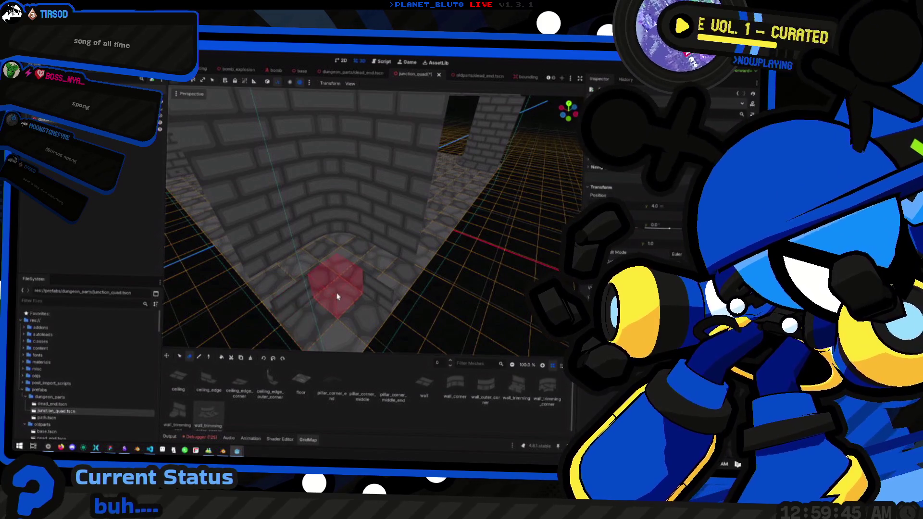
{"action": "left_click", "coordinate": [198, 358]}
{"action": "mouse_move", "coordinate": [344, 302]}
{"action": "left_mouse_down"}
{"action": "mouse_move", "coordinate": [303, 272]}
{"action": "mouse_move", "coordinate": [377, 256]}
{"action": "left_mouse_up"}
{"action": "left_click", "coordinate": [336, 72]}
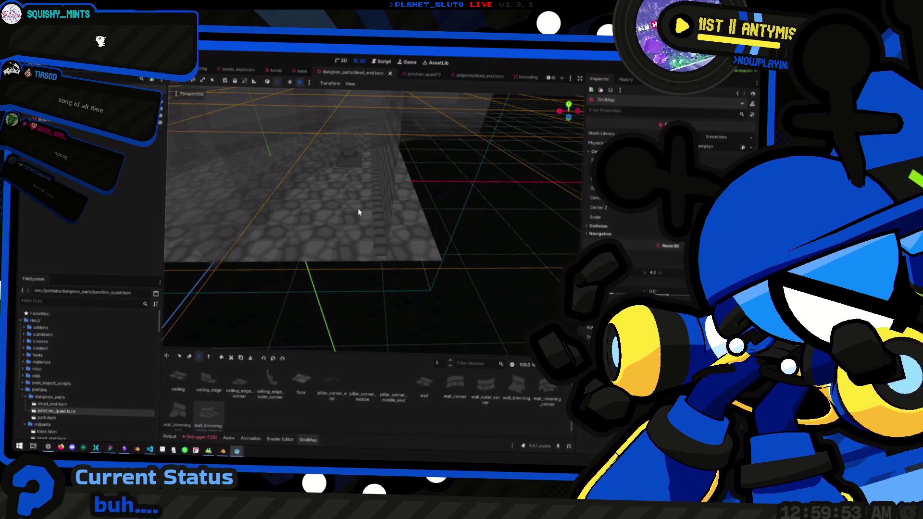
Compare the dead_end and junction_quad scenes, then fly around the brick pillar to inspect it
{"action": "left_click", "coordinate": [418, 74]}
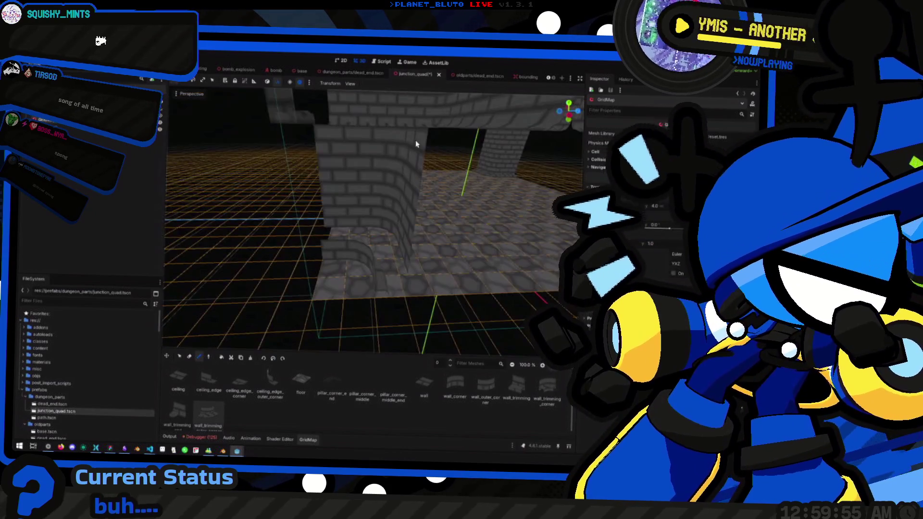
{"action": "left_click", "coordinate": [352, 73]}
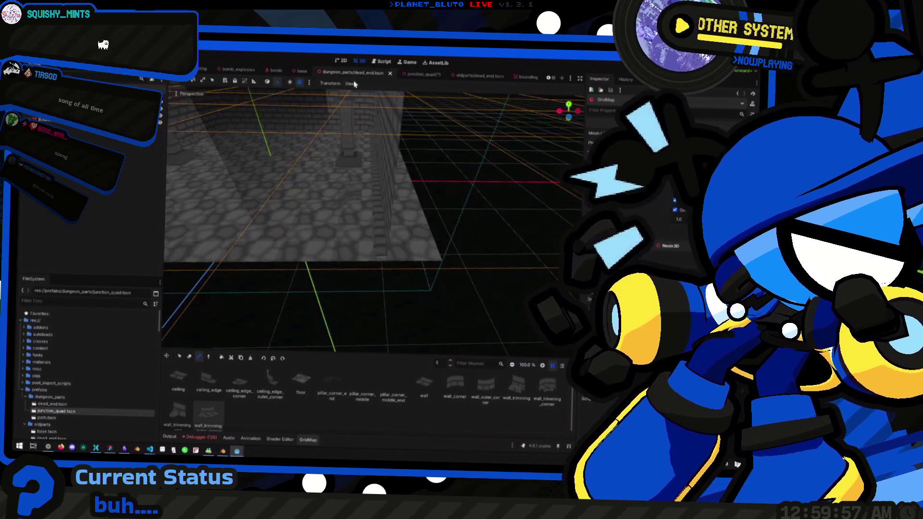
{"action": "left_click", "coordinate": [417, 75]}
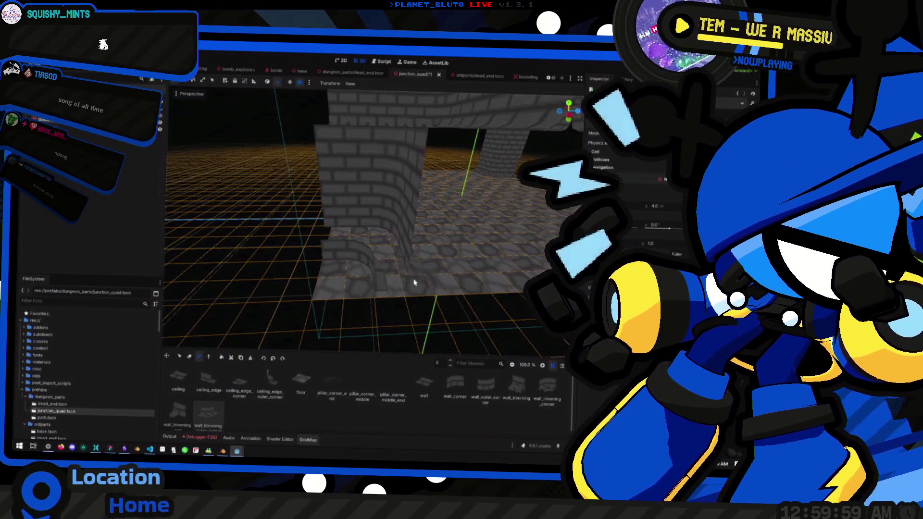
{"action": "key", "text": "w"}
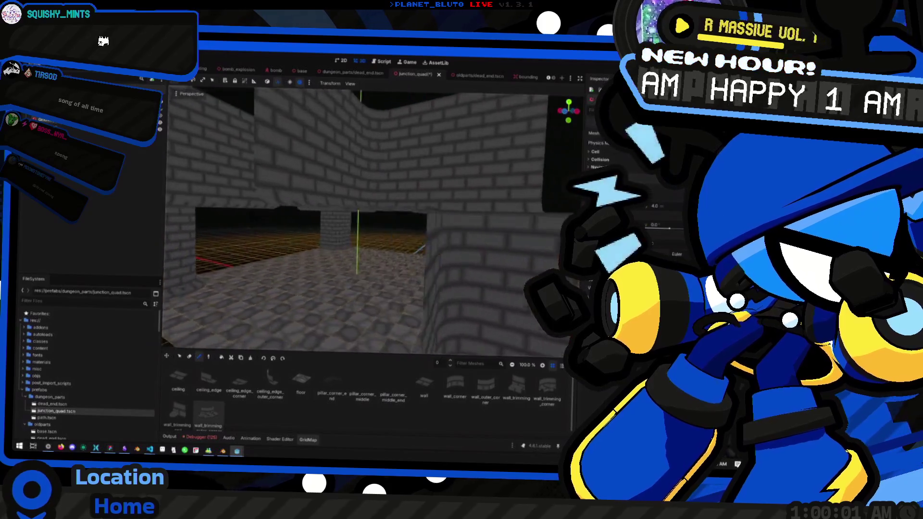
{"action": "key", "text": "s"}
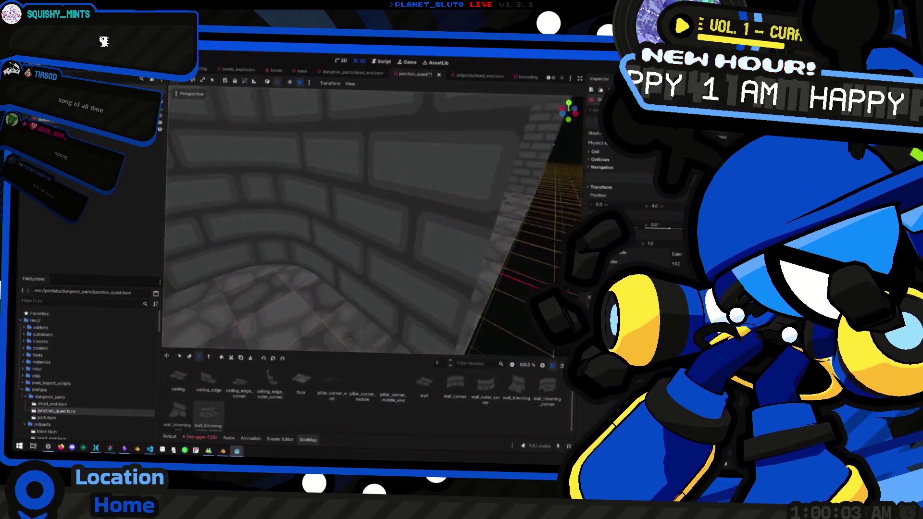
{"action": "key", "text": "d"}
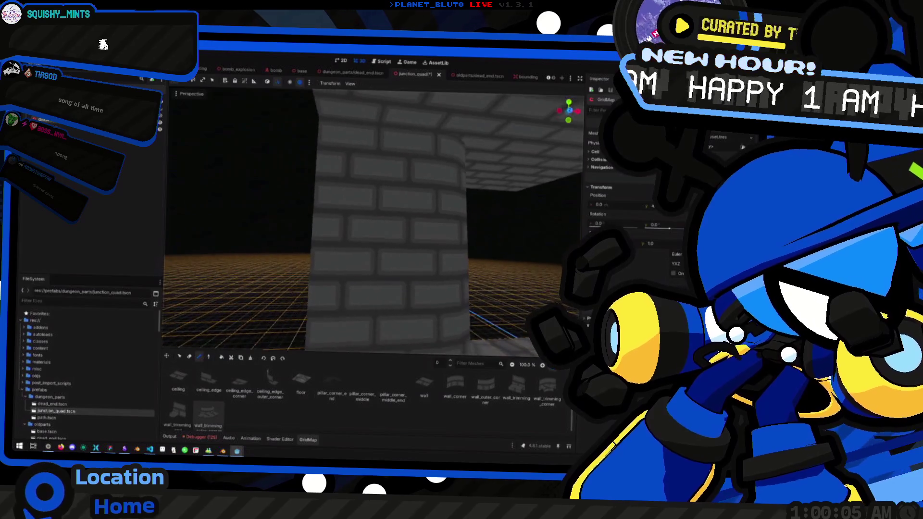
{"action": "key", "text": "s"}
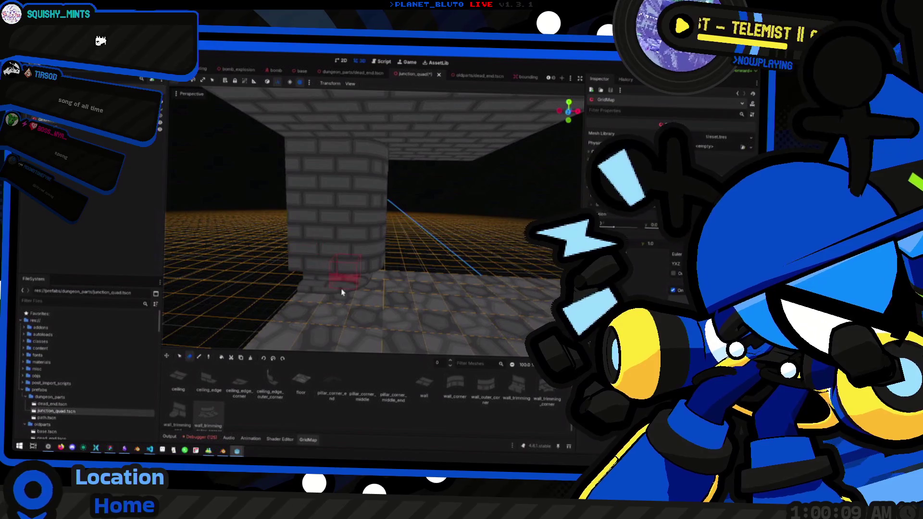
Check the walls in front view, return to perspective and raise the GridMap floor to 3
{"action": "key", "text": "KP_1"}
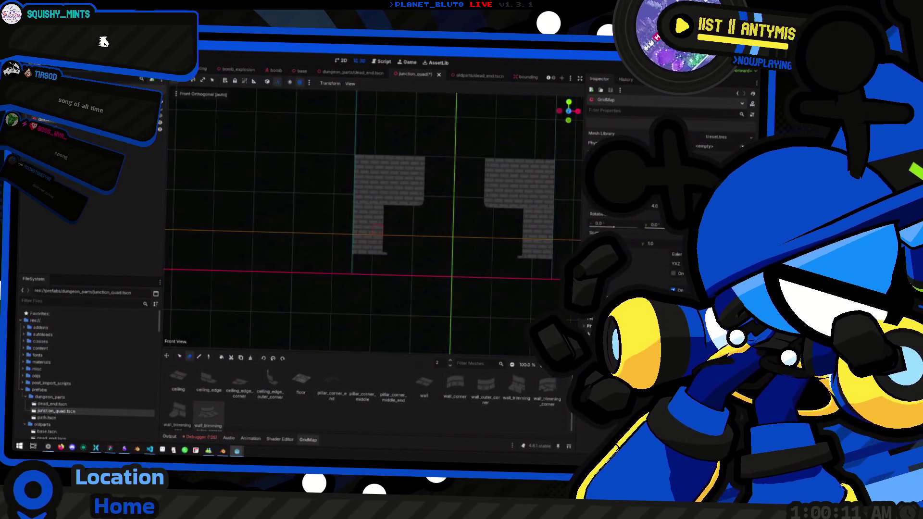
{"action": "mouse_move", "coordinate": [395, 246]}
{"action": "left_mouse_down"}
{"action": "mouse_move", "coordinate": [355, 267]}
{"action": "mouse_move", "coordinate": [431, 262]}
{"action": "mouse_move", "coordinate": [260, 252]}
{"action": "mouse_move", "coordinate": [293, 269]}
{"action": "mouse_move", "coordinate": [300, 251]}
{"action": "left_mouse_up"}
{"action": "key", "text": "e"}
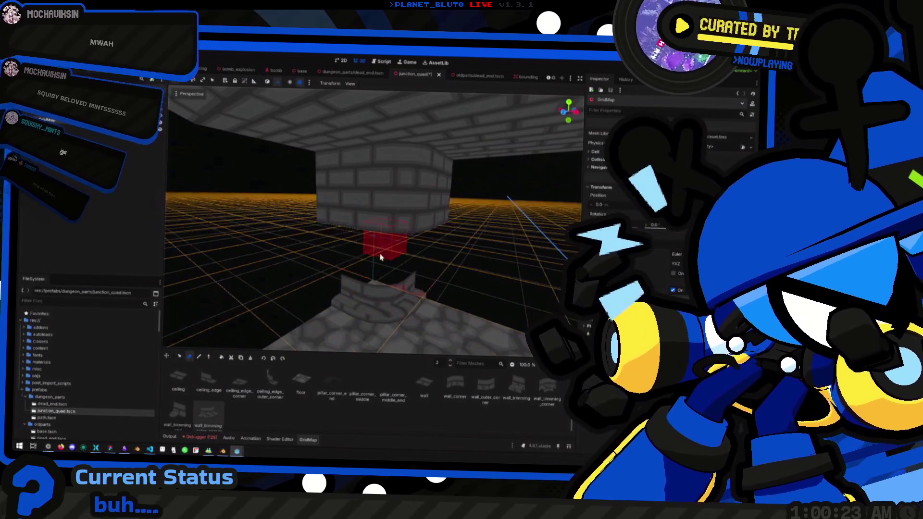
Raise the grid working level to mid-wall and inspect the pillar and wall pieces from several angles
{"action": "key", "text": "e"}
{"action": "mouse_move", "coordinate": [319, 181]}
{"action": "left_mouse_down"}
{"action": "mouse_move", "coordinate": [313, 163]}
{"action": "mouse_move", "coordinate": [317, 202]}
{"action": "mouse_move", "coordinate": [319, 181]}
{"action": "left_mouse_up"}
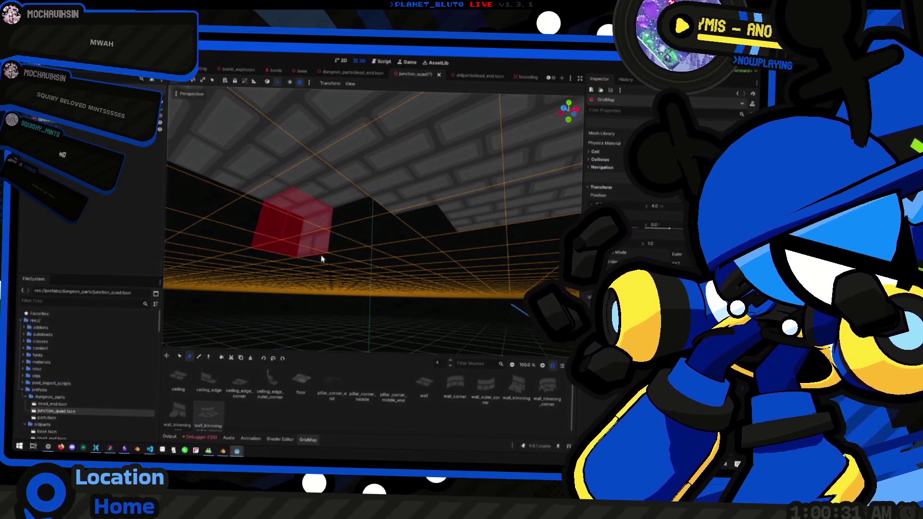
{"action": "scroll", "coordinate": [321, 258], "scroll_direction": "down", "scroll_amount": 5}
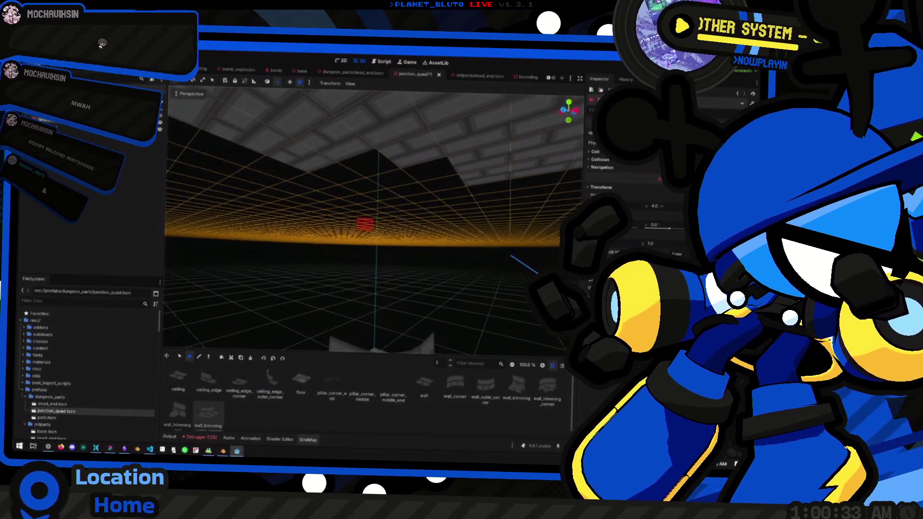
{"action": "key", "text": "KP_3"}
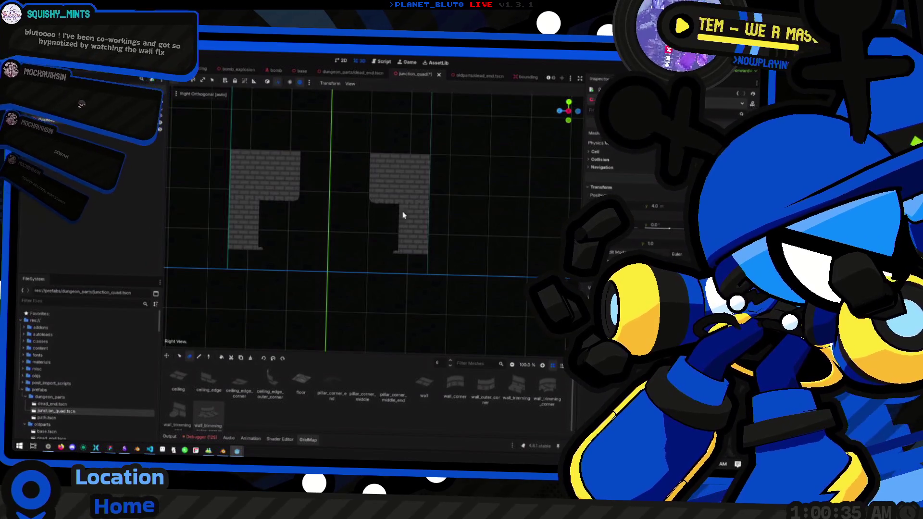
{"action": "left_click_drag", "start_coordinate": [362, 235], "coordinate": [312, 268]}
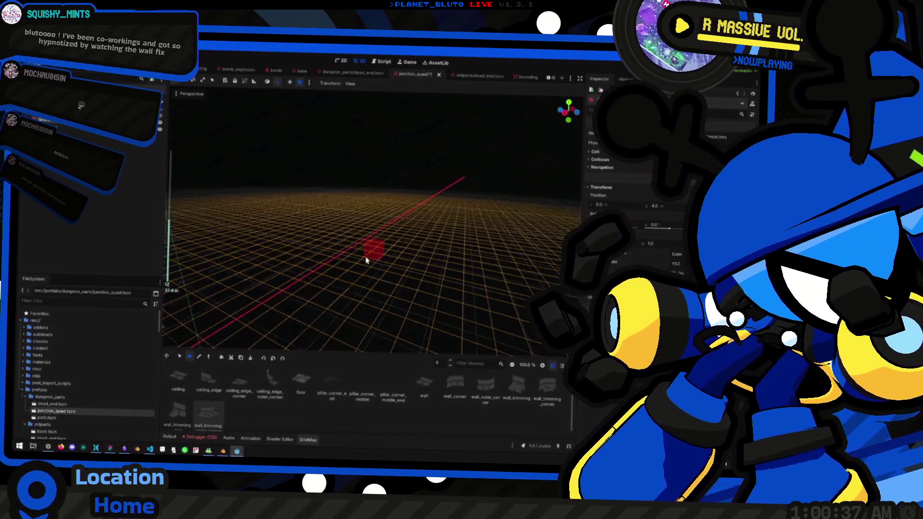
{"action": "scroll", "coordinate": [327, 271], "scroll_direction": "up", "scroll_amount": 5}
{"action": "mouse_move", "coordinate": [373, 221]}
{"action": "left_mouse_down"}
{"action": "mouse_move", "coordinate": [337, 231]}
{"action": "mouse_move", "coordinate": [384, 222]}
{"action": "mouse_move", "coordinate": [351, 226]}
{"action": "mouse_move", "coordinate": [375, 228]}
{"action": "mouse_move", "coordinate": [370, 261]}
{"action": "mouse_move", "coordinate": [338, 270]}
{"action": "left_mouse_up"}
From the front view, move out over the open grid and pick the 'wall' piece
{"action": "key", "text": "KP_1"}
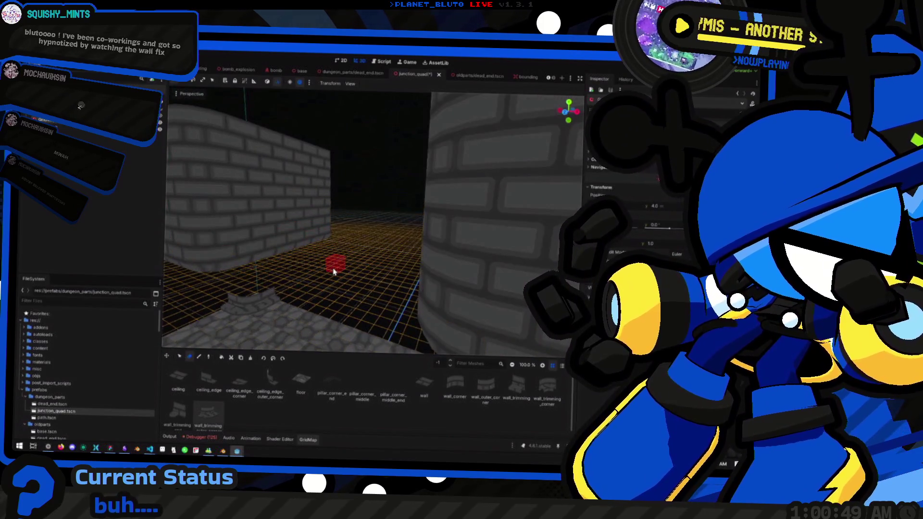
{"action": "left_click_drag", "start_coordinate": [333, 272], "coordinate": [363, 262]}
{"action": "left_click", "coordinate": [426, 394]}
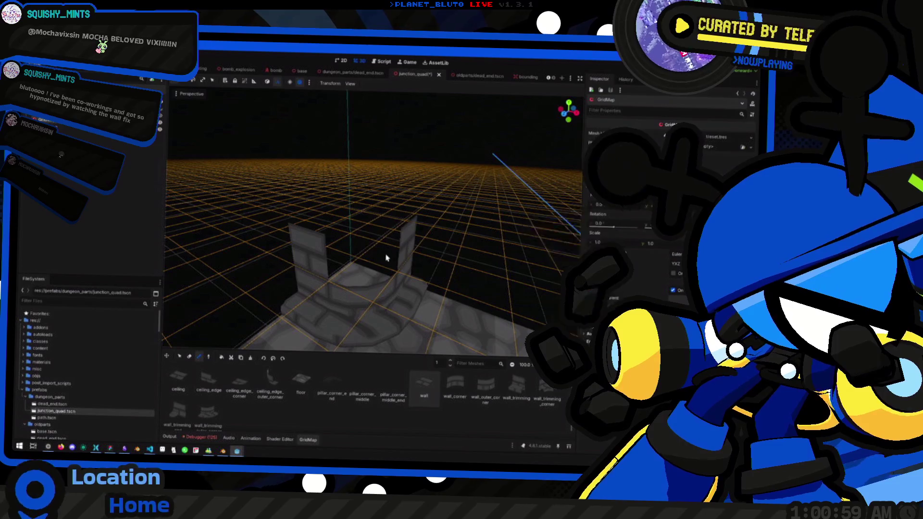
Pick wall_outer_corner and place a pillar piece on a raised grid level toward the ceiling
{"action": "left_click", "coordinate": [457, 389]}
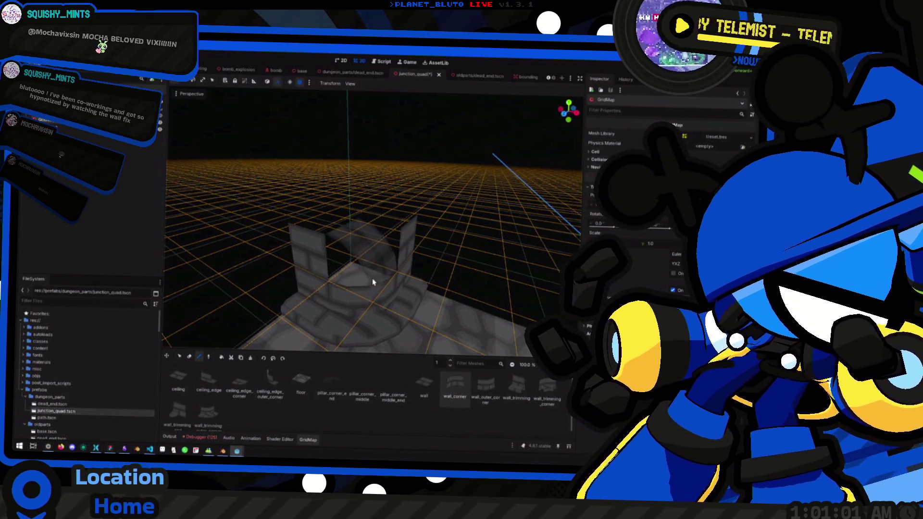
{"action": "left_click", "coordinate": [477, 396]}
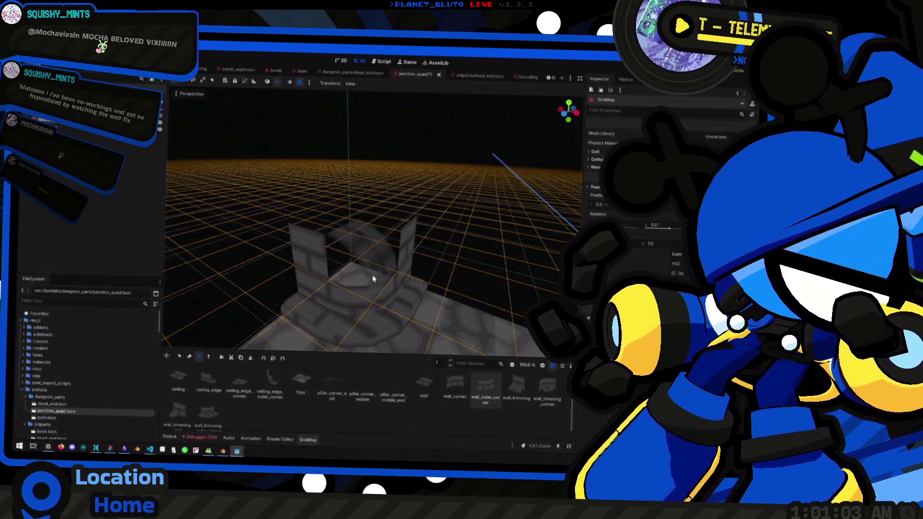
{"action": "scroll", "coordinate": [349, 273], "scroll_direction": "up", "scroll_amount": 2}
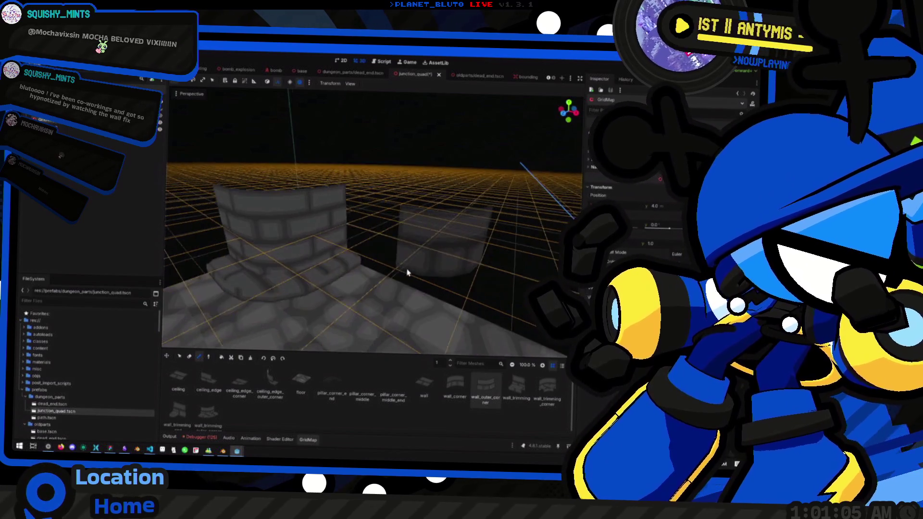
{"action": "key", "text": "e"}
{"action": "scroll", "coordinate": [339, 252], "scroll_direction": "down", "scroll_amount": 3}
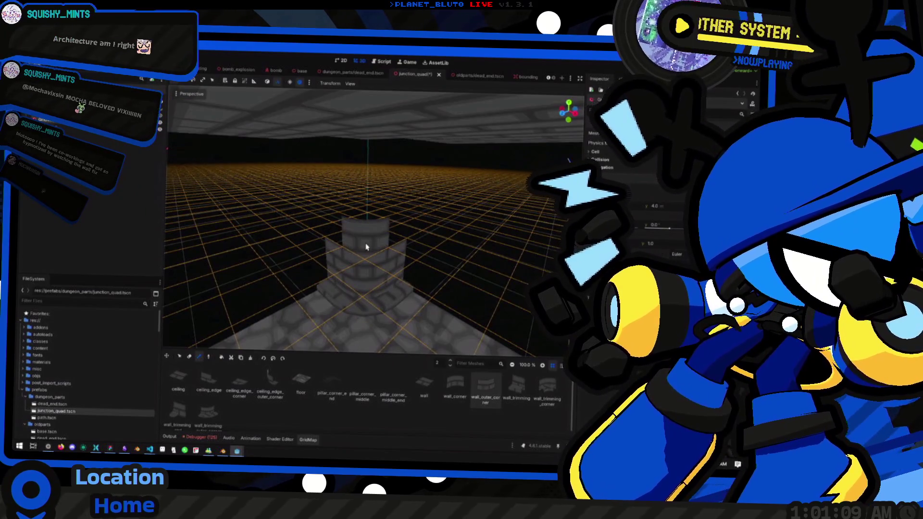
{"action": "key", "text": "e"}
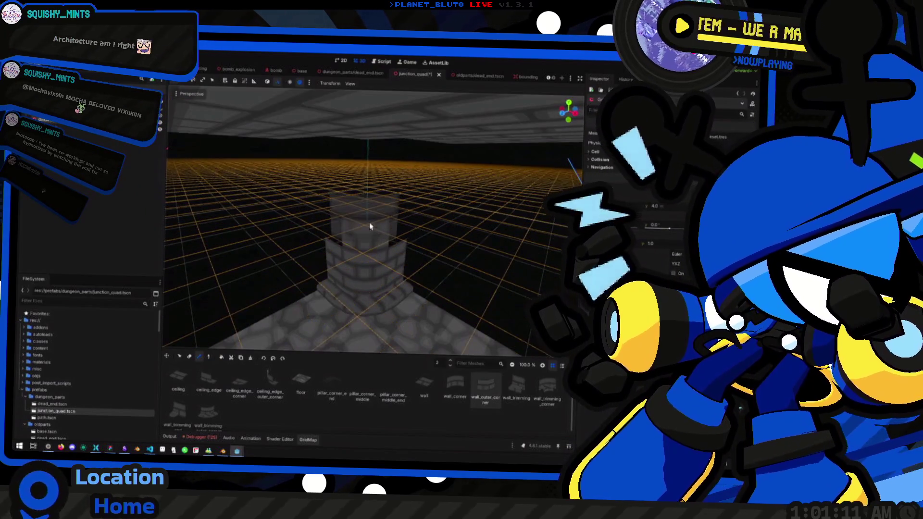
{"action": "left_click", "coordinate": [367, 206]}
{"action": "key", "text": "e"}
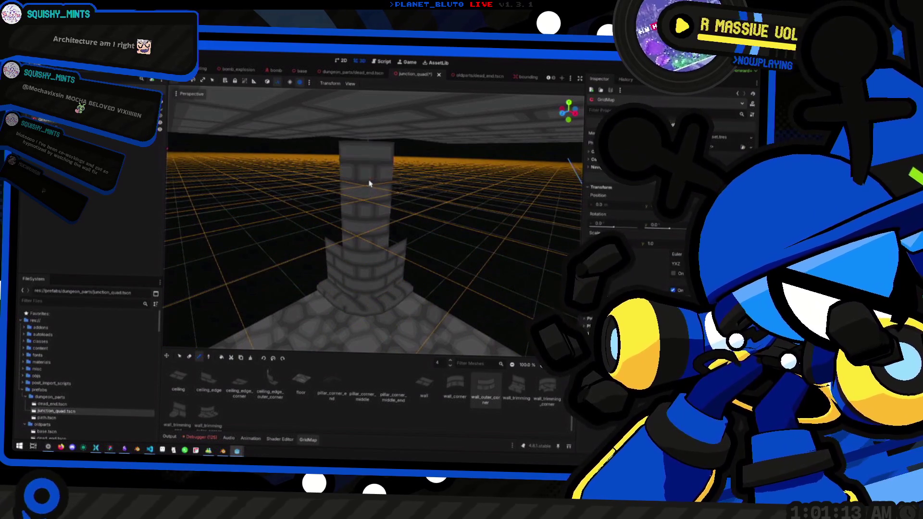
{"action": "key", "text": "q"}
{"action": "key", "text": "q"}
{"action": "key", "text": "q"}
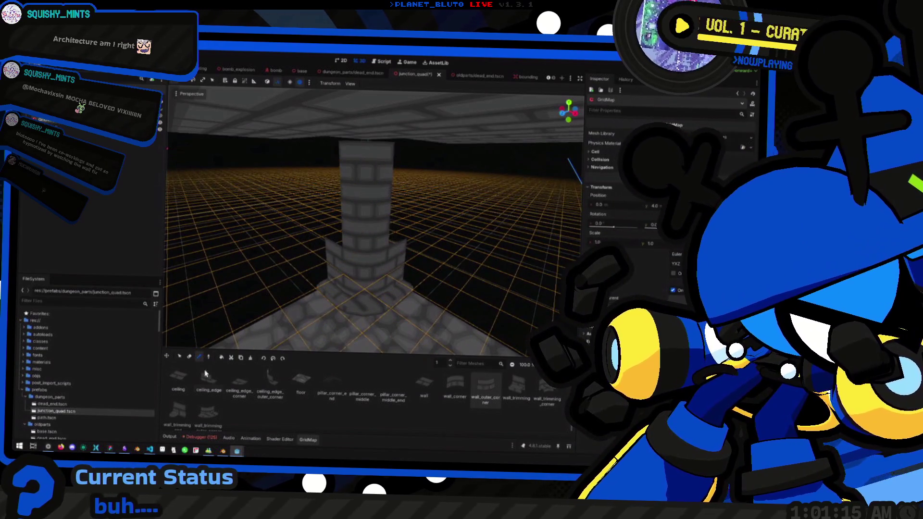
Choose the 'wall' piece and set the grid working level to 2
{"action": "left_click", "coordinate": [416, 391]}
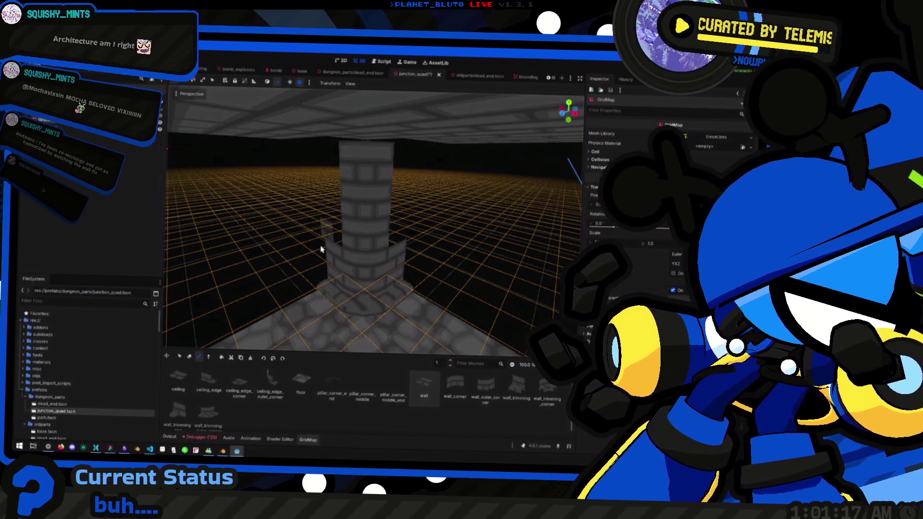
{"action": "key", "text": "e"}
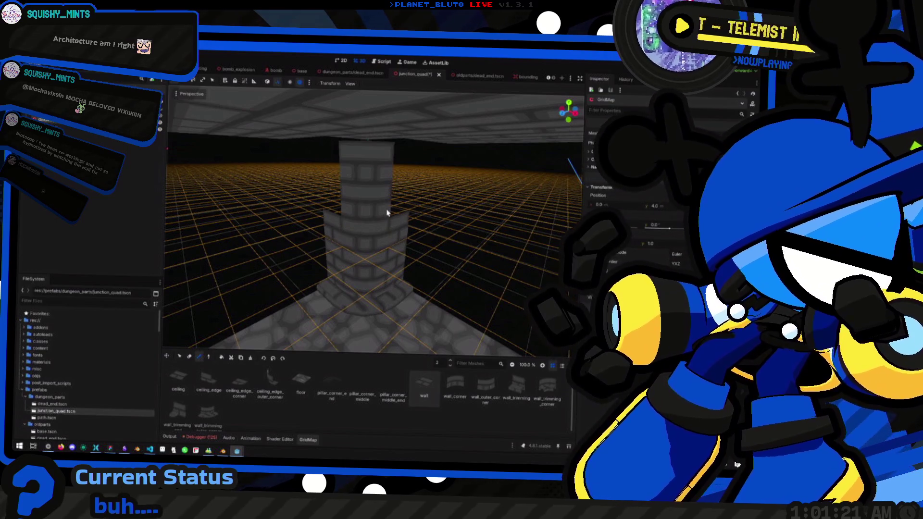
{"action": "key", "text": "e"}
{"action": "key", "text": "e"}
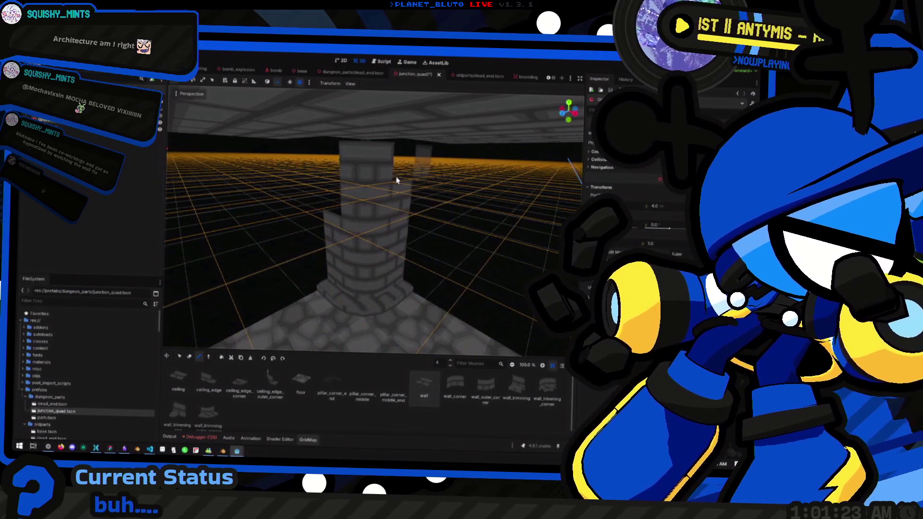
{"action": "key", "text": "q"}
{"action": "key", "text": "q"}
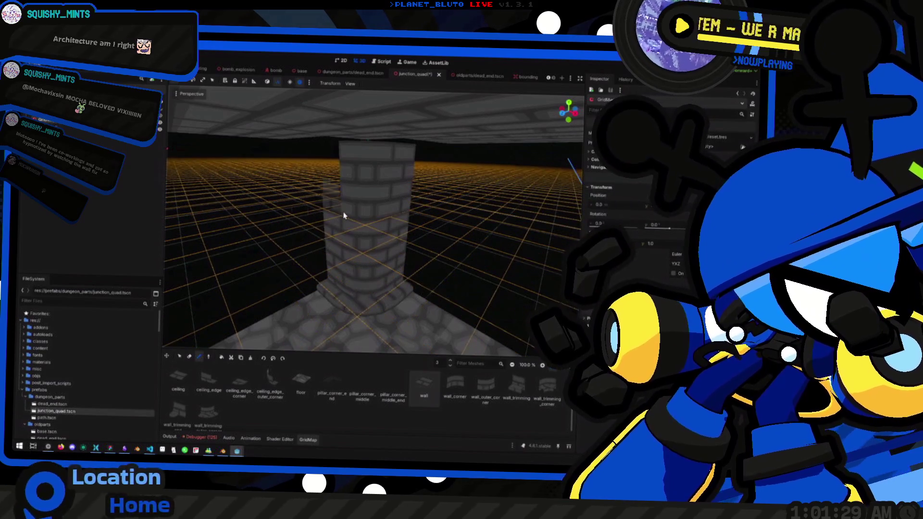
Raise the grid working level to 5 and look up from the pillar toward the ceiling
{"action": "key", "text": "e"}
{"action": "mouse_move", "coordinate": [284, 211]}
{"action": "left_mouse_down"}
{"action": "mouse_move", "coordinate": [285, 269]}
{"action": "mouse_move", "coordinate": [308, 211]}
{"action": "left_mouse_up"}
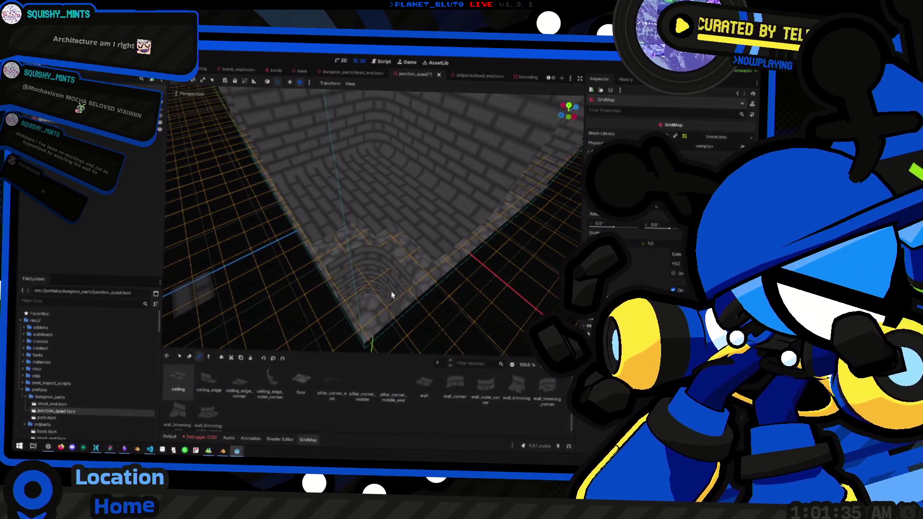
{"action": "key", "text": "e"}
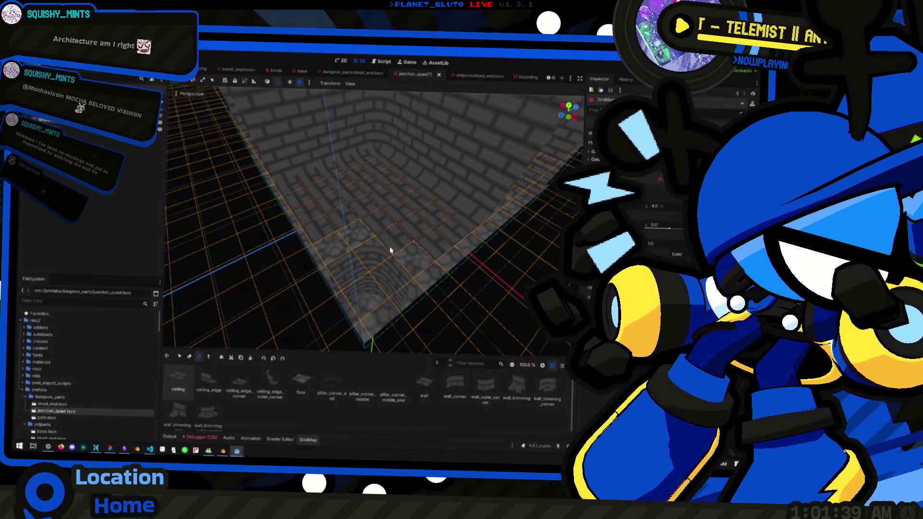
{"action": "left_click_drag", "start_coordinate": [387, 282], "coordinate": [387, 282]}
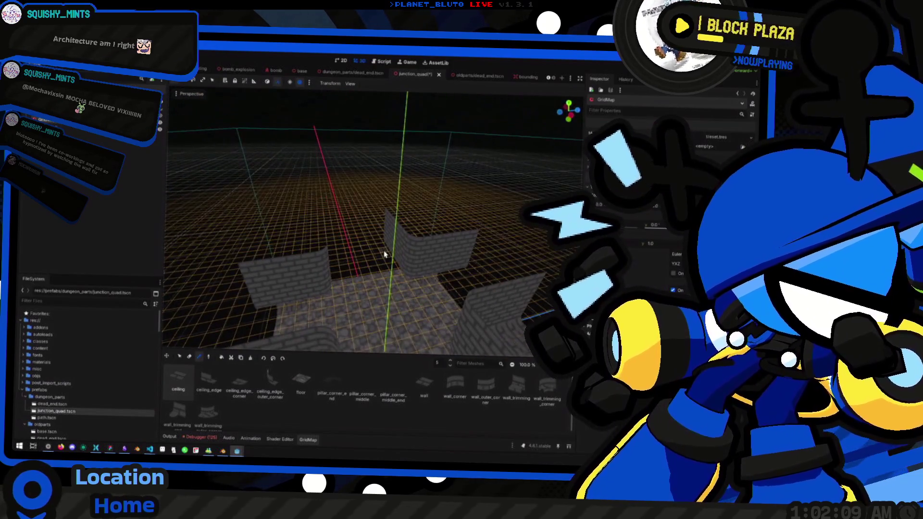
{"action": "scroll", "coordinate": [374, 219], "scroll_direction": "up", "scroll_amount": 5}
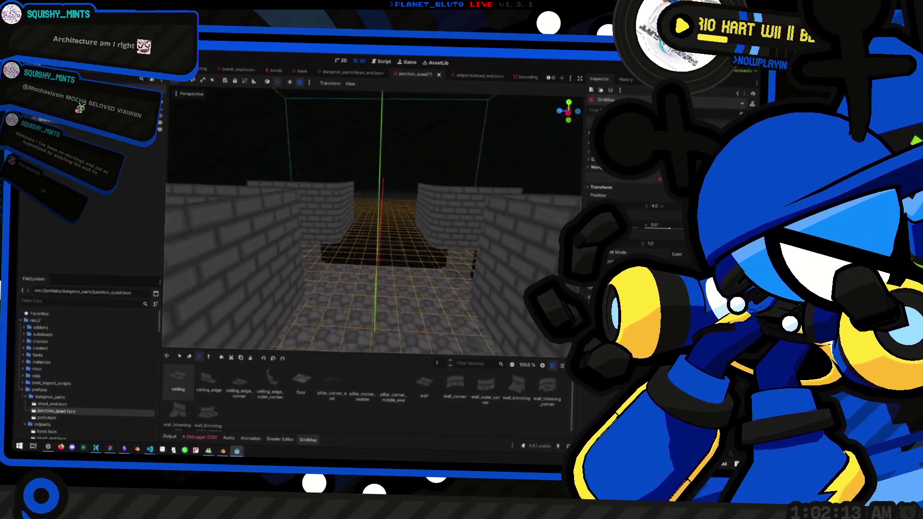
{"action": "scroll", "coordinate": [529, 353], "scroll_direction": "up", "scroll_amount": 2}
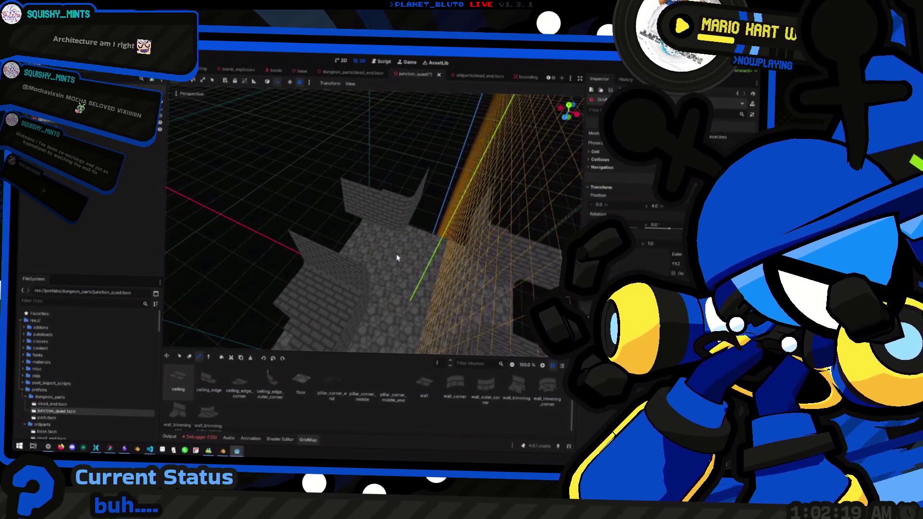
Review the walls from the front and above, then box-select the grid cells around them
{"action": "key", "text": "KP_1"}
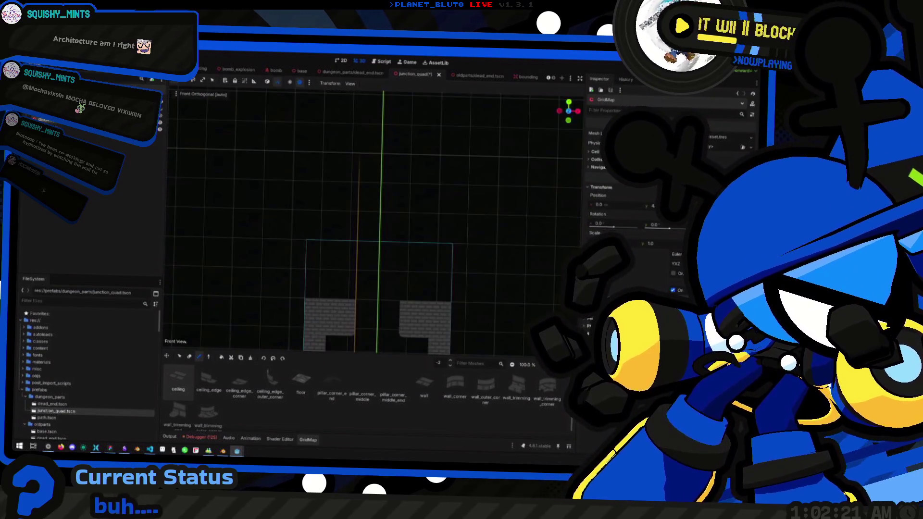
{"action": "mouse_move", "coordinate": [412, 264]}
{"action": "left_mouse_down"}
{"action": "mouse_move", "coordinate": [347, 283]}
{"action": "mouse_move", "coordinate": [404, 301]}
{"action": "mouse_move", "coordinate": [392, 303]}
{"action": "left_mouse_up"}
{"action": "key", "text": "KP_1"}
{"action": "mouse_move", "coordinate": [397, 232]}
{"action": "left_mouse_down"}
{"action": "mouse_move", "coordinate": [391, 249]}
{"action": "mouse_move", "coordinate": [373, 245]}
{"action": "mouse_move", "coordinate": [358, 270]}
{"action": "left_mouse_up"}
{"action": "scroll", "coordinate": [375, 221], "scroll_direction": "up", "scroll_amount": 5}
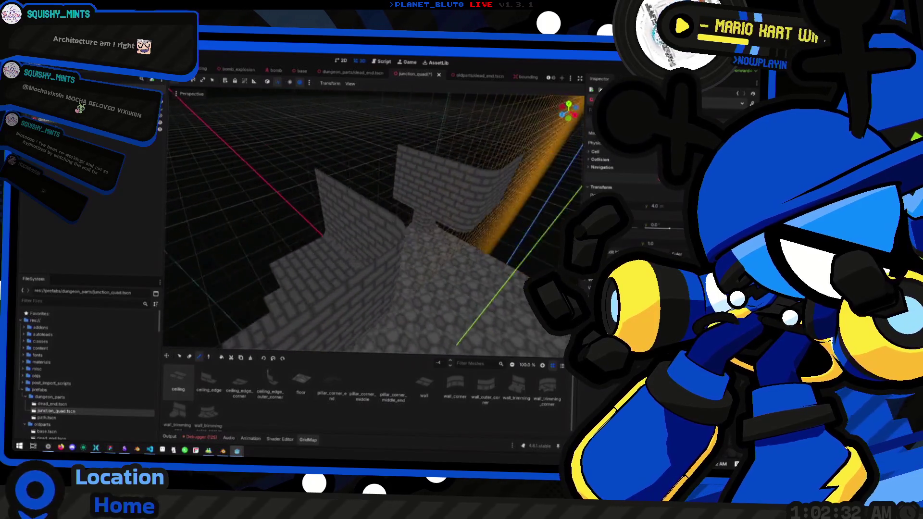
{"action": "mouse_move", "coordinate": [375, 221]}
{"action": "left_mouse_down"}
{"action": "mouse_move", "coordinate": [391, 253]}
{"action": "mouse_move", "coordinate": [339, 176]}
{"action": "left_mouse_up"}
{"action": "scroll", "coordinate": [339, 176], "scroll_direction": "up", "scroll_amount": 3}
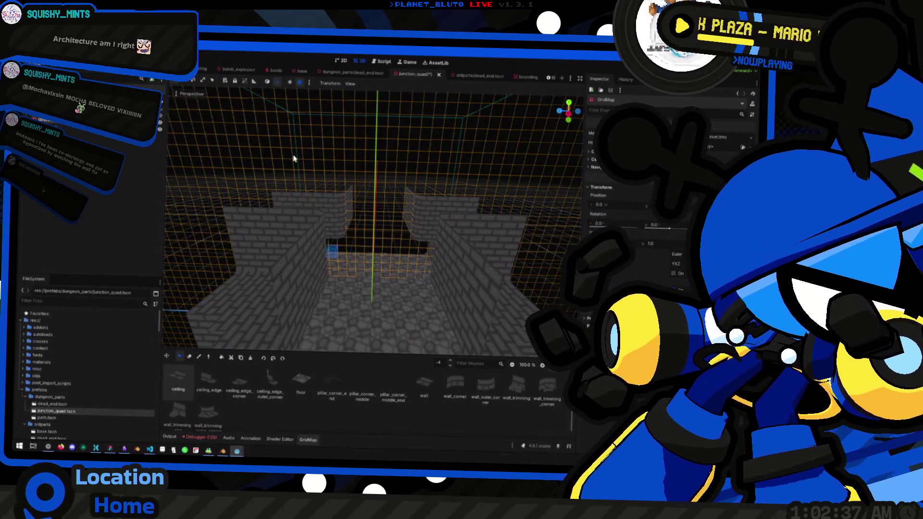
{"action": "left_click", "coordinate": [568, 115]}
{"action": "mouse_move", "coordinate": [288, 156]}
{"action": "left_mouse_down"}
{"action": "mouse_move", "coordinate": [457, 216]}
{"action": "mouse_move", "coordinate": [447, 234]}
{"action": "left_mouse_up"}
{"action": "mouse_move", "coordinate": [356, 173]}
{"action": "left_mouse_down"}
{"action": "mouse_move", "coordinate": [366, 246]}
{"action": "mouse_move", "coordinate": [404, 298]}
{"action": "mouse_move", "coordinate": [387, 267]}
{"action": "mouse_move", "coordinate": [423, 273]}
{"action": "mouse_move", "coordinate": [373, 305]}
{"action": "mouse_move", "coordinate": [376, 319]}
{"action": "mouse_move", "coordinate": [398, 322]}
{"action": "mouse_move", "coordinate": [399, 202]}
{"action": "left_mouse_up"}
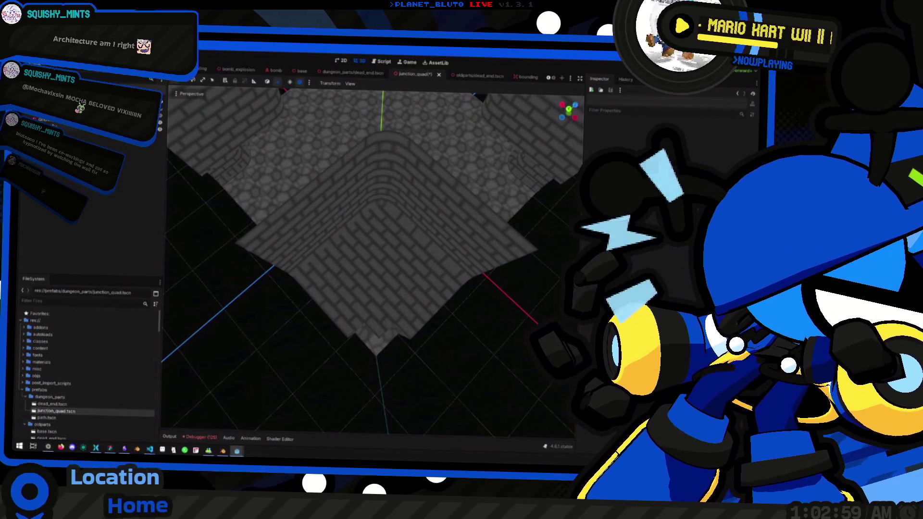
Select the GridMap, shift its floor down to -9 and back up, then orbit to a high overview
{"action": "left_click", "coordinate": [42, 122]}
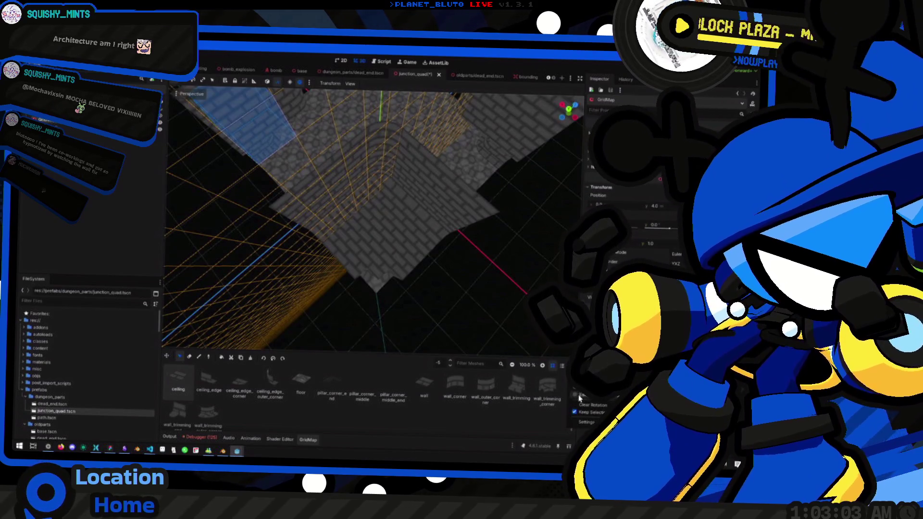
{"action": "key", "text": "q"}
{"action": "key", "text": "q"}
{"action": "key", "text": "q"}
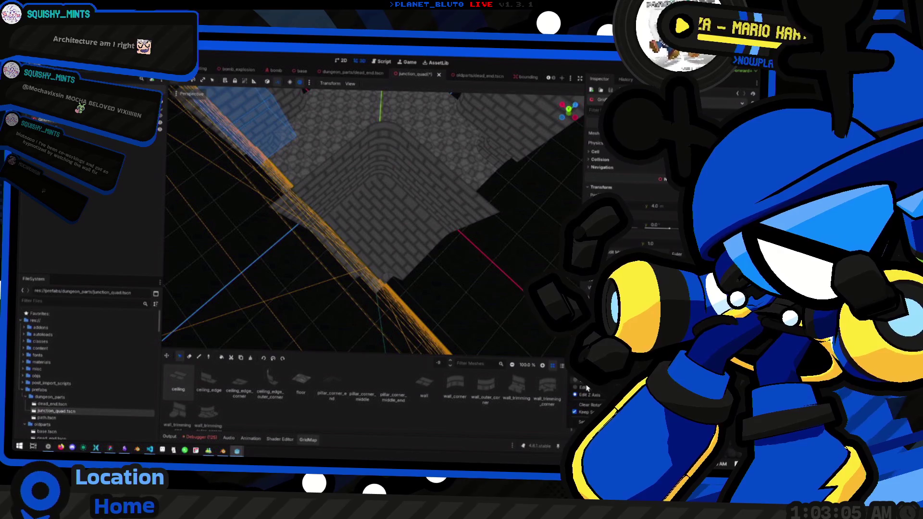
{"action": "key", "text": "e"}
{"action": "key", "text": "e"}
{"action": "key", "text": "e"}
{"action": "mouse_move", "coordinate": [415, 259]}
{"action": "left_mouse_down"}
{"action": "mouse_move", "coordinate": [395, 226]}
{"action": "mouse_move", "coordinate": [391, 247]}
{"action": "mouse_move", "coordinate": [382, 207]}
{"action": "left_mouse_up"}
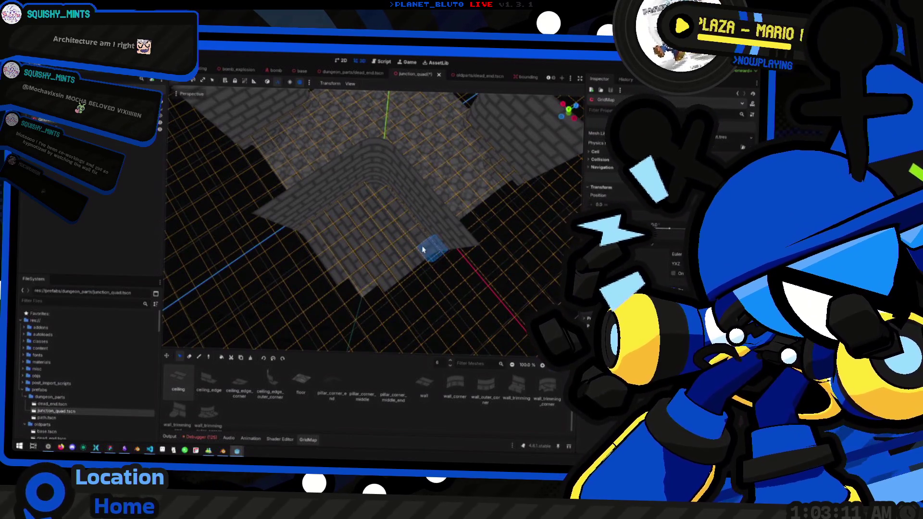
{"action": "mouse_move", "coordinate": [303, 232]}
{"action": "left_mouse_down"}
{"action": "mouse_move", "coordinate": [384, 200]}
{"action": "mouse_move", "coordinate": [385, 250]}
{"action": "mouse_move", "coordinate": [380, 230]}
{"action": "mouse_move", "coordinate": [365, 226]}
{"action": "mouse_move", "coordinate": [375, 202]}
{"action": "mouse_move", "coordinate": [384, 211]}
{"action": "mouse_move", "coordinate": [355, 250]}
{"action": "mouse_move", "coordinate": [380, 312]}
{"action": "mouse_move", "coordinate": [447, 260]}
{"action": "mouse_move", "coordinate": [414, 192]}
{"action": "mouse_move", "coordinate": [433, 312]}
{"action": "mouse_move", "coordinate": [440, 289]}
{"action": "mouse_move", "coordinate": [409, 288]}
{"action": "mouse_move", "coordinate": [404, 247]}
{"action": "mouse_move", "coordinate": [418, 251]}
{"action": "mouse_move", "coordinate": [365, 243]}
{"action": "mouse_move", "coordinate": [409, 248]}
{"action": "mouse_move", "coordinate": [368, 243]}
{"action": "mouse_move", "coordinate": [380, 226]}
{"action": "mouse_move", "coordinate": [366, 259]}
{"action": "left_mouse_up"}
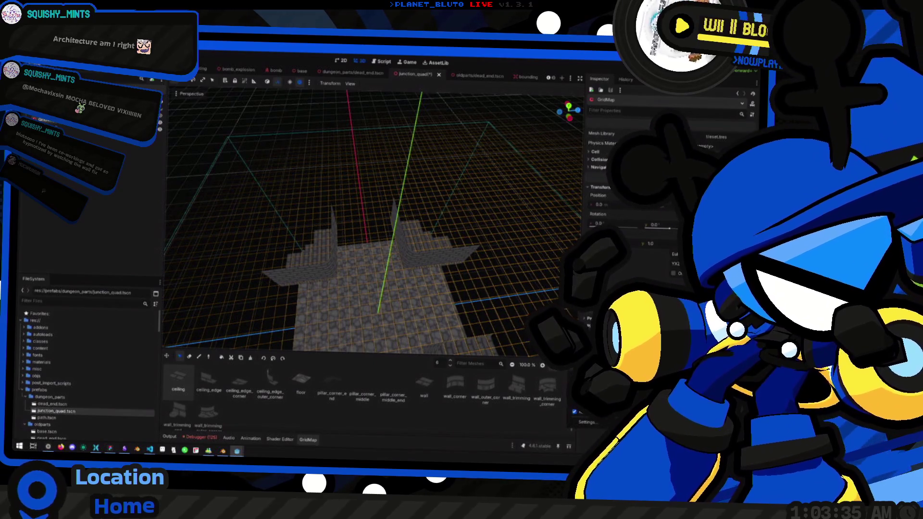
Fly the camera down beside the brick pillar and drop the GridMap level to floor 0
{"action": "key", "text": "w"}
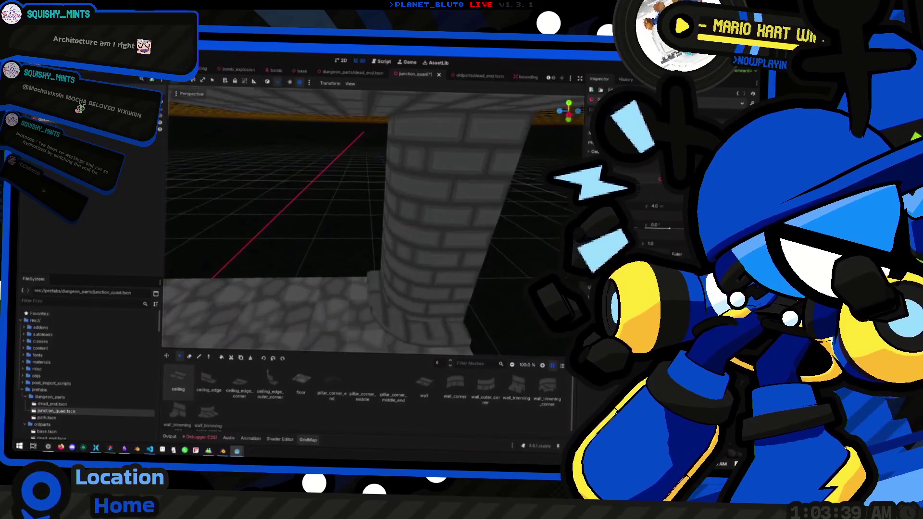
{"action": "key", "text": "w"}
{"action": "key", "text": "w"}
{"action": "key", "text": "q"}
{"action": "key", "text": "q"}
{"action": "key", "text": "q"}
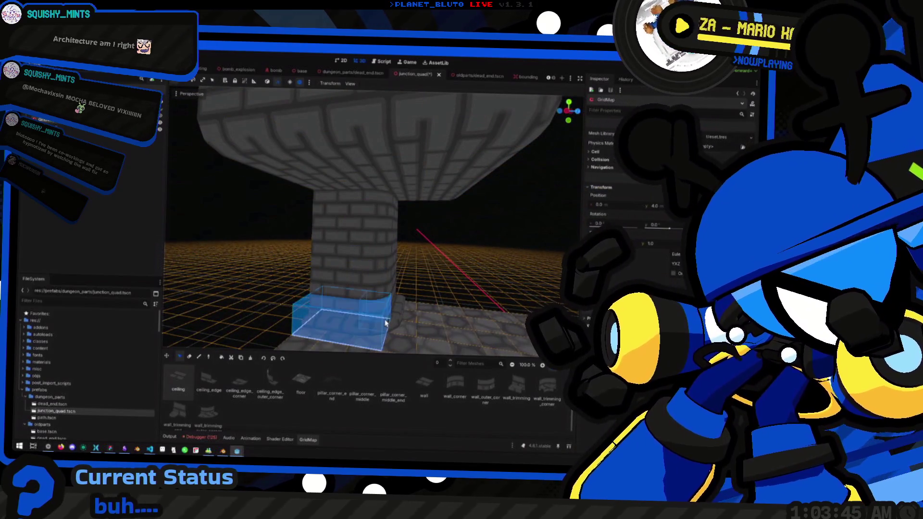
{"action": "key", "text": "d"}
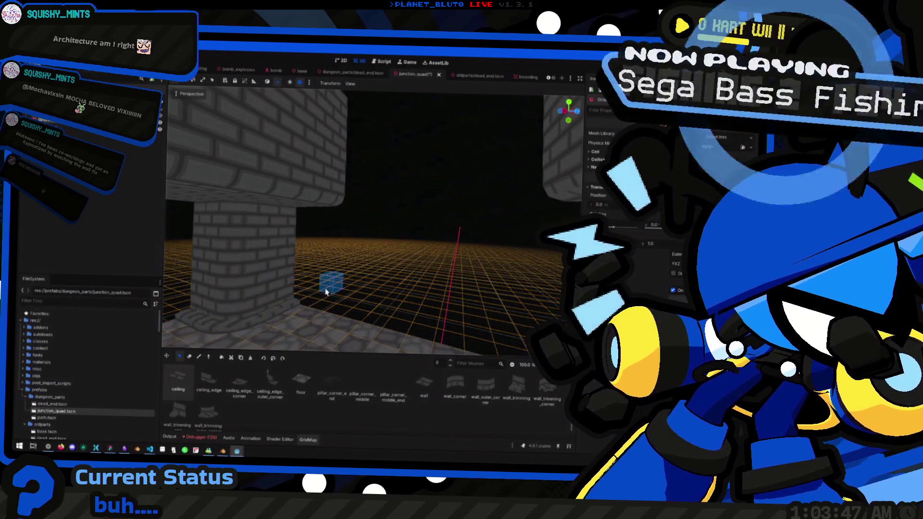
{"action": "key", "text": "a"}
Box-select cells at the pillar base, raise to floor 1, then deselect and look up at the ceiling
{"action": "mouse_move", "coordinate": [371, 266]}
{"action": "left_mouse_down"}
{"action": "mouse_move", "coordinate": [452, 277]}
{"action": "mouse_move", "coordinate": [460, 268]}
{"action": "left_mouse_up"}
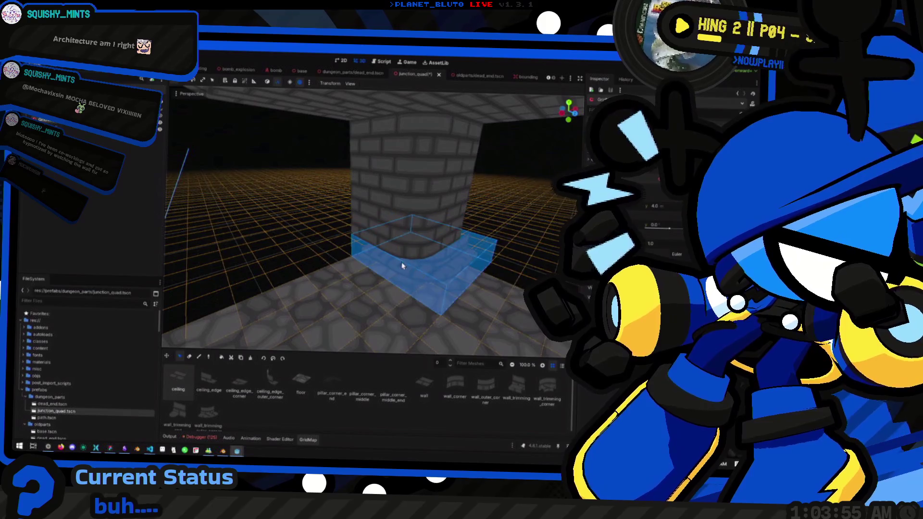
{"action": "key", "text": "e"}
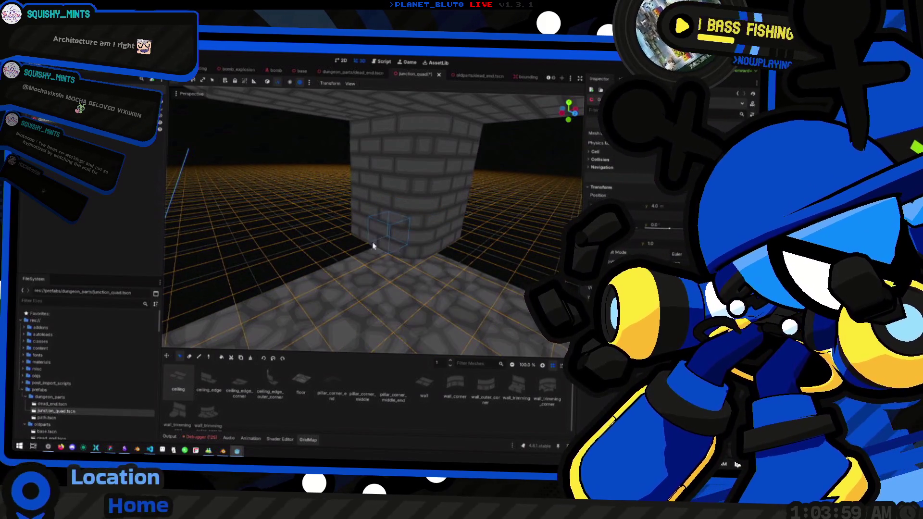
{"action": "mouse_move", "coordinate": [402, 237]}
{"action": "left_mouse_down"}
{"action": "mouse_move", "coordinate": [474, 212]}
{"action": "mouse_move", "coordinate": [402, 289]}
{"action": "mouse_move", "coordinate": [316, 260]}
{"action": "mouse_move", "coordinate": [495, 247]}
{"action": "mouse_move", "coordinate": [453, 252]}
{"action": "mouse_move", "coordinate": [453, 226]}
{"action": "mouse_move", "coordinate": [308, 260]}
{"action": "mouse_move", "coordinate": [424, 228]}
{"action": "left_mouse_up"}
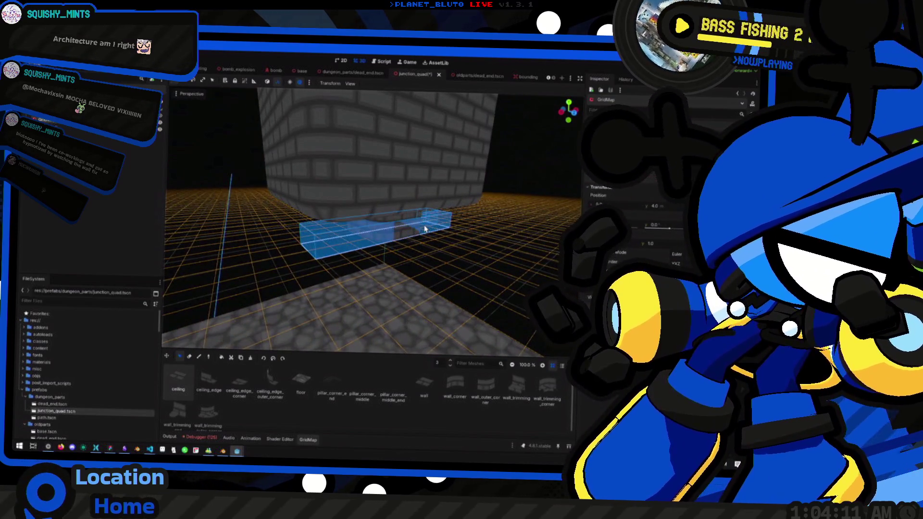
{"action": "left_click", "coordinate": [369, 235]}
{"action": "left_click_drag", "start_coordinate": [369, 234], "coordinate": [370, 283]}
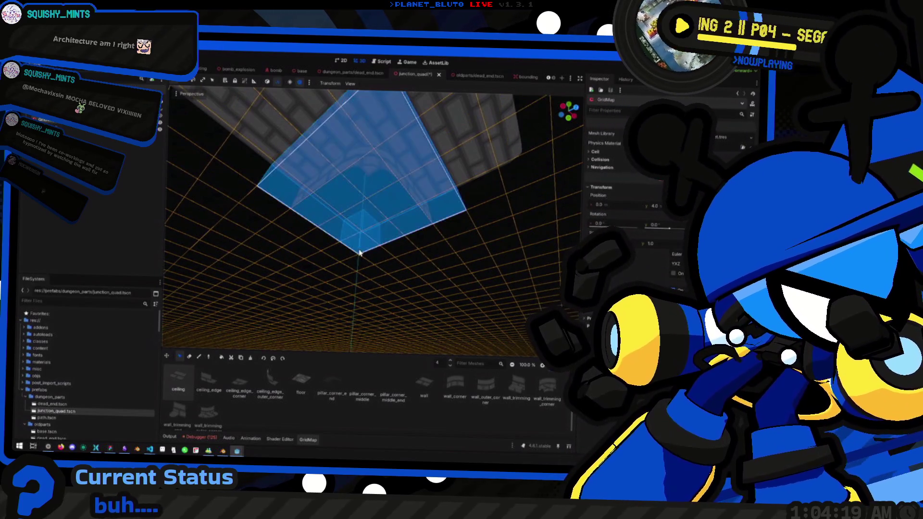
Orbit to a level view, then snap to Bottom view and orbit over the walls and floor
{"action": "mouse_move", "coordinate": [359, 253]}
{"action": "left_mouse_down"}
{"action": "mouse_move", "coordinate": [355, 281]}
{"action": "mouse_move", "coordinate": [367, 200]}
{"action": "mouse_move", "coordinate": [375, 214]}
{"action": "mouse_move", "coordinate": [327, 80]}
{"action": "left_mouse_up"}
{"action": "scroll", "coordinate": [343, 207], "scroll_direction": "up", "scroll_amount": 3}
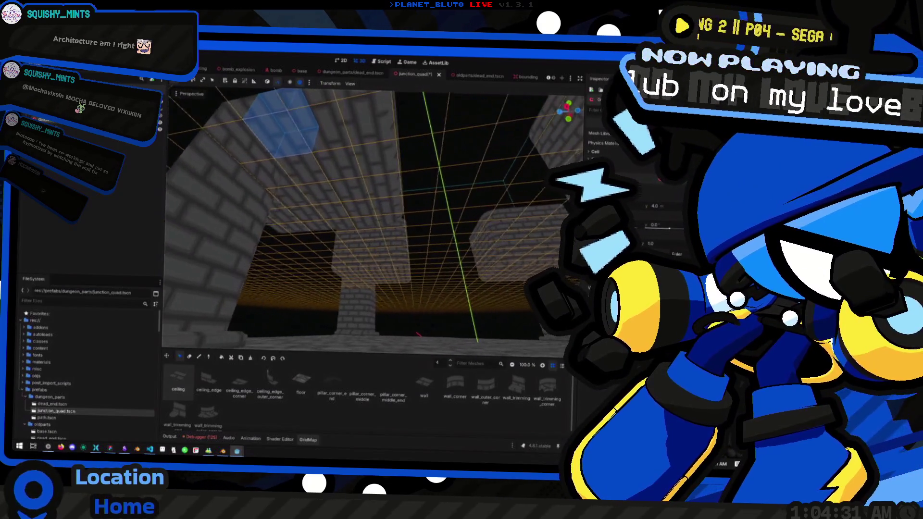
{"action": "scroll", "coordinate": [258, 207], "scroll_direction": "down", "scroll_amount": 5}
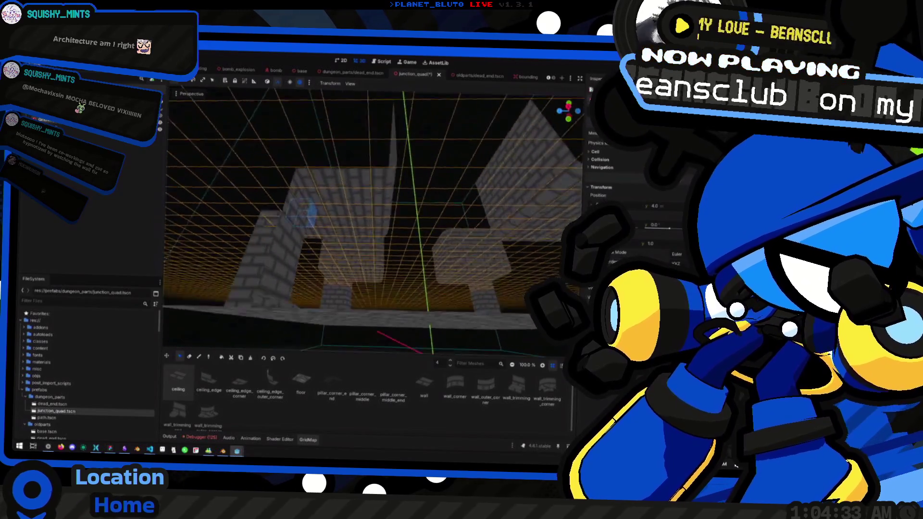
{"action": "left_click", "coordinate": [568, 120]}
{"action": "mouse_move", "coordinate": [424, 215]}
{"action": "left_mouse_down"}
{"action": "mouse_move", "coordinate": [423, 289]}
{"action": "mouse_move", "coordinate": [412, 116]}
{"action": "left_mouse_up"}
{"action": "mouse_move", "coordinate": [461, 232]}
{"action": "left_mouse_down"}
{"action": "mouse_move", "coordinate": [463, 291]}
{"action": "mouse_move", "coordinate": [420, 264]}
{"action": "mouse_move", "coordinate": [435, 262]}
{"action": "mouse_move", "coordinate": [338, 255]}
{"action": "mouse_move", "coordinate": [383, 243]}
{"action": "mouse_move", "coordinate": [373, 258]}
{"action": "mouse_move", "coordinate": [382, 274]}
{"action": "mouse_move", "coordinate": [390, 260]}
{"action": "mouse_move", "coordinate": [404, 288]}
{"action": "mouse_move", "coordinate": [442, 317]}
{"action": "mouse_move", "coordinate": [452, 293]}
{"action": "mouse_move", "coordinate": [443, 288]}
{"action": "left_mouse_up"}
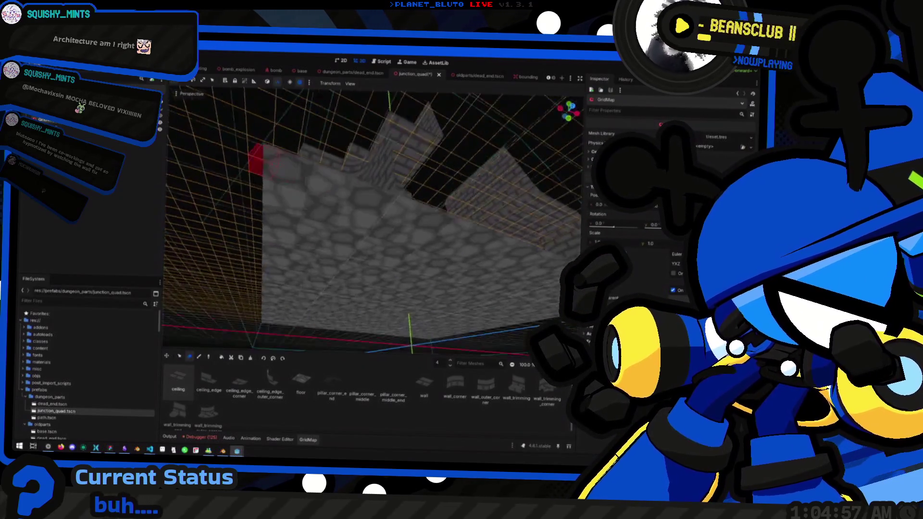
Test a floor-cell selection from Bottom view at a raised level, then drop to the floor and clear it
{"action": "left_click", "coordinate": [569, 117]}
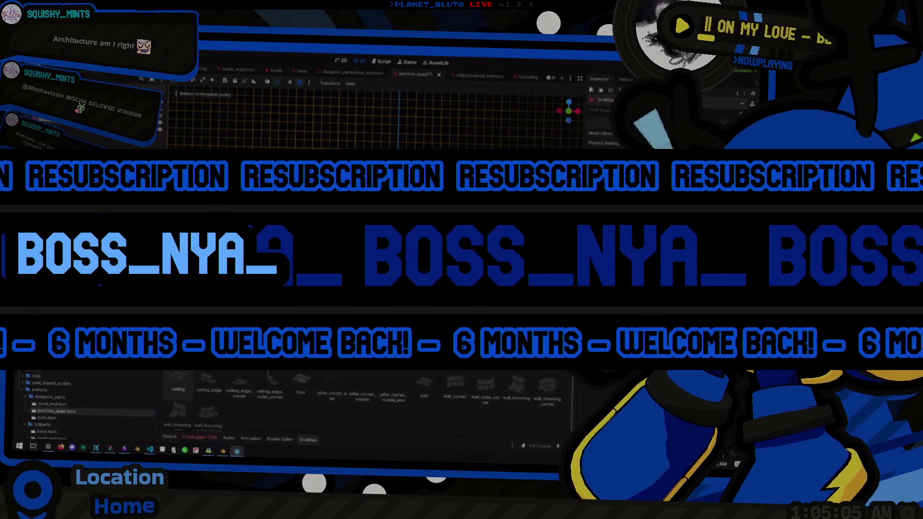
{"action": "left_click_drag", "start_coordinate": [463, 347], "coordinate": [319, 207]}
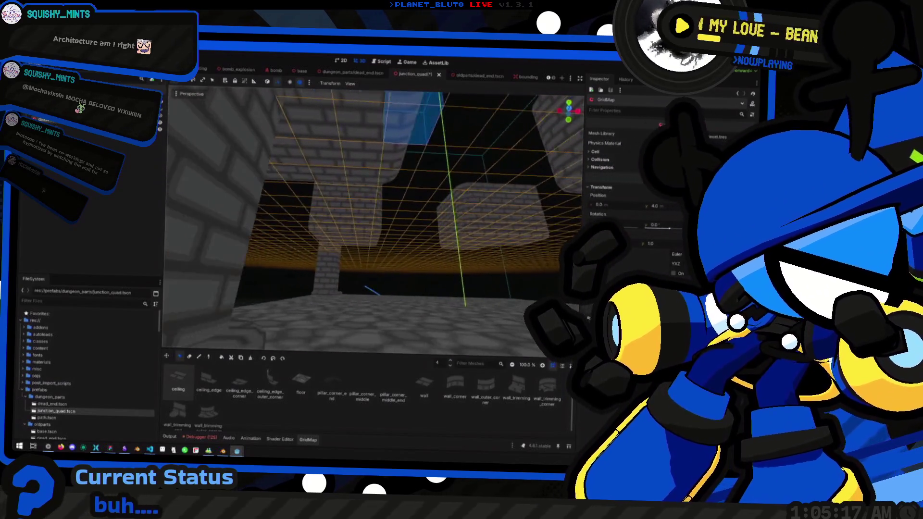
{"action": "left_click", "coordinate": [569, 120]}
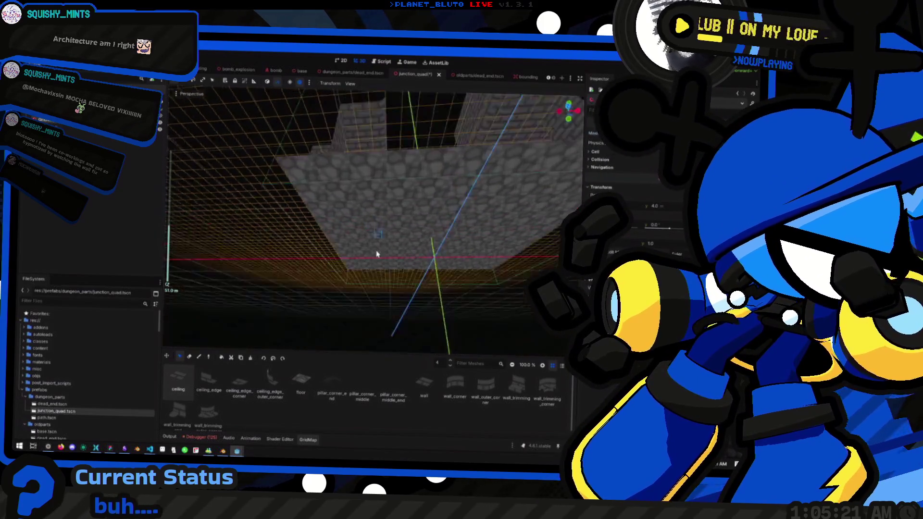
{"action": "key", "text": "e"}
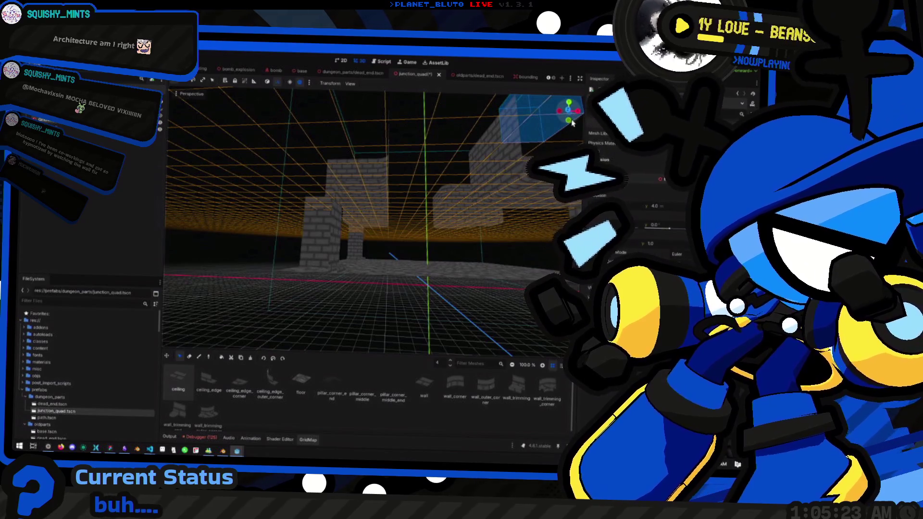
{"action": "left_click", "coordinate": [568, 121]}
{"action": "left_click_drag", "start_coordinate": [317, 102], "coordinate": [417, 270]}
{"action": "left_click_drag", "start_coordinate": [479, 155], "coordinate": [463, 305]}
{"action": "key", "text": "q"}
{"action": "key", "text": "Escape"}
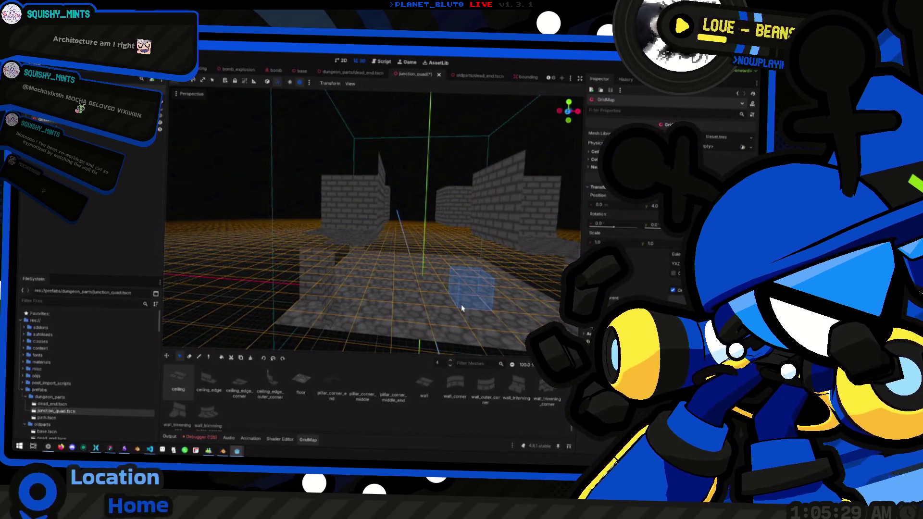
Lower the GridMap level and make and cancel three rectangular cell selections in Bottom view
{"action": "key", "text": "q"}
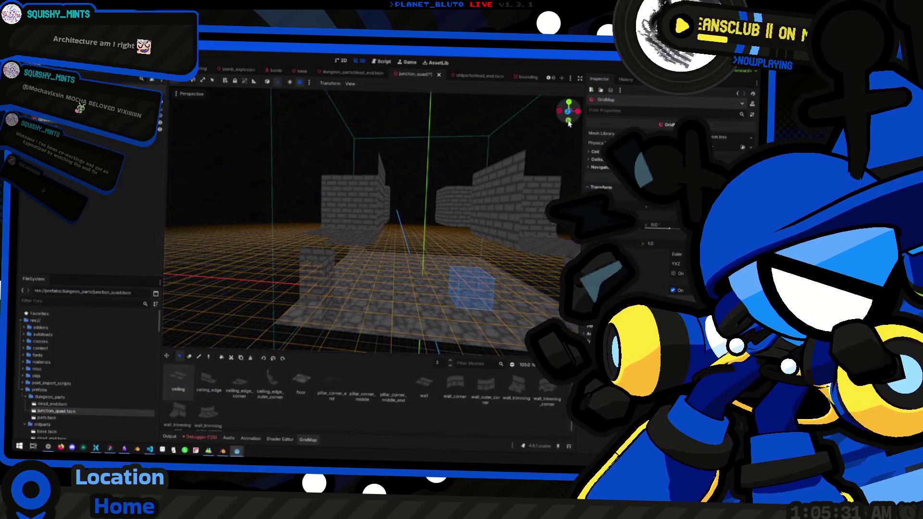
{"action": "left_click", "coordinate": [568, 121]}
{"action": "left_click_drag", "start_coordinate": [335, 96], "coordinate": [404, 263]}
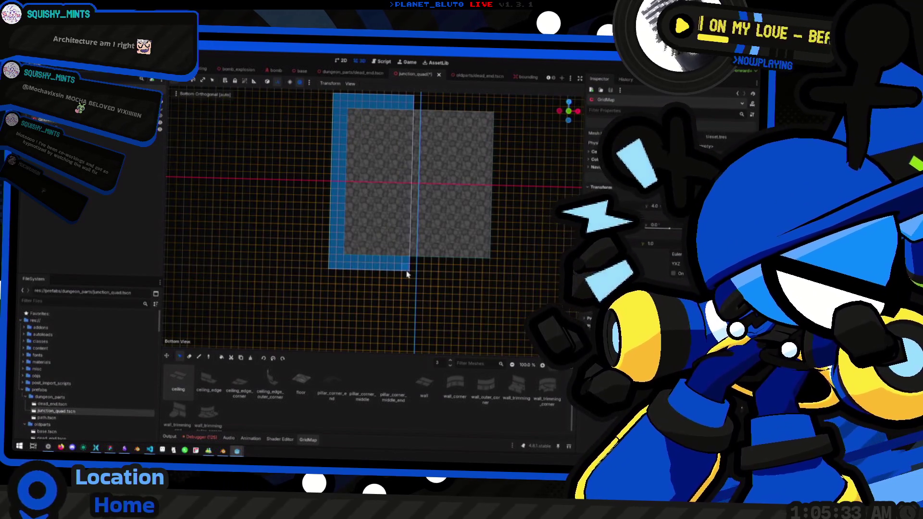
{"action": "key", "text": "Escape"}
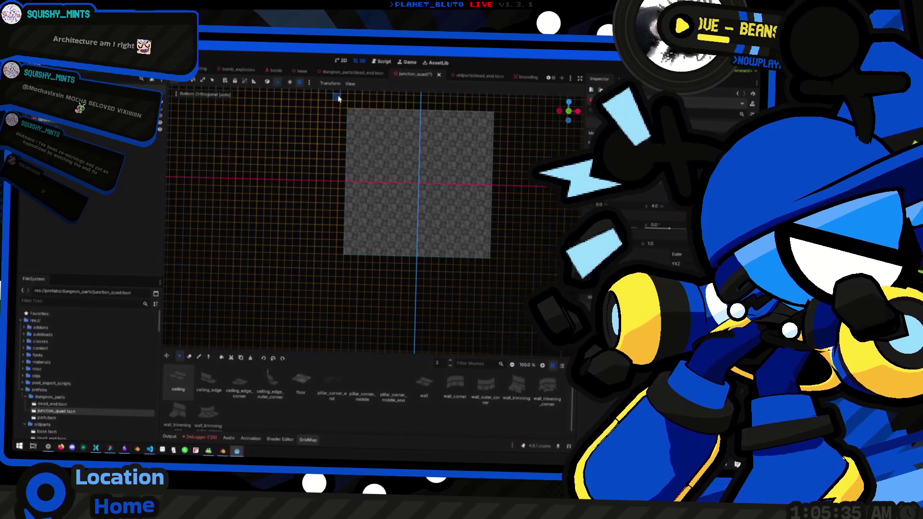
{"action": "left_click_drag", "start_coordinate": [334, 96], "coordinate": [409, 268]}
{"action": "key", "text": "Escape"}
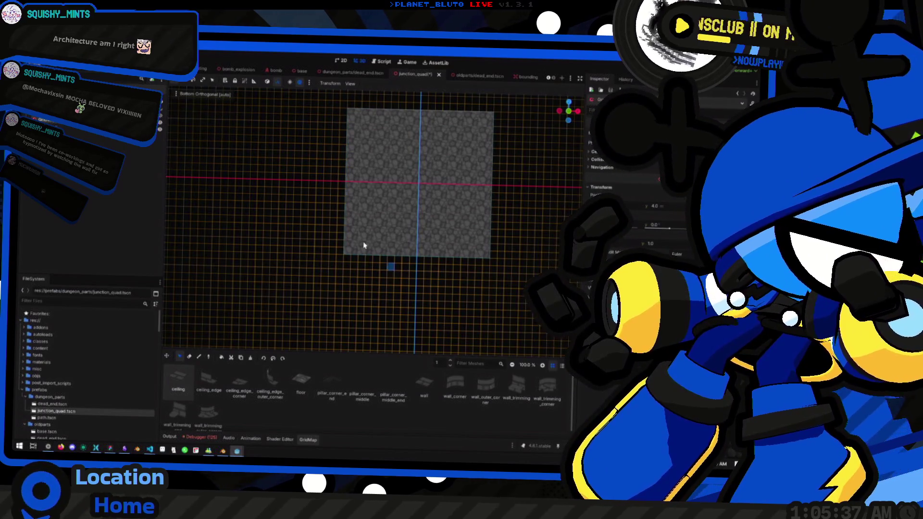
{"action": "left_click_drag", "start_coordinate": [331, 101], "coordinate": [404, 264]}
{"action": "key", "text": "Escape"}
Orbit to angled views, select another cell rectangle, then switch to Top Orthogonal view
{"action": "left_click_drag", "start_coordinate": [378, 213], "coordinate": [373, 324]}
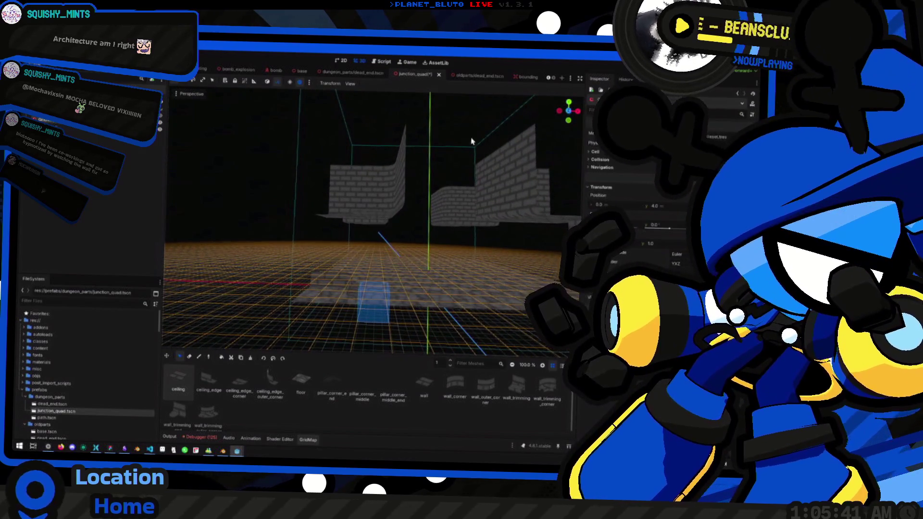
{"action": "left_click", "coordinate": [568, 121]}
{"action": "left_click_drag", "start_coordinate": [332, 95], "coordinate": [407, 269]}
{"action": "mouse_move", "coordinate": [398, 232]}
{"action": "left_mouse_down"}
{"action": "mouse_move", "coordinate": [394, 247]}
{"action": "mouse_move", "coordinate": [443, 209]}
{"action": "mouse_move", "coordinate": [421, 228]}
{"action": "mouse_move", "coordinate": [408, 267]}
{"action": "mouse_move", "coordinate": [427, 264]}
{"action": "left_mouse_up"}
{"action": "left_click", "coordinate": [569, 112]}
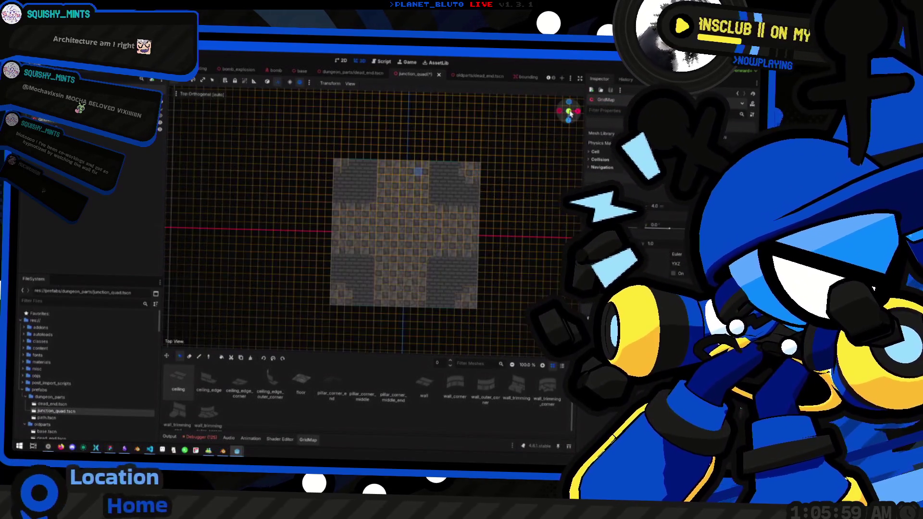
Zoom the top view, enable GridMap painting, and set the edit axis to Z with floor level 4
{"action": "scroll", "coordinate": [408, 246], "scroll_direction": "up", "scroll_amount": 2}
{"action": "key", "text": "d"}
{"action": "scroll", "coordinate": [443, 250], "scroll_direction": "up", "scroll_amount": 1}
{"action": "scroll", "coordinate": [444, 249], "scroll_direction": "down", "scroll_amount": 1}
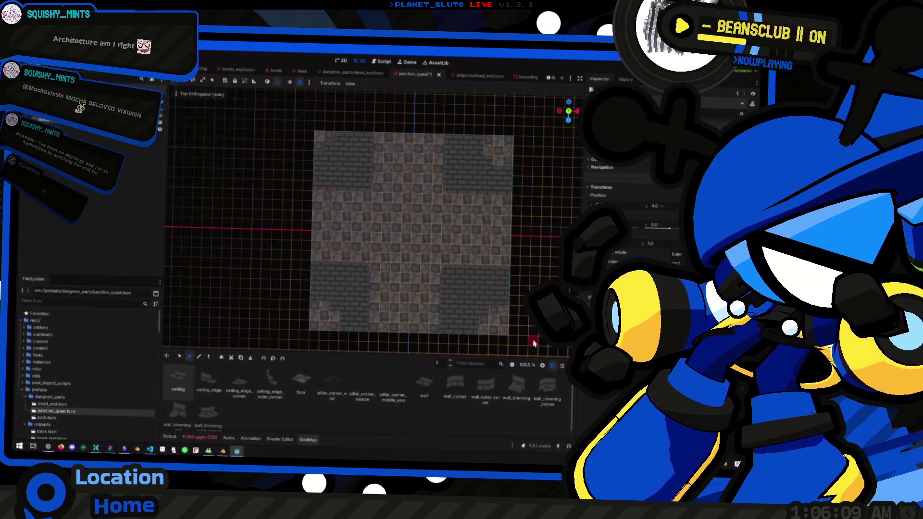
{"action": "key", "text": "q"}
{"action": "key", "text": "q"}
{"action": "key", "text": "q"}
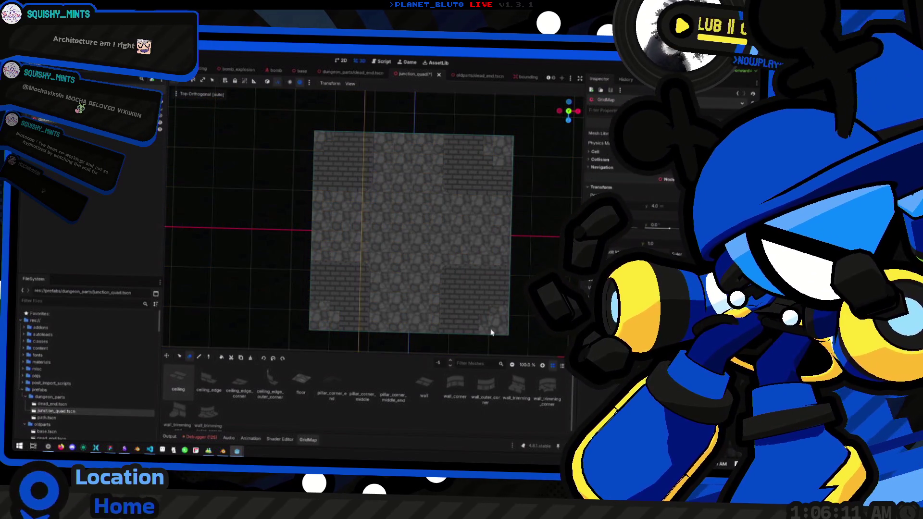
{"action": "left_click", "coordinate": [594, 396]}
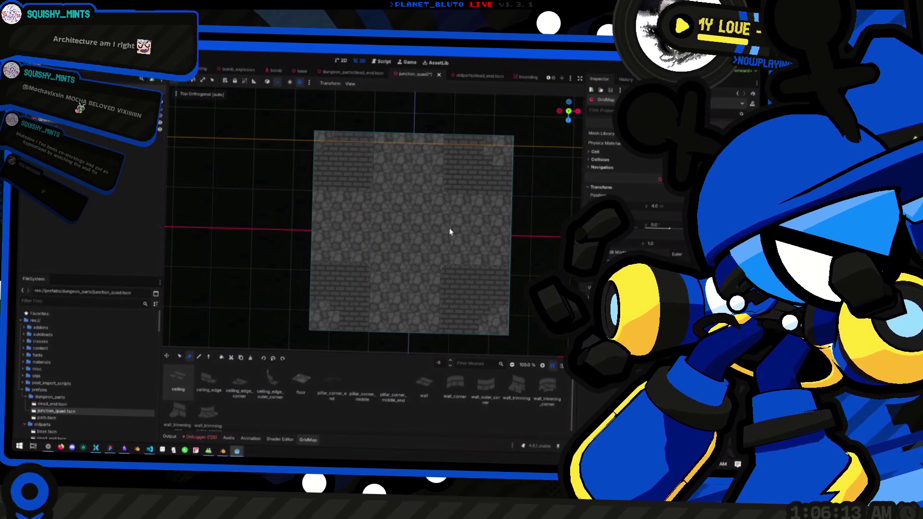
{"action": "key", "text": "q"}
{"action": "key", "text": "q"}
{"action": "key", "text": "e"}
{"action": "key", "text": "e"}
{"action": "key", "text": "e"}
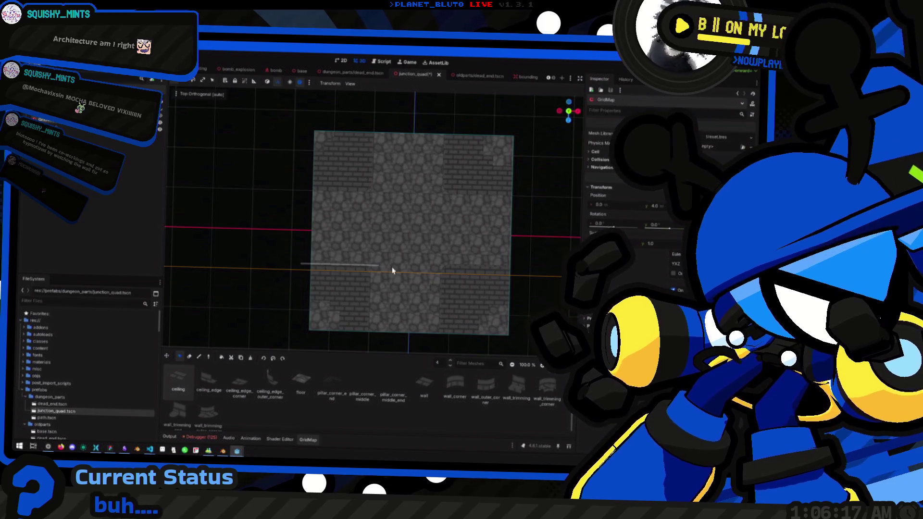
Select a row of floor cells, return to Perspective view, and save junction_quad.tscn
{"action": "left_click_drag", "start_coordinate": [500, 270], "coordinate": [249, 258]}
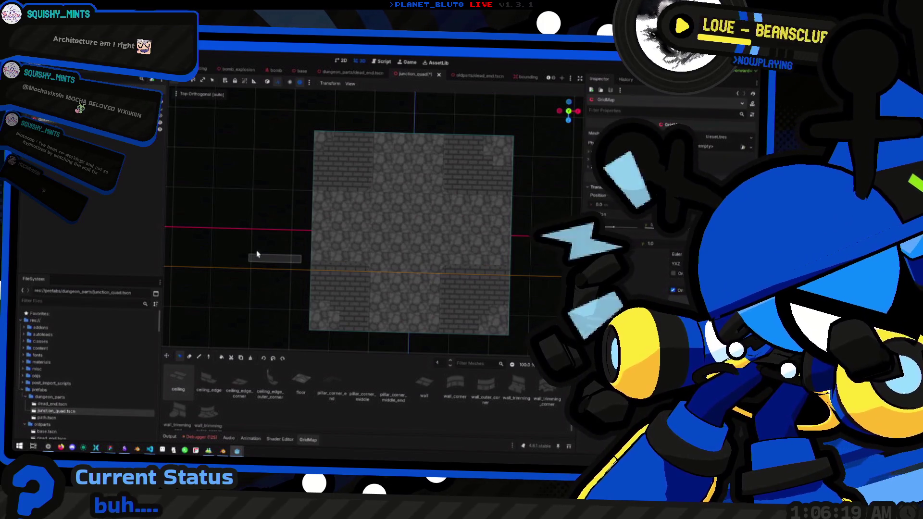
{"action": "key", "text": "KP_5"}
{"action": "key", "text": "ctrl+s"}
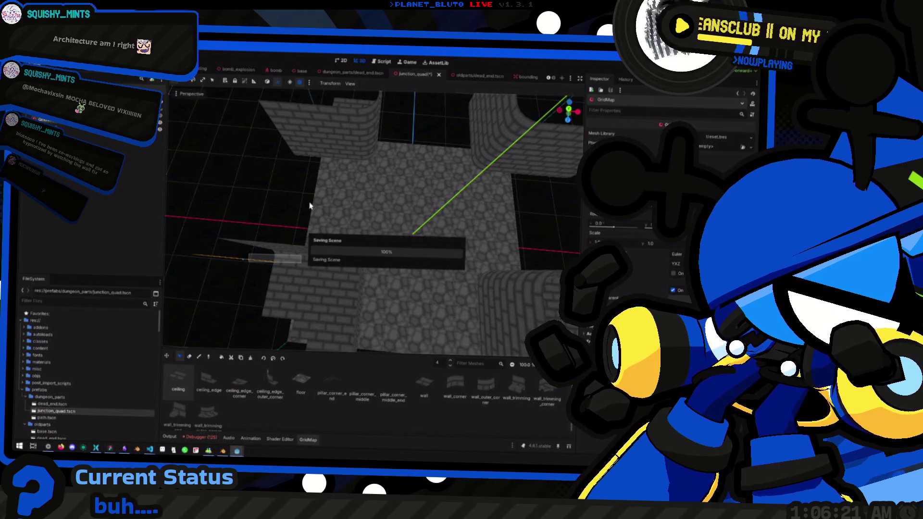
{"action": "scroll", "coordinate": [307, 212], "scroll_direction": "down", "scroll_amount": 2}
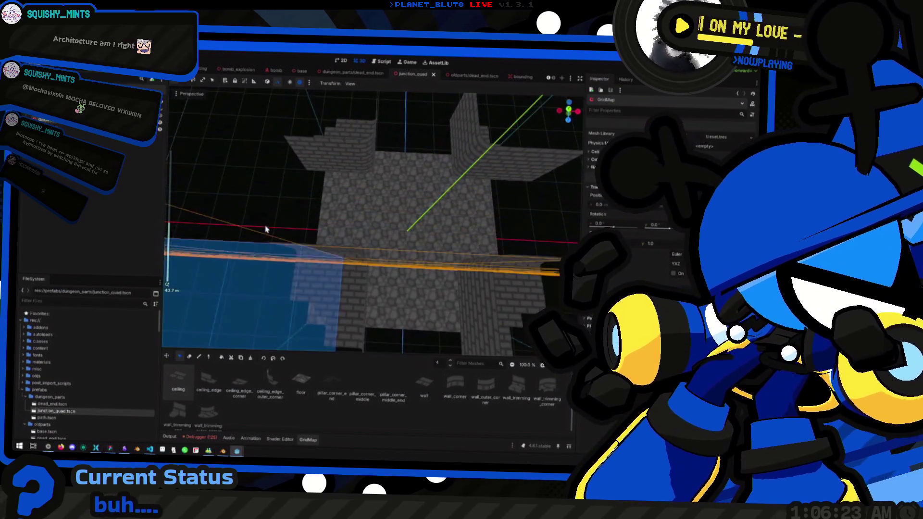
{"action": "left_click", "coordinate": [568, 111]}
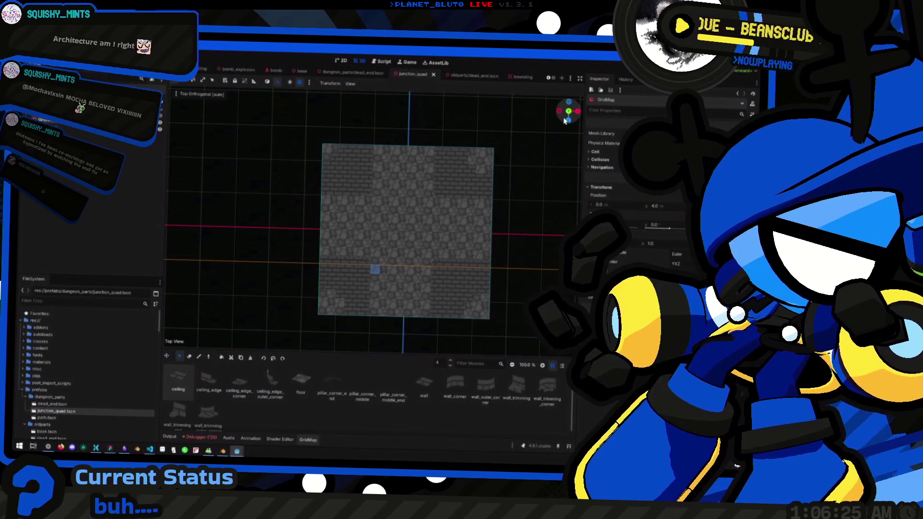
{"action": "scroll", "coordinate": [501, 154], "scroll_direction": "down", "scroll_amount": 3}
{"action": "mouse_move", "coordinate": [500, 154]}
{"action": "left_mouse_down"}
{"action": "mouse_move", "coordinate": [433, 144]}
{"action": "mouse_move", "coordinate": [427, 182]}
{"action": "left_mouse_up"}
{"action": "scroll", "coordinate": [426, 186], "scroll_direction": "down", "scroll_amount": 2}
{"action": "scroll", "coordinate": [426, 192], "scroll_direction": "up", "scroll_amount": 2}
{"action": "key", "text": "q"}
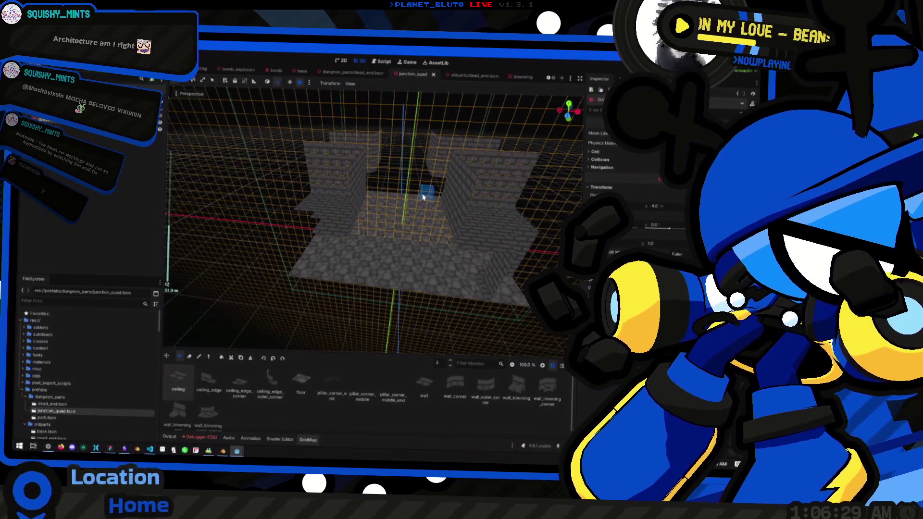
{"action": "mouse_move", "coordinate": [468, 226]}
{"action": "left_mouse_down"}
{"action": "mouse_move", "coordinate": [525, 253]}
{"action": "mouse_move", "coordinate": [533, 220]}
{"action": "left_mouse_up"}
{"action": "mouse_move", "coordinate": [448, 140]}
{"action": "left_mouse_down"}
{"action": "mouse_move", "coordinate": [435, 247]}
{"action": "mouse_move", "coordinate": [445, 212]}
{"action": "mouse_move", "coordinate": [427, 205]}
{"action": "left_mouse_up"}
{"action": "key", "text": "e"}
{"action": "mouse_move", "coordinate": [433, 220]}
{"action": "left_mouse_down"}
{"action": "mouse_move", "coordinate": [426, 208]}
{"action": "mouse_move", "coordinate": [380, 221]}
{"action": "mouse_move", "coordinate": [390, 221]}
{"action": "mouse_move", "coordinate": [361, 194]}
{"action": "mouse_move", "coordinate": [395, 230]}
{"action": "mouse_move", "coordinate": [411, 232]}
{"action": "mouse_move", "coordinate": [425, 212]}
{"action": "mouse_move", "coordinate": [438, 220]}
{"action": "left_mouse_up"}
{"action": "left_click", "coordinate": [361, 211]}
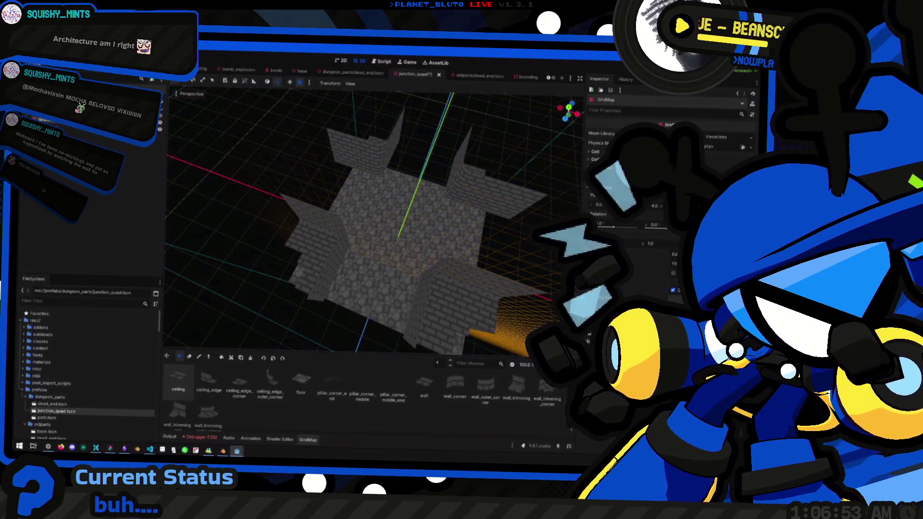
{"action": "key", "text": "z"}
{"action": "key", "text": "e"}
{"action": "key", "text": "e"}
{"action": "key", "text": "e"}
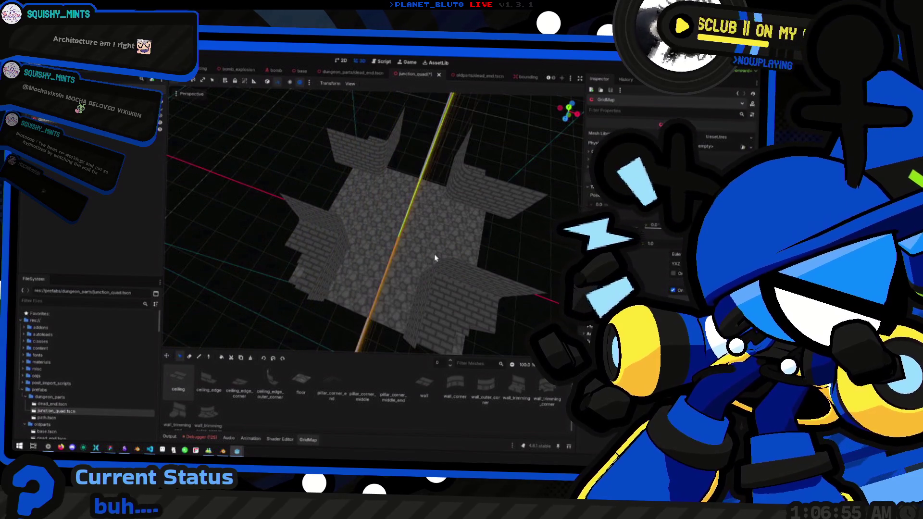
{"action": "left_click", "coordinate": [568, 109]}
{"action": "scroll", "coordinate": [423, 226], "scroll_direction": "up", "scroll_amount": 3}
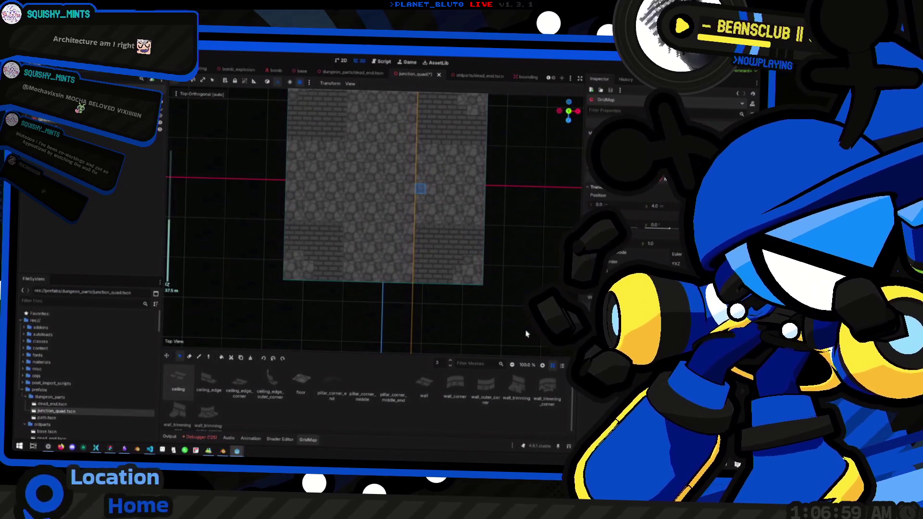
{"action": "left_click", "coordinate": [590, 394]}
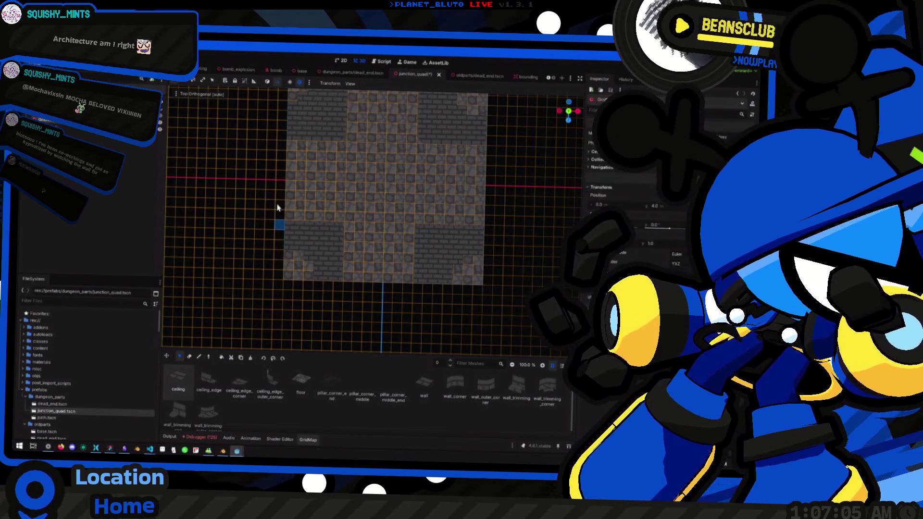
{"action": "left_click_drag", "start_coordinate": [330, 143], "coordinate": [337, 219]}
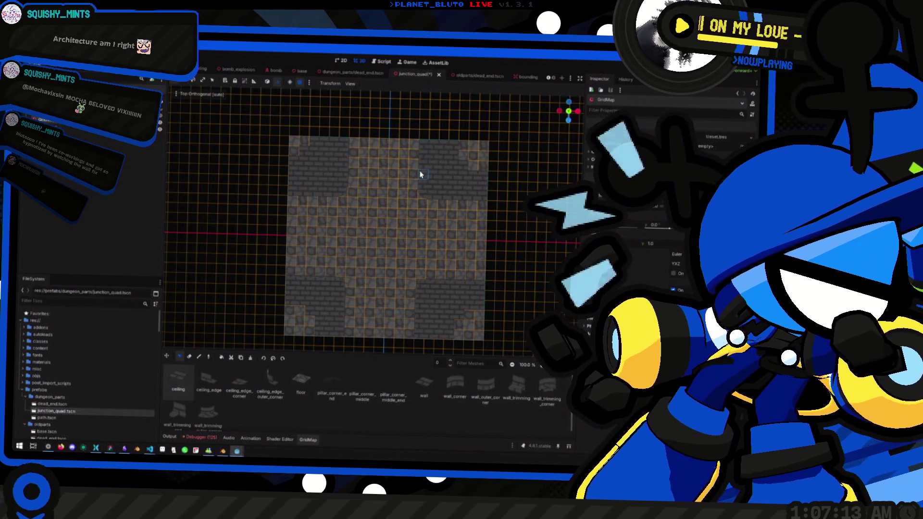
{"action": "left_click_drag", "start_coordinate": [451, 185], "coordinate": [433, 206]}
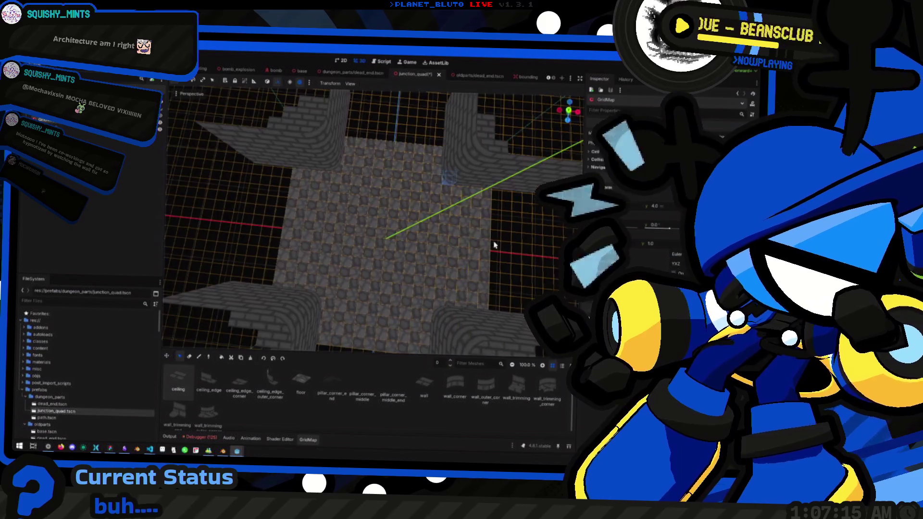
{"action": "key", "text": "z"}
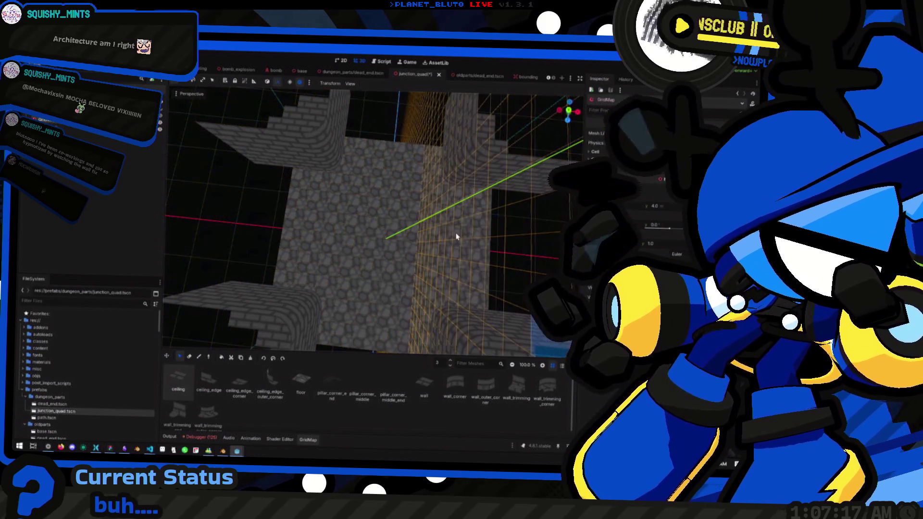
{"action": "mouse_move", "coordinate": [452, 203]}
{"action": "left_mouse_down"}
{"action": "mouse_move", "coordinate": [412, 220]}
{"action": "mouse_move", "coordinate": [414, 182]}
{"action": "mouse_move", "coordinate": [391, 230]}
{"action": "mouse_move", "coordinate": [387, 214]}
{"action": "left_mouse_up"}
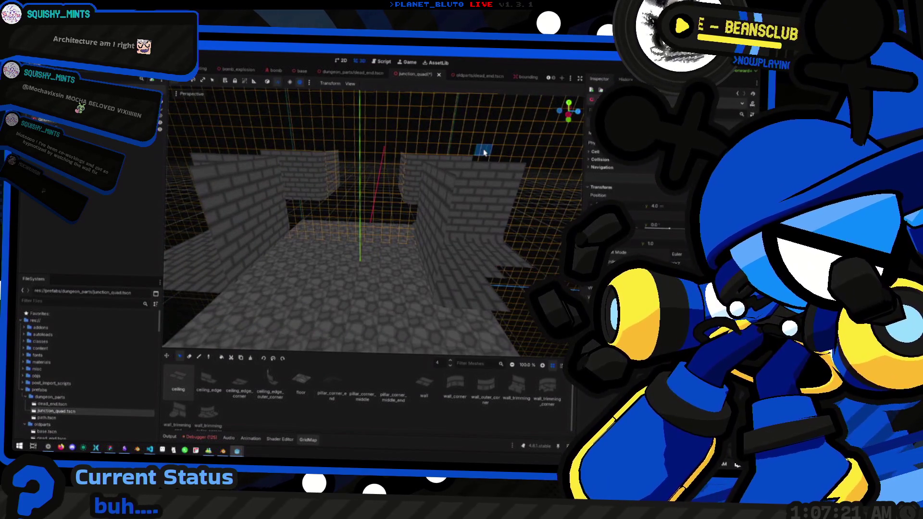
{"action": "left_click", "coordinate": [568, 116]}
{"action": "mouse_move", "coordinate": [479, 144]}
{"action": "left_mouse_down"}
{"action": "mouse_move", "coordinate": [289, 247]}
{"action": "mouse_move", "coordinate": [253, 254]}
{"action": "mouse_move", "coordinate": [310, 209]}
{"action": "mouse_move", "coordinate": [317, 264]}
{"action": "mouse_move", "coordinate": [403, 239]}
{"action": "mouse_move", "coordinate": [497, 110]}
{"action": "left_mouse_up"}
{"action": "left_click", "coordinate": [570, 119]}
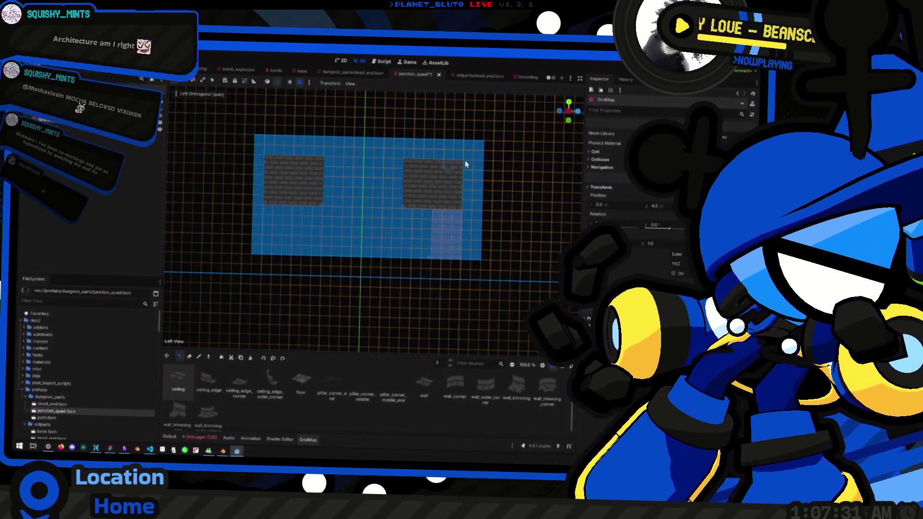
Raise the grid editing level to floor 4 to inspect that plane, then return to floor 0
{"action": "mouse_move", "coordinate": [330, 192]}
{"action": "left_mouse_down"}
{"action": "mouse_move", "coordinate": [321, 228]}
{"action": "mouse_move", "coordinate": [332, 267]}
{"action": "mouse_move", "coordinate": [339, 230]}
{"action": "mouse_move", "coordinate": [355, 214]}
{"action": "left_mouse_up"}
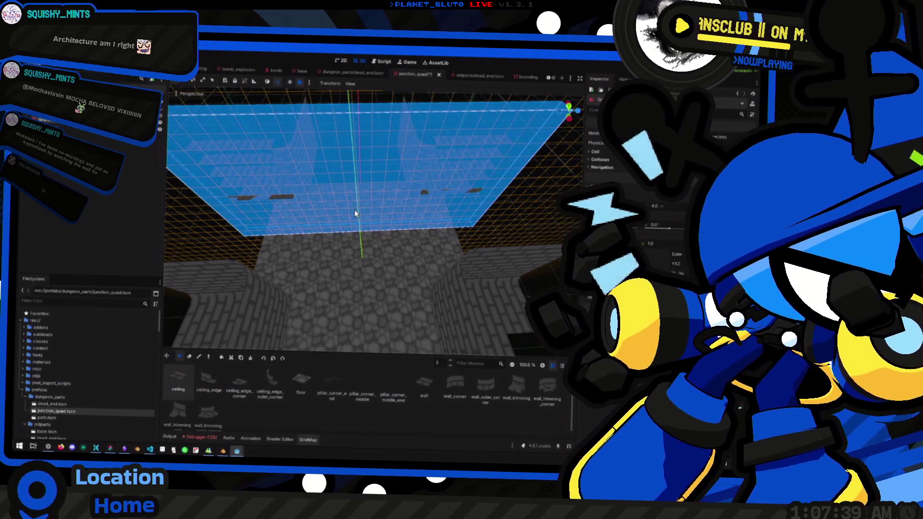
{"action": "key", "text": "e"}
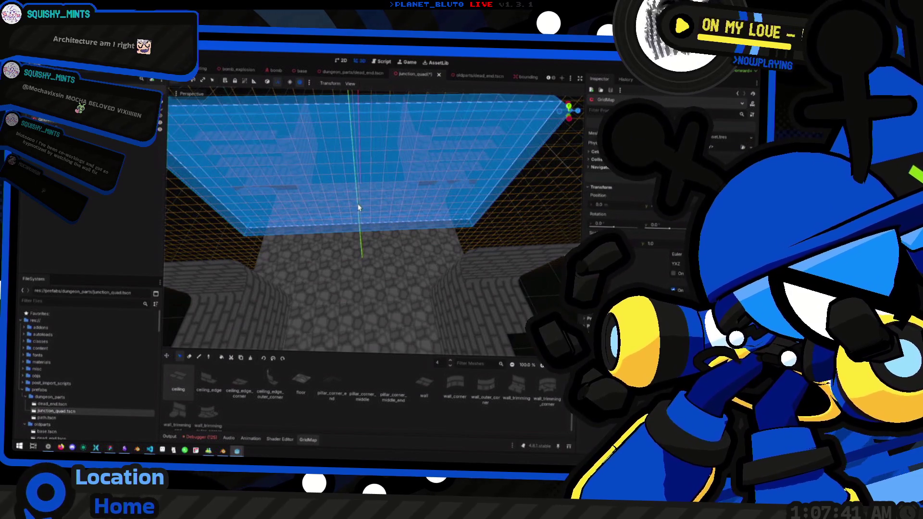
{"action": "scroll", "coordinate": [358, 208], "scroll_direction": "down", "scroll_amount": 2}
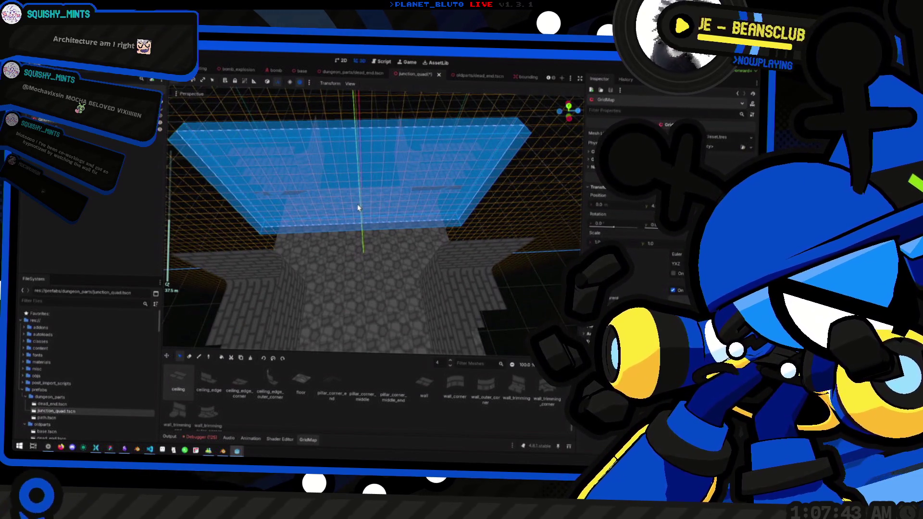
{"action": "mouse_move", "coordinate": [373, 206]}
{"action": "left_mouse_down"}
{"action": "mouse_move", "coordinate": [355, 196]}
{"action": "mouse_move", "coordinate": [406, 183]}
{"action": "mouse_move", "coordinate": [451, 192]}
{"action": "mouse_move", "coordinate": [545, 184]}
{"action": "left_mouse_up"}
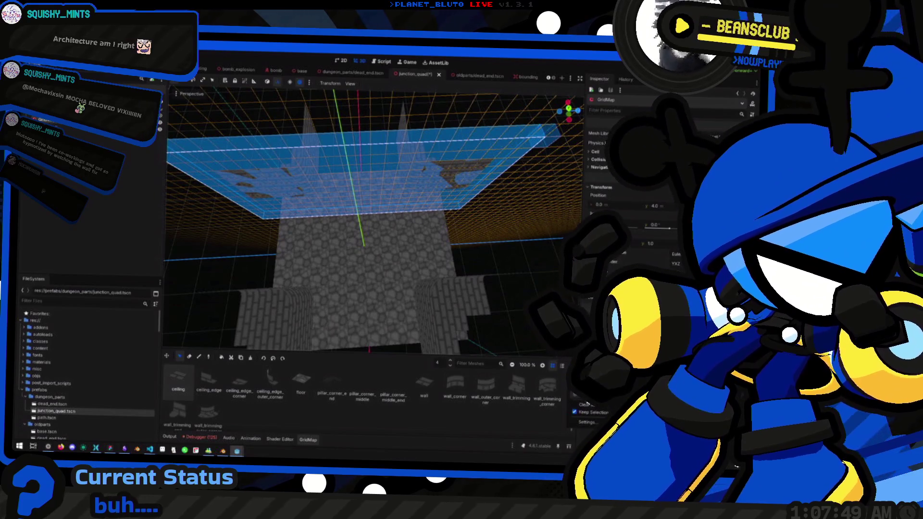
{"action": "key", "text": "q"}
{"action": "key", "text": "q"}
{"action": "key", "text": "q"}
Review the piece from Top and perspective views, save junction_quad.tscn, and select the Path node
{"action": "left_click", "coordinate": [568, 110]}
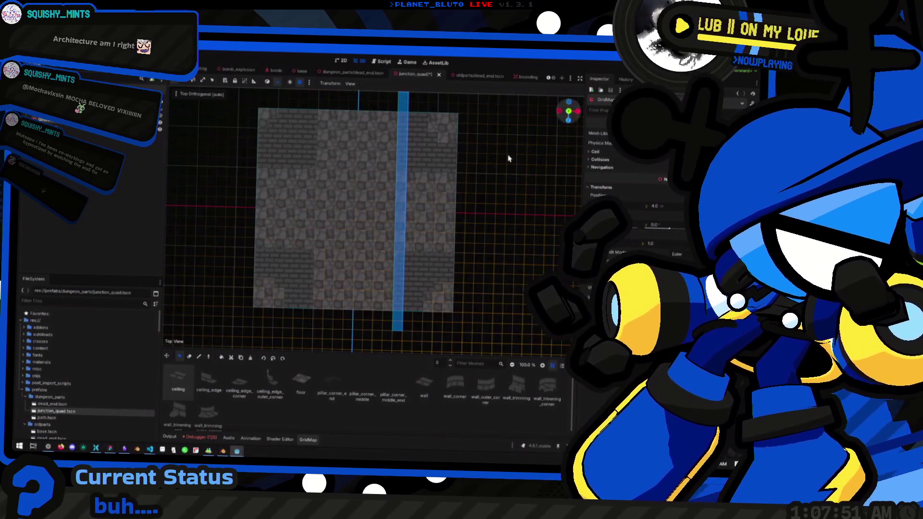
{"action": "scroll", "coordinate": [383, 130], "scroll_direction": "down", "scroll_amount": 2}
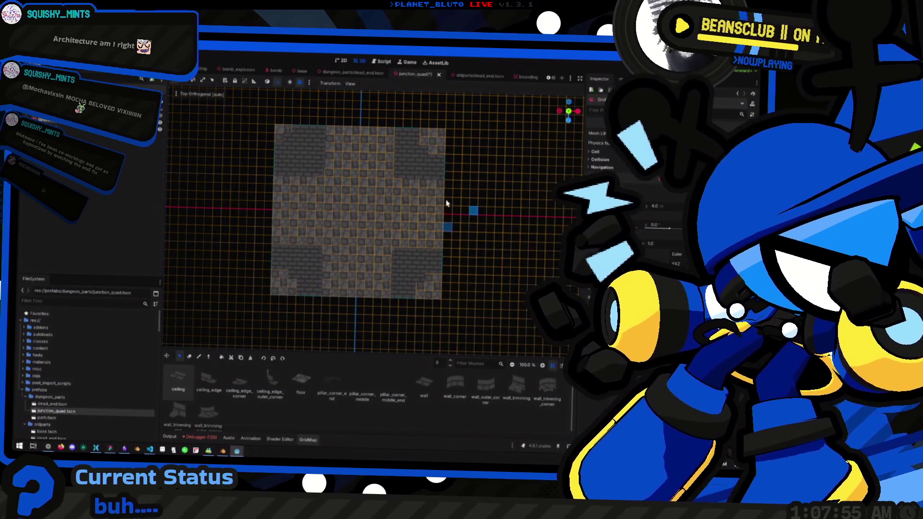
{"action": "mouse_move", "coordinate": [357, 260]}
{"action": "left_mouse_down"}
{"action": "mouse_move", "coordinate": [496, 146]}
{"action": "mouse_move", "coordinate": [410, 113]}
{"action": "mouse_move", "coordinate": [397, 190]}
{"action": "left_mouse_up"}
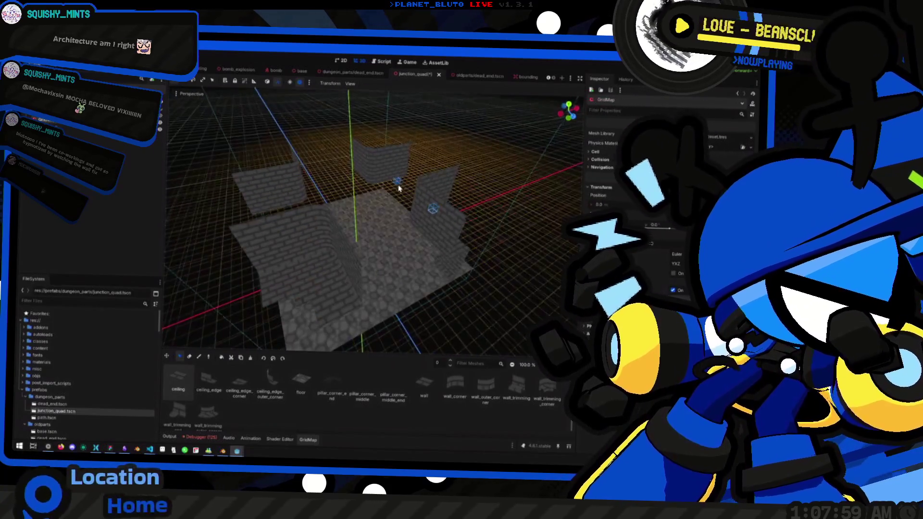
{"action": "key", "text": "ctrl+s"}
{"action": "mouse_move", "coordinate": [344, 222]}
{"action": "left_mouse_down"}
{"action": "mouse_move", "coordinate": [457, 215]}
{"action": "mouse_move", "coordinate": [354, 256]}
{"action": "mouse_move", "coordinate": [355, 234]}
{"action": "mouse_move", "coordinate": [447, 232]}
{"action": "mouse_move", "coordinate": [385, 250]}
{"action": "left_mouse_up"}
{"action": "left_click", "coordinate": [385, 250]}
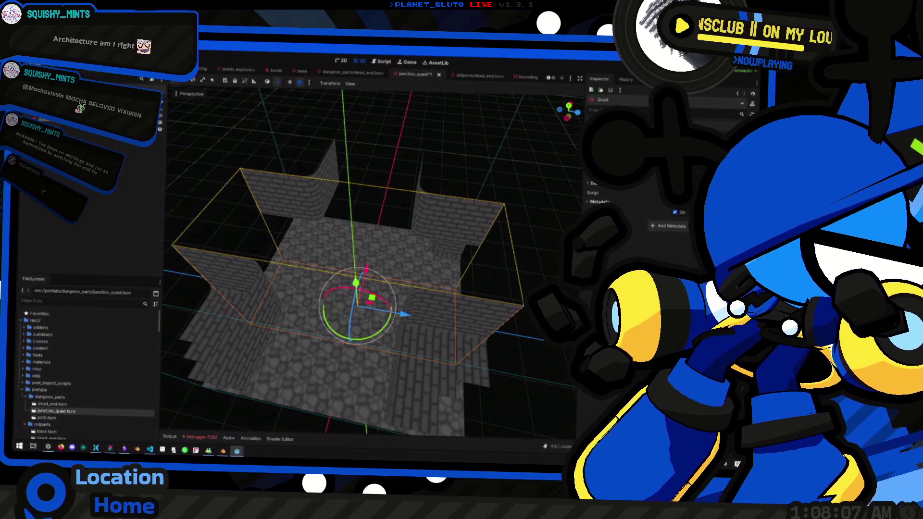
{"action": "left_click_drag", "start_coordinate": [351, 212], "coordinate": [532, 150]}
{"action": "scroll", "coordinate": [397, 260], "scroll_direction": "up", "scroll_amount": 10}
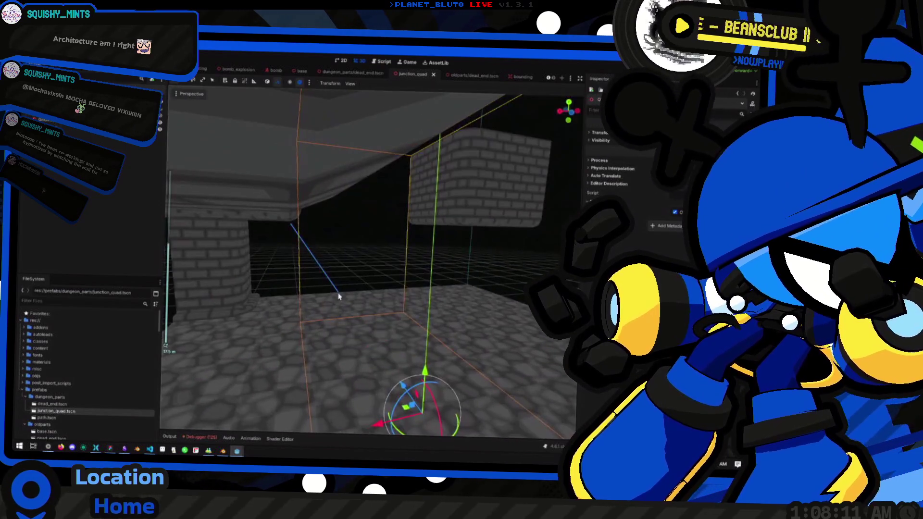
{"action": "key", "text": "KP_1"}
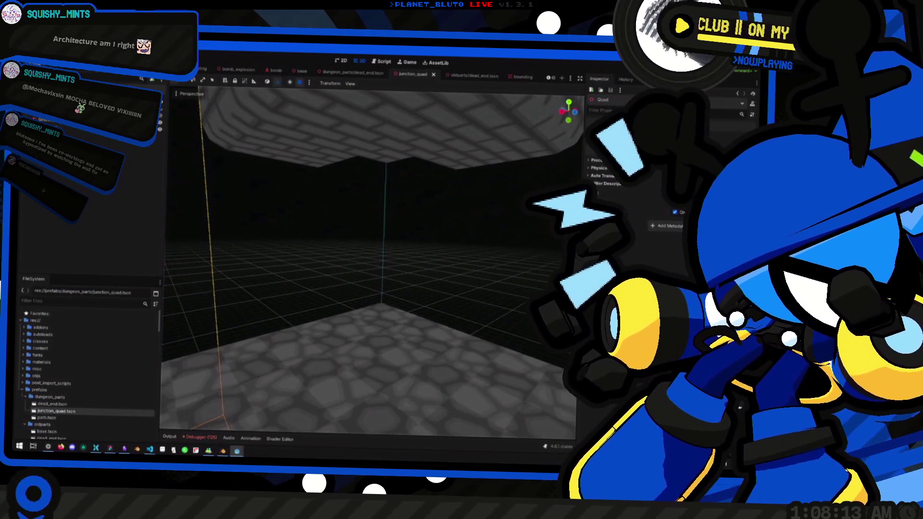
{"action": "left_click_drag", "start_coordinate": [377, 287], "coordinate": [444, 350]}
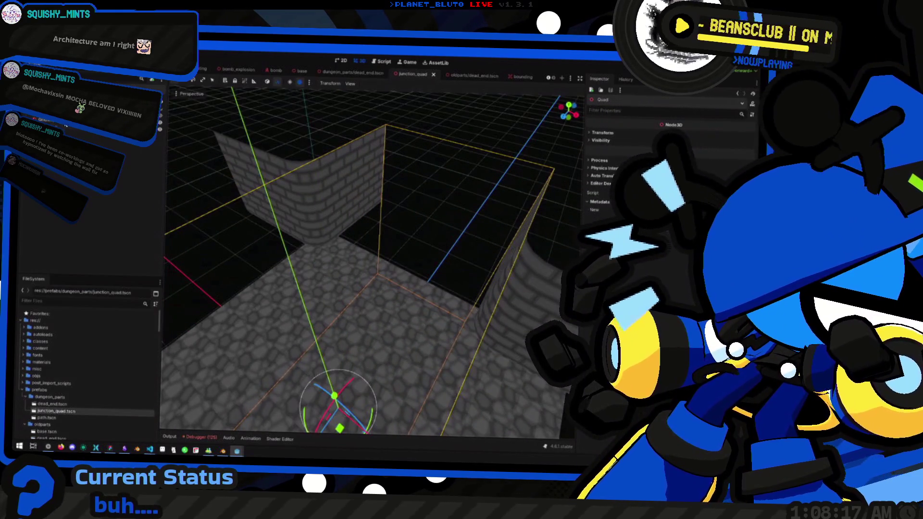
{"action": "left_click", "coordinate": [66, 127]}
{"action": "key", "text": "q"}
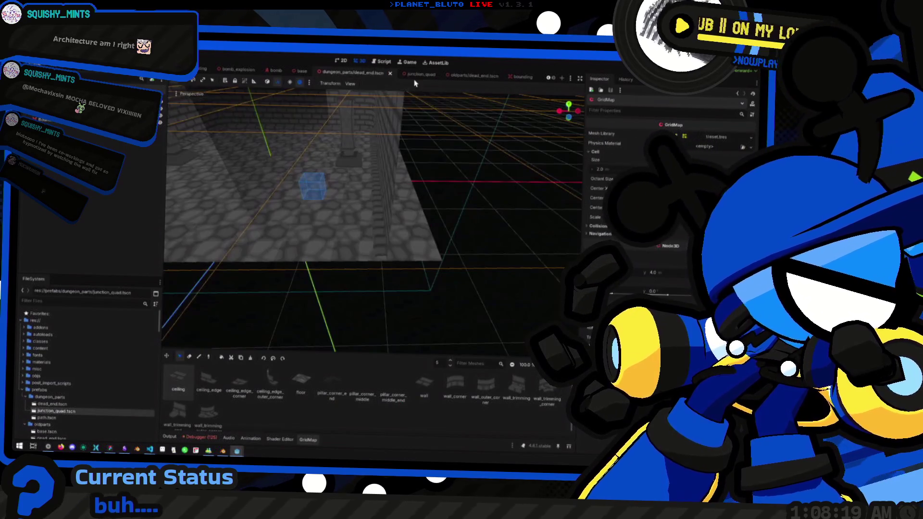
Return the GridMap level to floor 0 and orbit the camera around the walls
{"action": "key", "text": "e"}
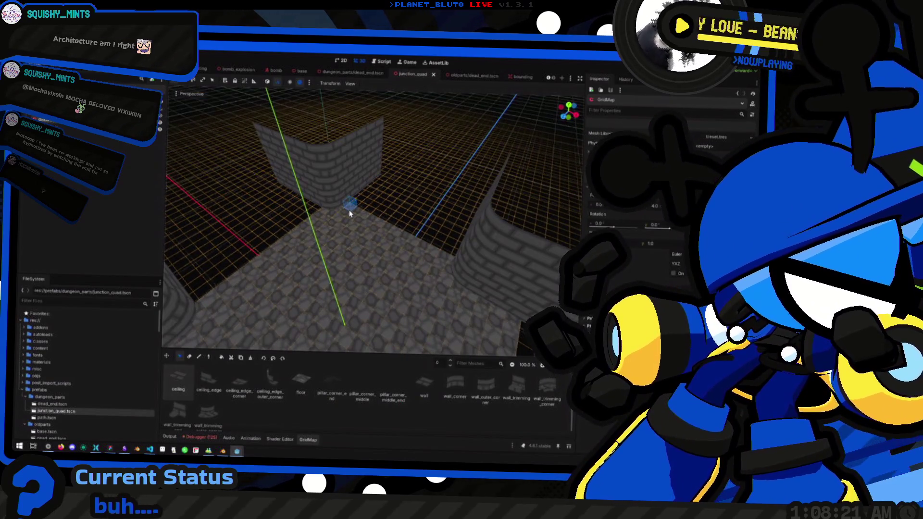
{"action": "scroll", "coordinate": [352, 230], "scroll_direction": "up", "scroll_amount": 2}
{"action": "mouse_move", "coordinate": [352, 230]}
{"action": "left_mouse_down"}
{"action": "mouse_move", "coordinate": [307, 205]}
{"action": "mouse_move", "coordinate": [276, 230]}
{"action": "mouse_move", "coordinate": [396, 199]}
{"action": "left_mouse_up"}
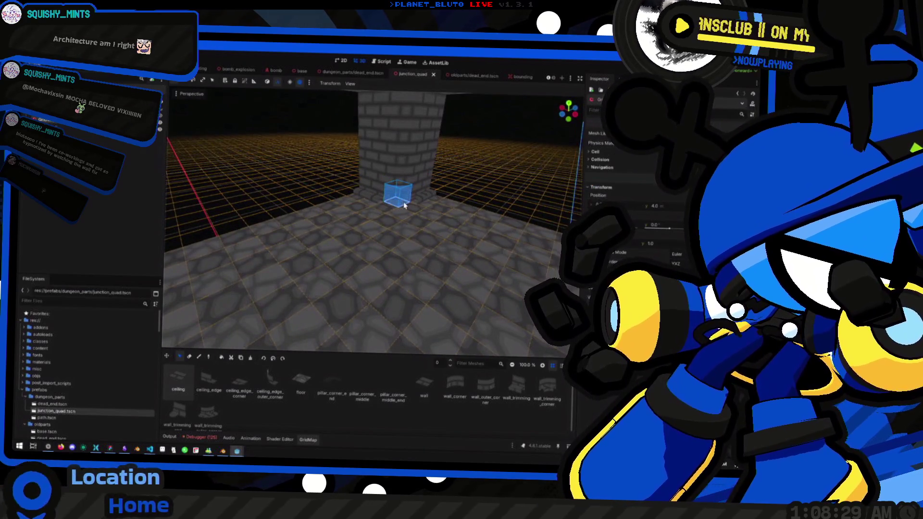
{"action": "mouse_move", "coordinate": [428, 206]}
{"action": "left_mouse_down"}
{"action": "mouse_move", "coordinate": [263, 223]}
{"action": "mouse_move", "coordinate": [240, 211]}
{"action": "mouse_move", "coordinate": [307, 250]}
{"action": "mouse_move", "coordinate": [438, 369]}
{"action": "left_mouse_up"}
Pick wall_outer_corner, fly toward the tall brick pillar, then switch to the dead_end.tscn scene
{"action": "left_click", "coordinate": [482, 393]}
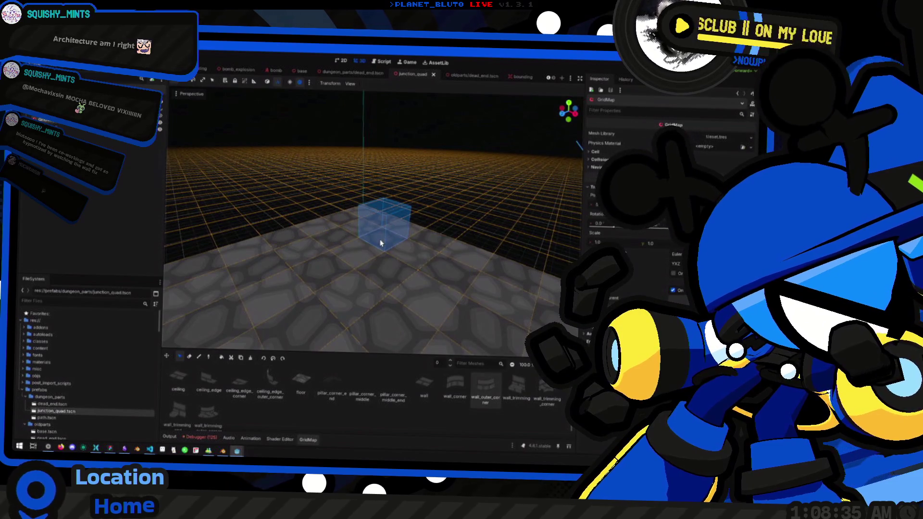
{"action": "key", "text": "e"}
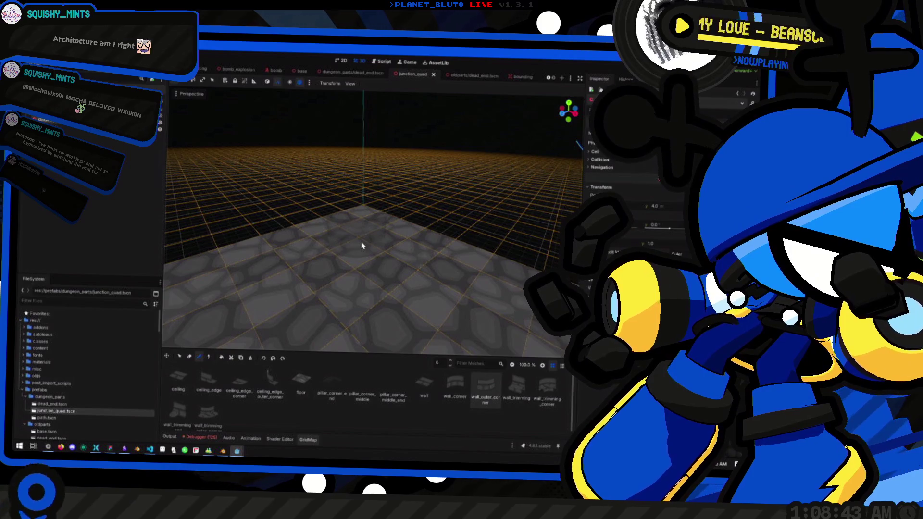
{"action": "left_click_drag", "start_coordinate": [357, 229], "coordinate": [256, 175]}
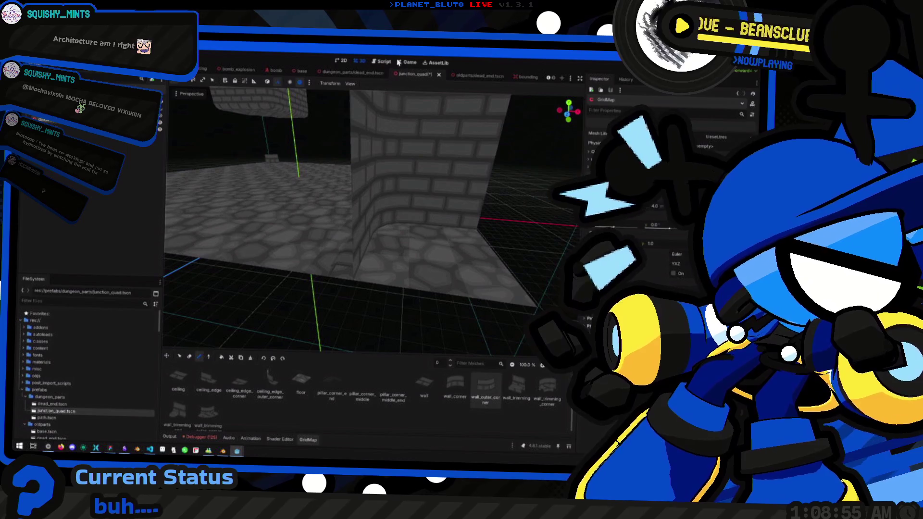
{"action": "left_click", "coordinate": [360, 79]}
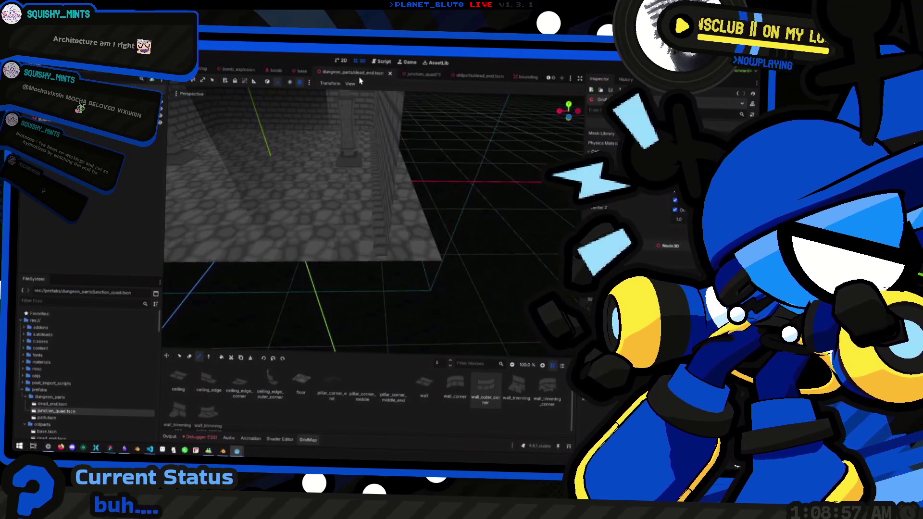
Return to junction_quad.tscn, fly across its floor, and pick the wall_trimming piece
{"action": "left_click", "coordinate": [409, 75]}
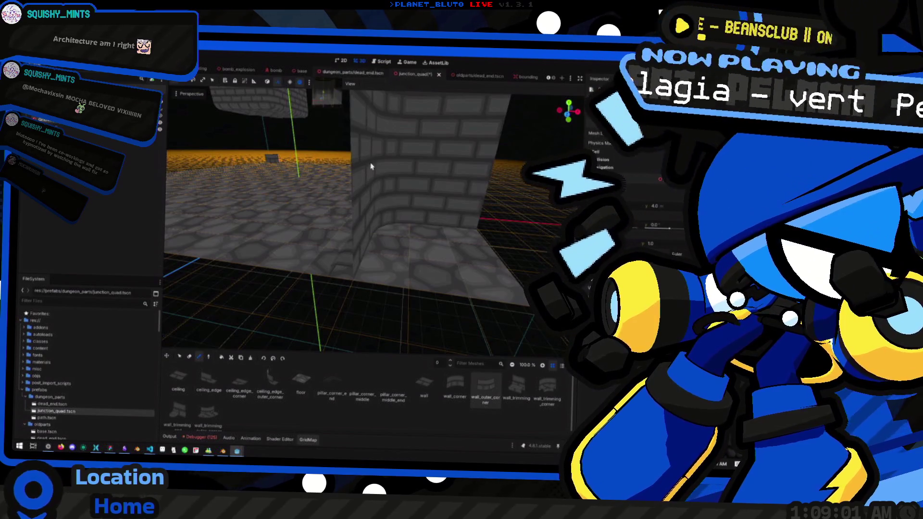
{"action": "key", "text": "w"}
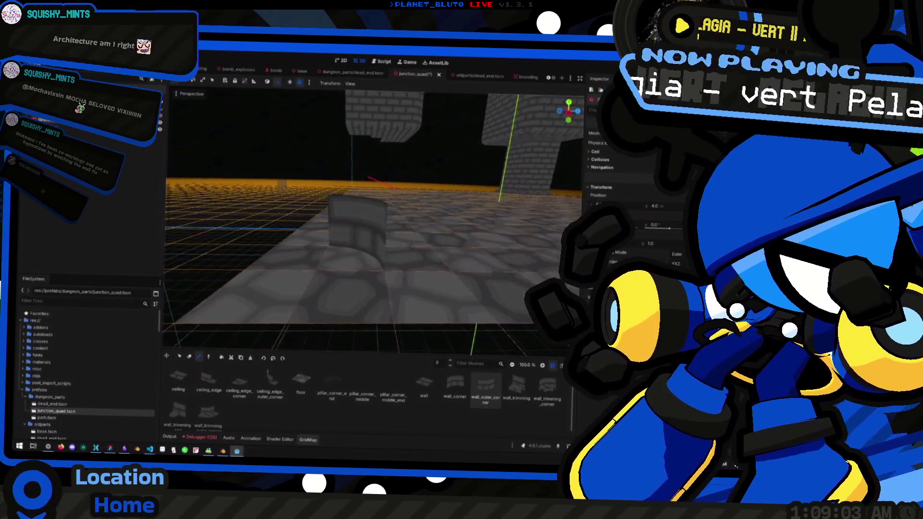
{"action": "left_click", "coordinate": [517, 385]}
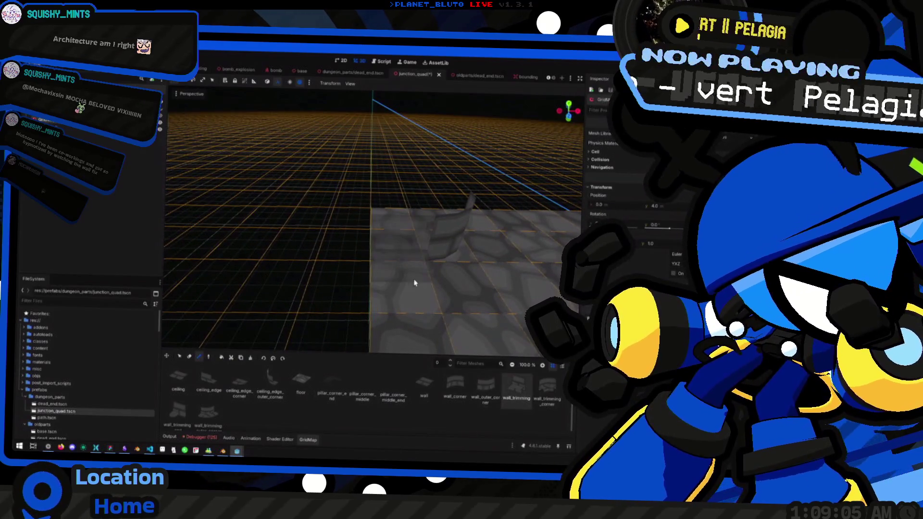
{"action": "key", "text": "w"}
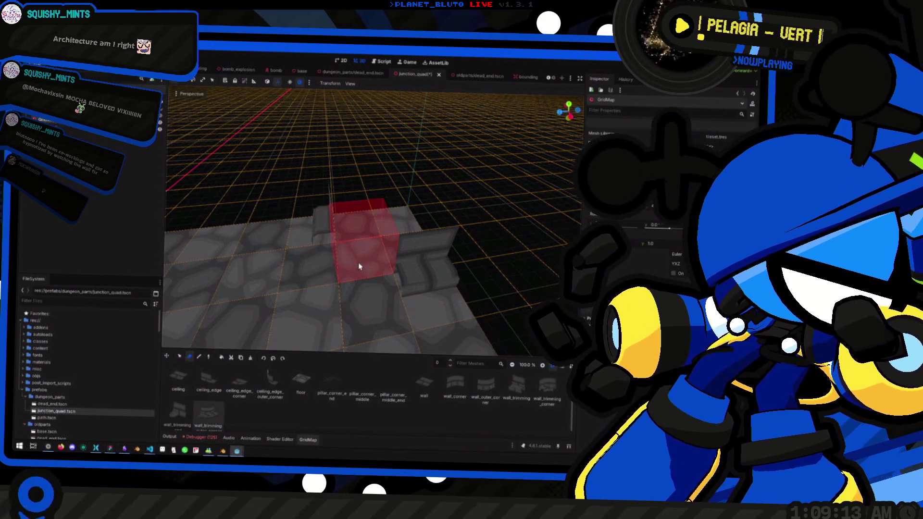
Erase the stair-like piece and the lower brick block at the pillar's base
{"action": "key", "text": "e"}
{"action": "mouse_move", "coordinate": [356, 265]}
{"action": "left_mouse_down"}
{"action": "mouse_move", "coordinate": [351, 222]}
{"action": "mouse_move", "coordinate": [305, 288]}
{"action": "left_mouse_up"}
{"action": "key", "text": "w"}
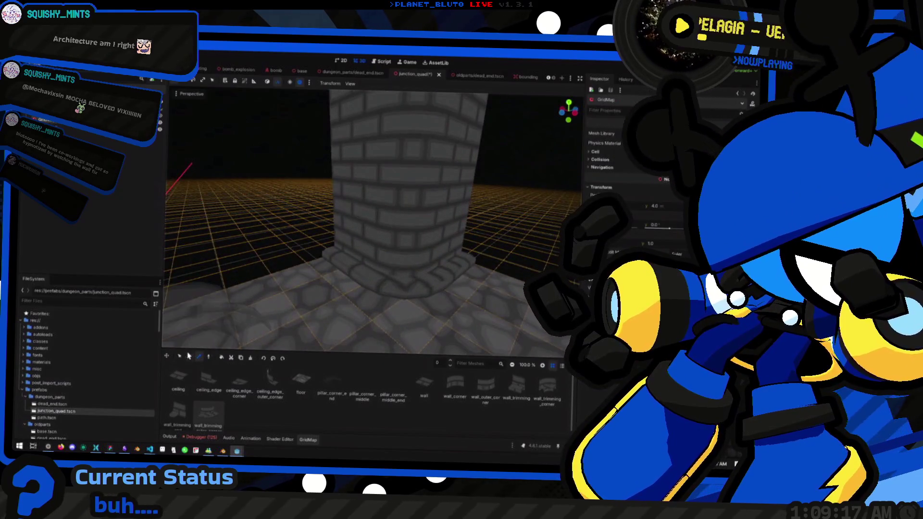
{"action": "left_click", "coordinate": [455, 268]}
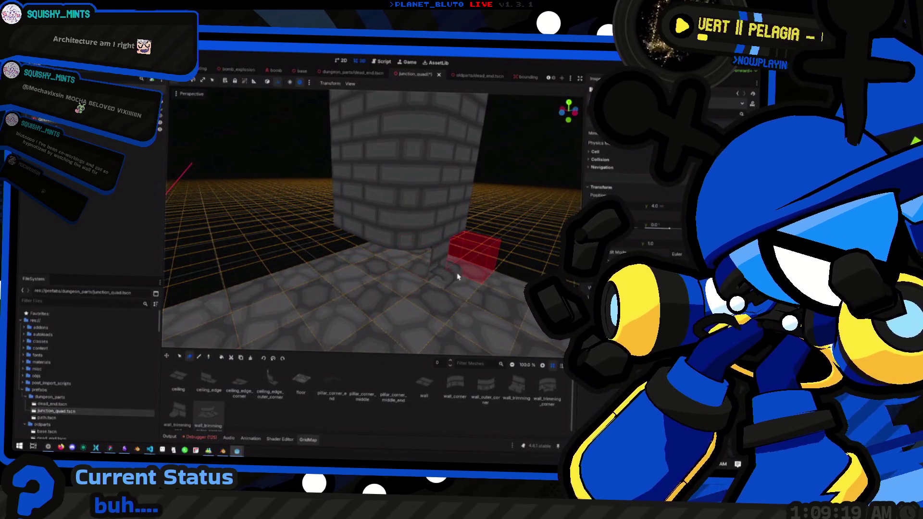
{"action": "key", "text": "3"}
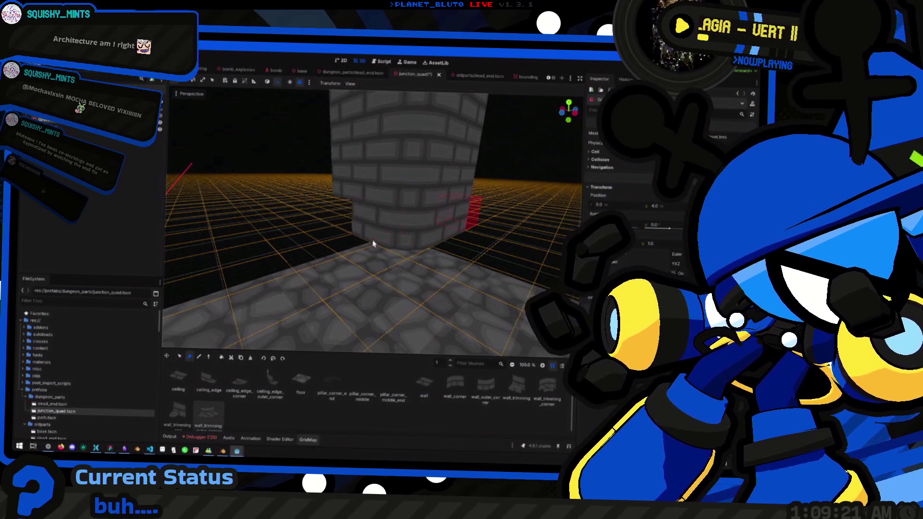
{"action": "left_click", "coordinate": [431, 253]}
Climb to floor 4 to erase the raised brick slab, then return to floor 0
{"action": "key", "text": "3"}
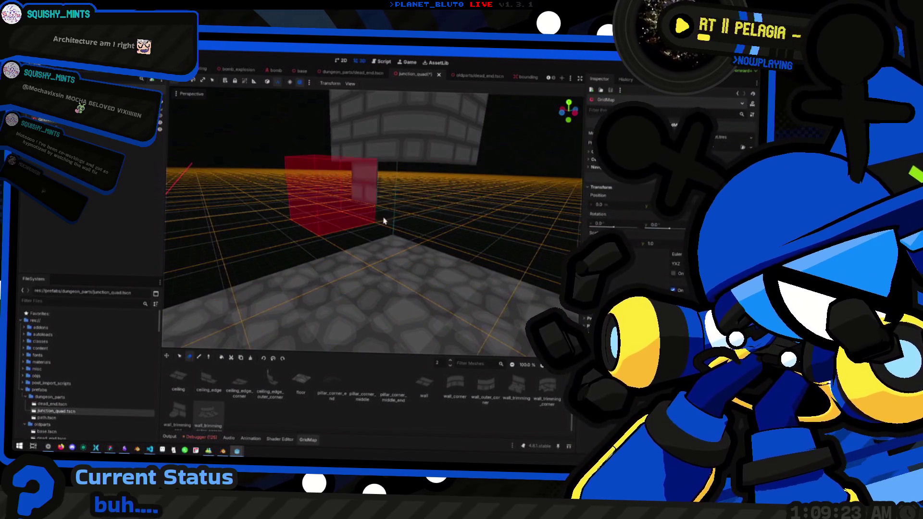
{"action": "key", "text": "3"}
{"action": "scroll", "coordinate": [368, 207], "scroll_direction": "up", "scroll_amount": 3}
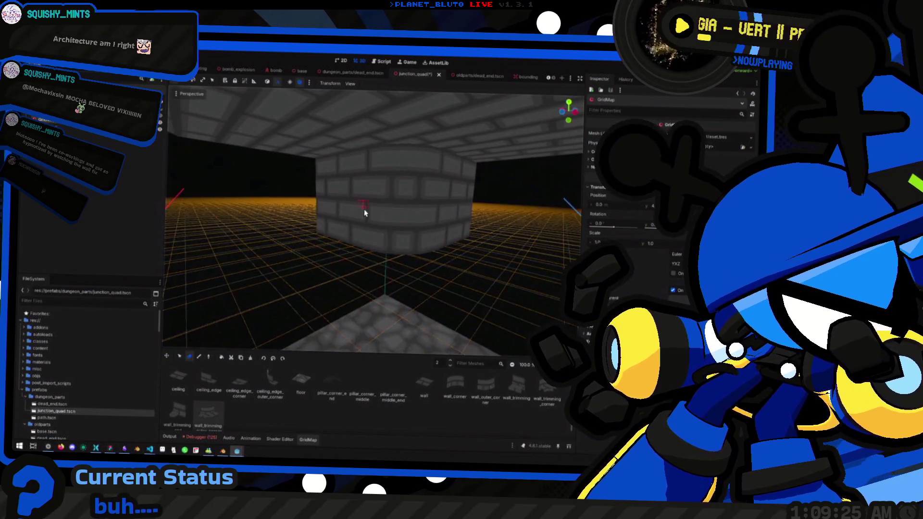
{"action": "key", "text": "3"}
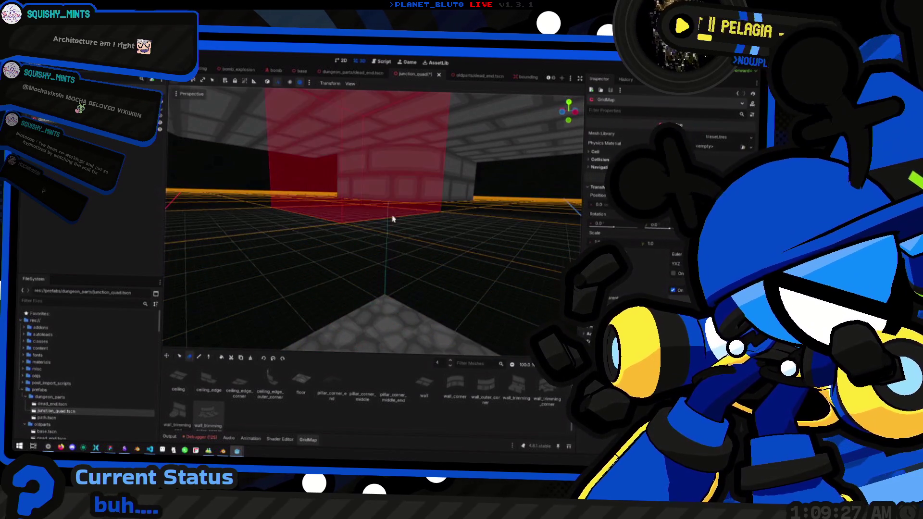
{"action": "left_click", "coordinate": [398, 210]}
{"action": "key", "text": "1"}
{"action": "key", "text": "1"}
{"action": "key", "text": "1"}
{"action": "mouse_move", "coordinate": [381, 250]}
{"action": "left_mouse_down"}
{"action": "mouse_move", "coordinate": [350, 196]}
{"action": "mouse_move", "coordinate": [367, 181]}
{"action": "mouse_move", "coordinate": [332, 202]}
{"action": "mouse_move", "coordinate": [346, 244]}
{"action": "mouse_move", "coordinate": [370, 235]}
{"action": "mouse_move", "coordinate": [356, 231]}
{"action": "left_mouse_up"}
{"action": "key", "text": "KP_3"}
Paint a wall_outer_corner pillar piece on floor 4 to fill the gap to the ceiling
{"action": "key", "text": "e"}
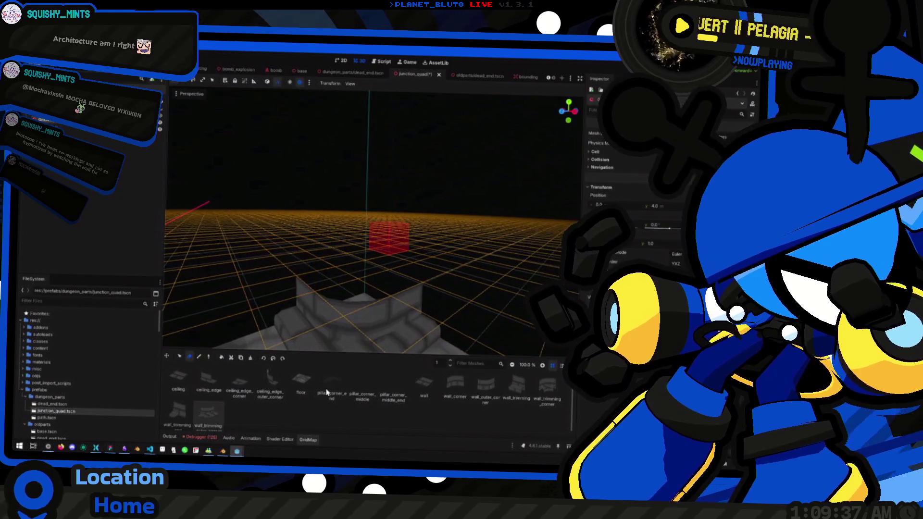
{"action": "left_click", "coordinate": [424, 387]}
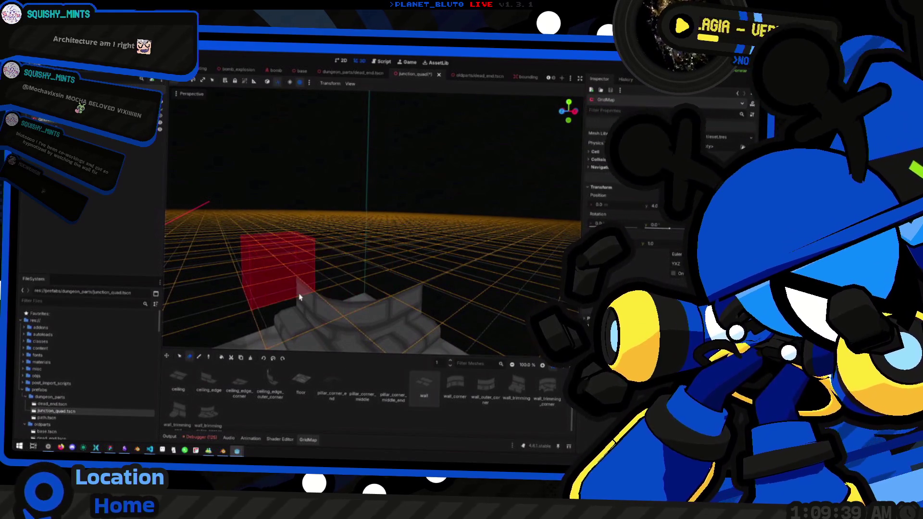
{"action": "key", "text": "q"}
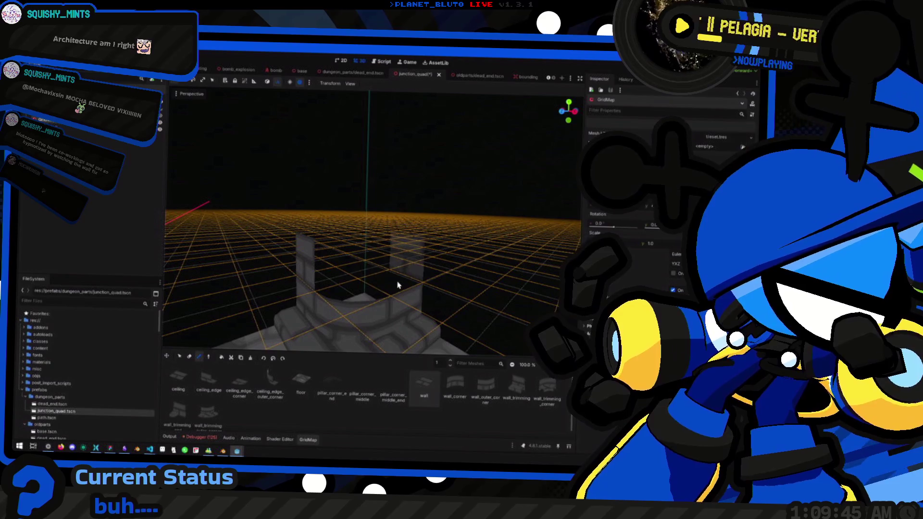
{"action": "left_click", "coordinate": [486, 387]}
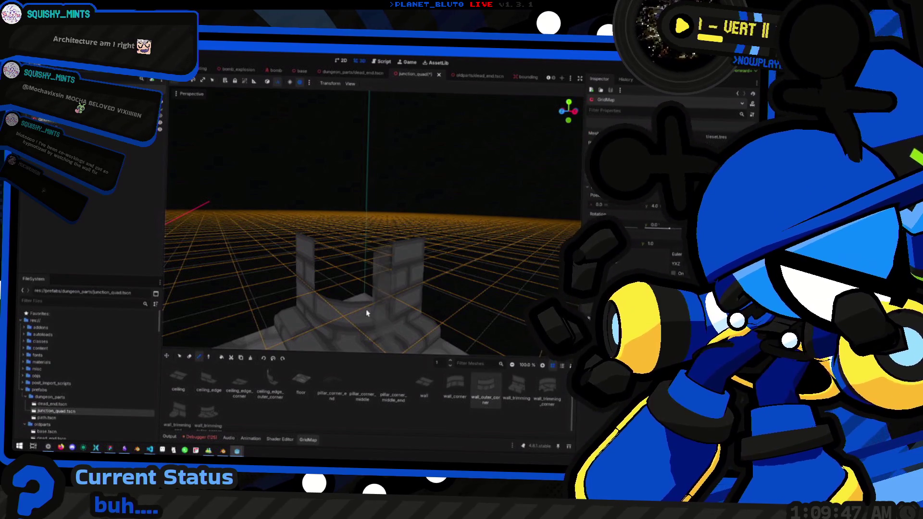
{"action": "scroll", "coordinate": [351, 294], "scroll_direction": "down", "scroll_amount": 5}
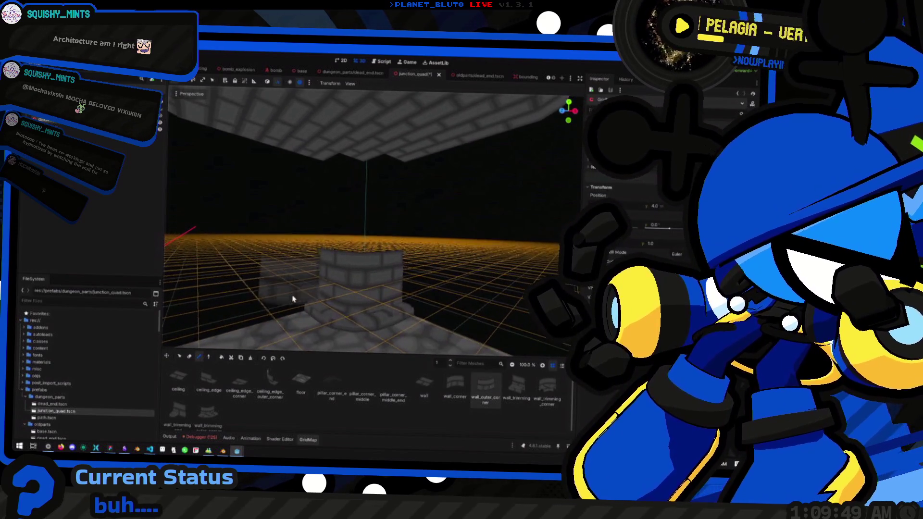
{"action": "key", "text": "e"}
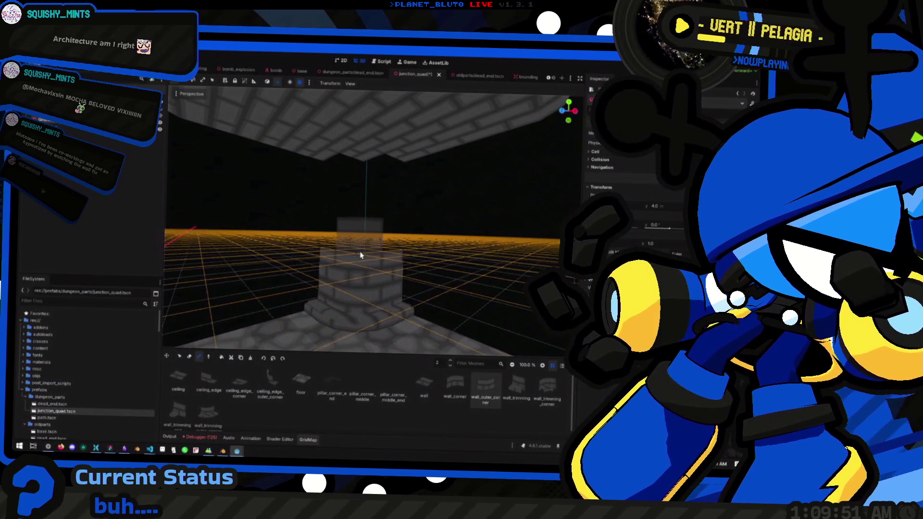
{"action": "key", "text": "e"}
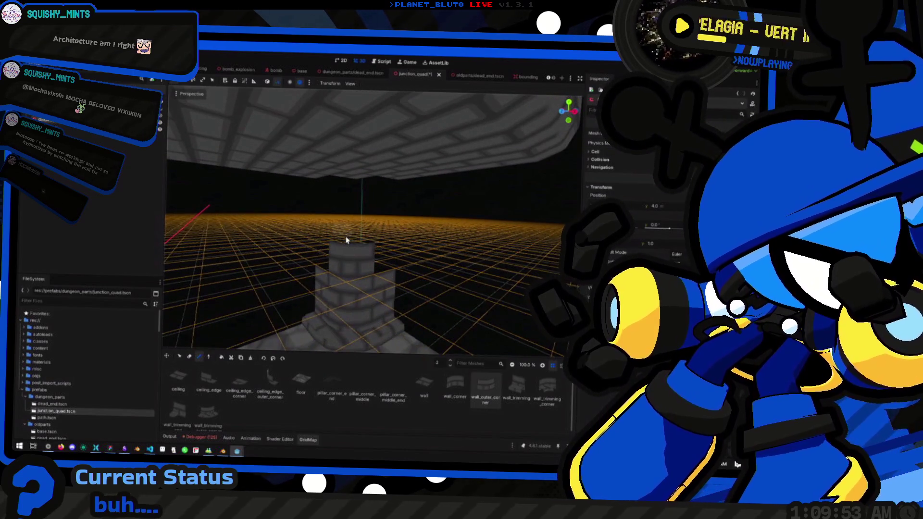
{"action": "key", "text": "e"}
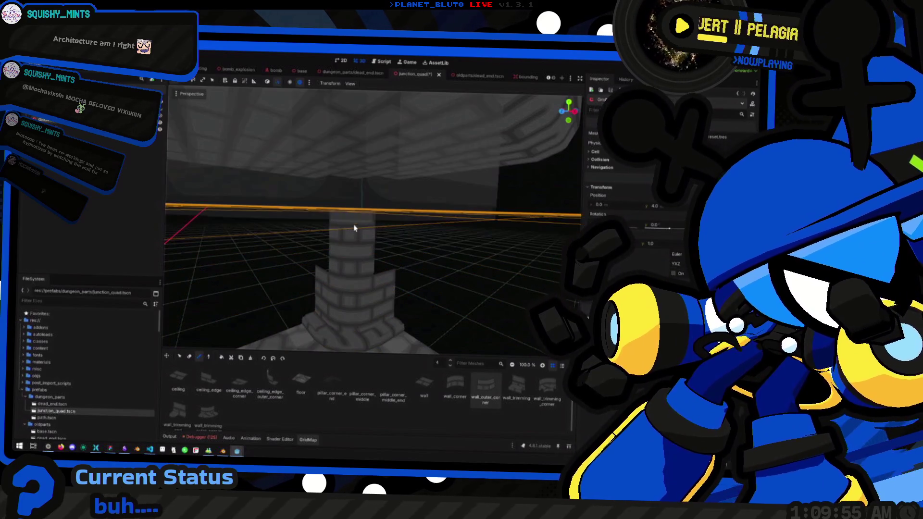
{"action": "scroll", "coordinate": [354, 243], "scroll_direction": "up", "scroll_amount": 3}
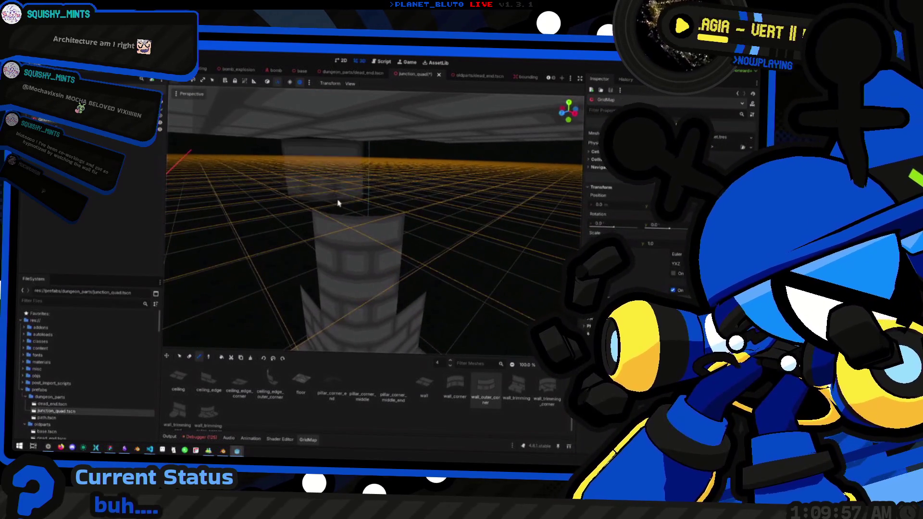
{"action": "left_click", "coordinate": [346, 207]}
Place a wall piece on floor 3 beside the pillar's upper part
{"action": "key", "text": "q"}
{"action": "key", "text": "q"}
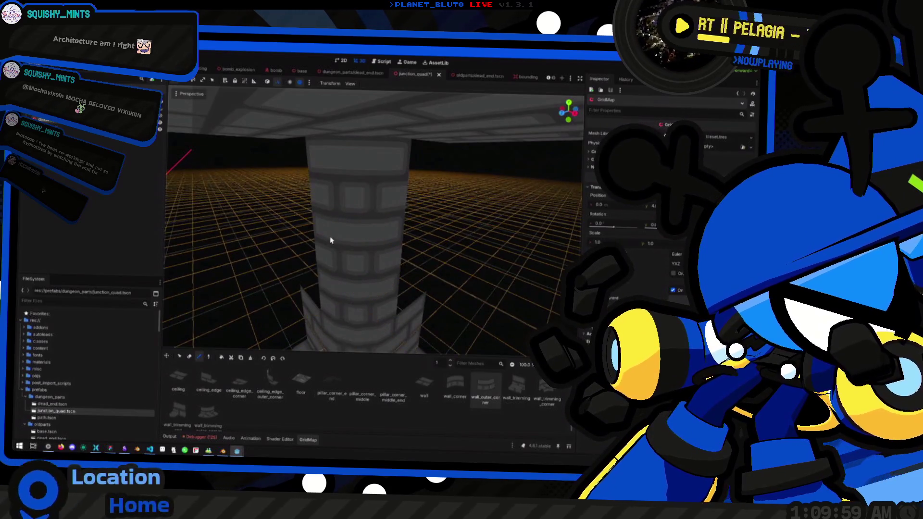
{"action": "left_click", "coordinate": [423, 383]}
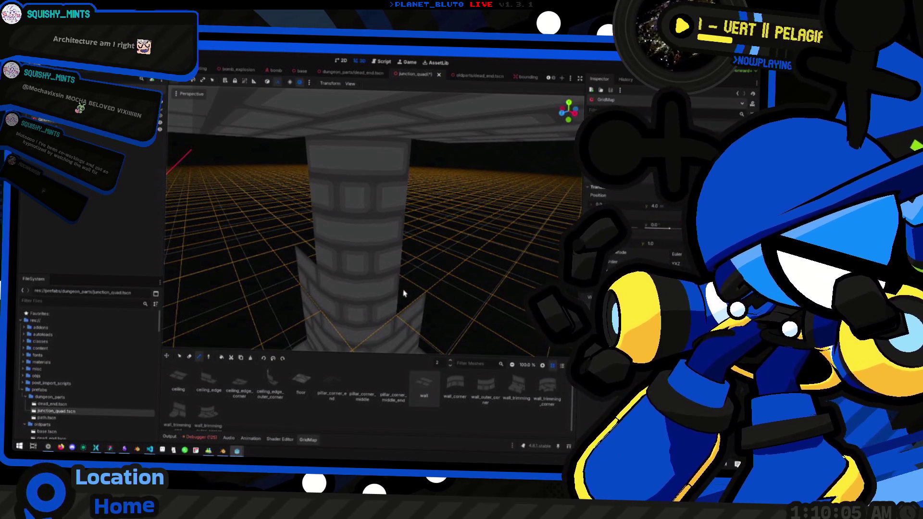
{"action": "key", "text": "e"}
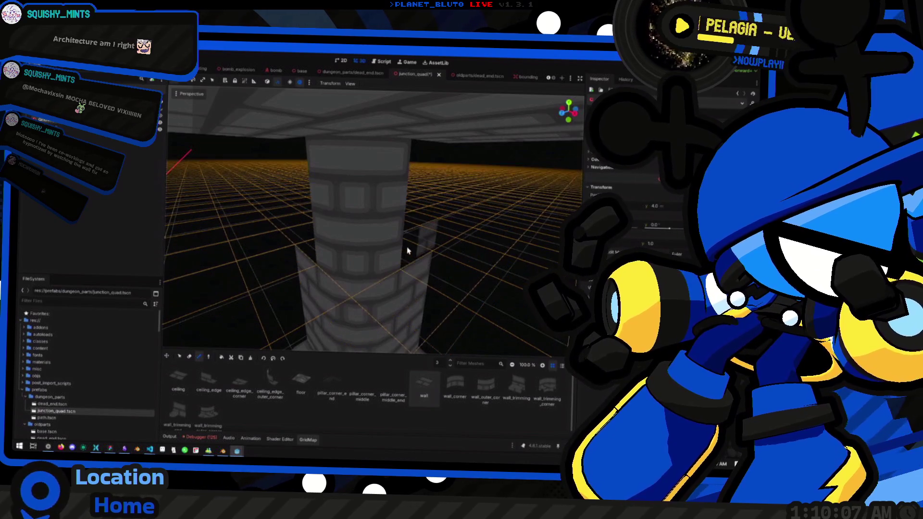
{"action": "left_click", "coordinate": [422, 205]}
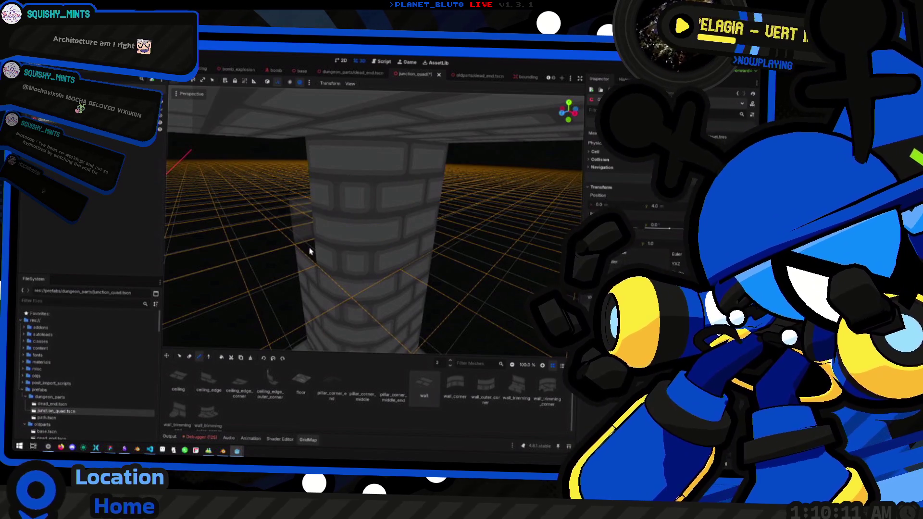
{"action": "key", "text": "e"}
Inspect the rebuilt pillar from the front and below, back on the ground floor, and pick wall_trimming
{"action": "mouse_move", "coordinate": [303, 214]}
{"action": "left_mouse_down"}
{"action": "mouse_move", "coordinate": [337, 207]}
{"action": "mouse_move", "coordinate": [317, 212]}
{"action": "mouse_move", "coordinate": [307, 202]}
{"action": "left_mouse_up"}
{"action": "key", "text": "KP_1"}
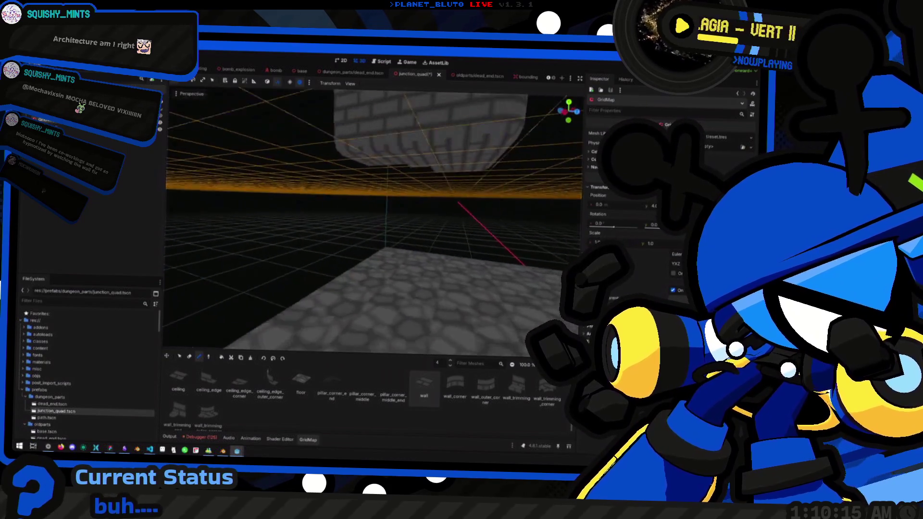
{"action": "mouse_move", "coordinate": [328, 235]}
{"action": "left_mouse_down"}
{"action": "mouse_move", "coordinate": [330, 247]}
{"action": "mouse_move", "coordinate": [249, 251]}
{"action": "mouse_move", "coordinate": [327, 242]}
{"action": "left_mouse_up"}
{"action": "left_click_drag", "start_coordinate": [248, 252], "coordinate": [249, 251]}
{"action": "key", "text": "q"}
{"action": "key", "text": "q"}
{"action": "key", "text": "q"}
{"action": "left_click_drag", "start_coordinate": [317, 257], "coordinate": [317, 257]}
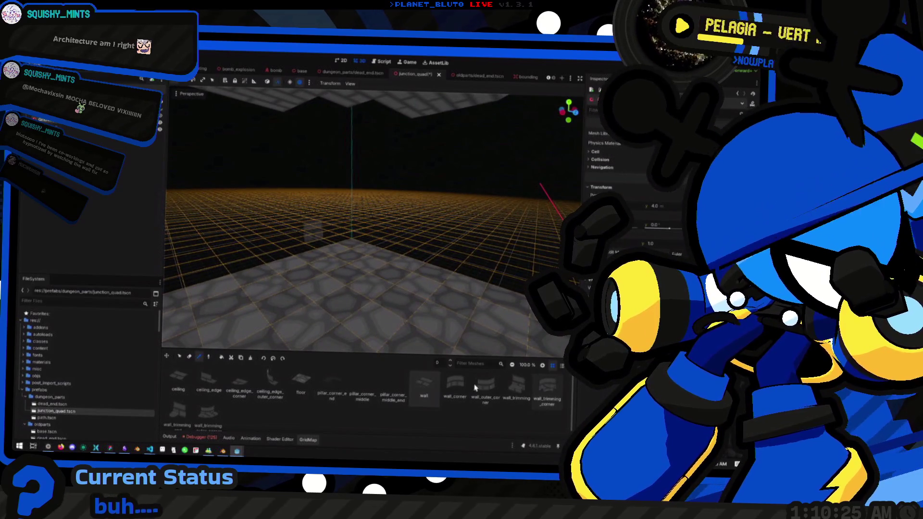
{"action": "left_click", "coordinate": [203, 416]}
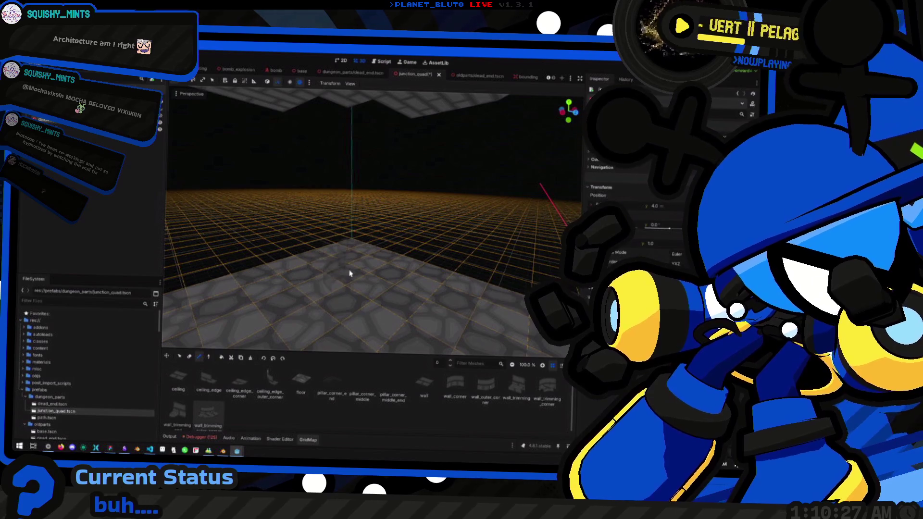
Orbit around the wall and trim pieces, check the right-side view, and save junction_quad.tscn
{"action": "mouse_move", "coordinate": [342, 267]}
{"action": "left_mouse_down"}
{"action": "mouse_move", "coordinate": [365, 254]}
{"action": "mouse_move", "coordinate": [385, 264]}
{"action": "mouse_move", "coordinate": [361, 260]}
{"action": "left_mouse_up"}
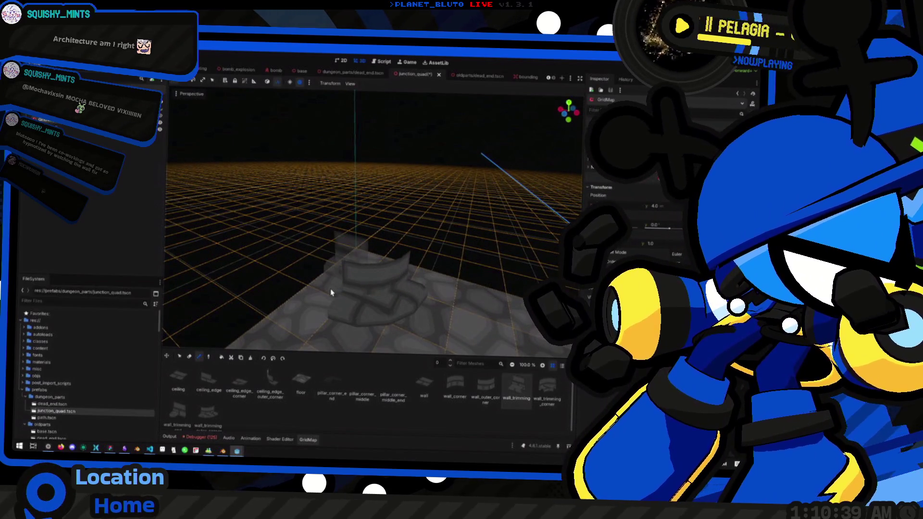
{"action": "left_click_drag", "start_coordinate": [315, 303], "coordinate": [377, 312]}
{"action": "mouse_move", "coordinate": [337, 279]}
{"action": "left_mouse_down"}
{"action": "mouse_move", "coordinate": [309, 250]}
{"action": "mouse_move", "coordinate": [364, 230]}
{"action": "mouse_move", "coordinate": [347, 221]}
{"action": "mouse_move", "coordinate": [315, 258]}
{"action": "mouse_move", "coordinate": [375, 269]}
{"action": "mouse_move", "coordinate": [356, 250]}
{"action": "mouse_move", "coordinate": [330, 247]}
{"action": "mouse_move", "coordinate": [298, 264]}
{"action": "mouse_move", "coordinate": [306, 275]}
{"action": "left_mouse_up"}
{"action": "key", "text": "KP_3"}
{"action": "key", "text": "ctrl+s"}
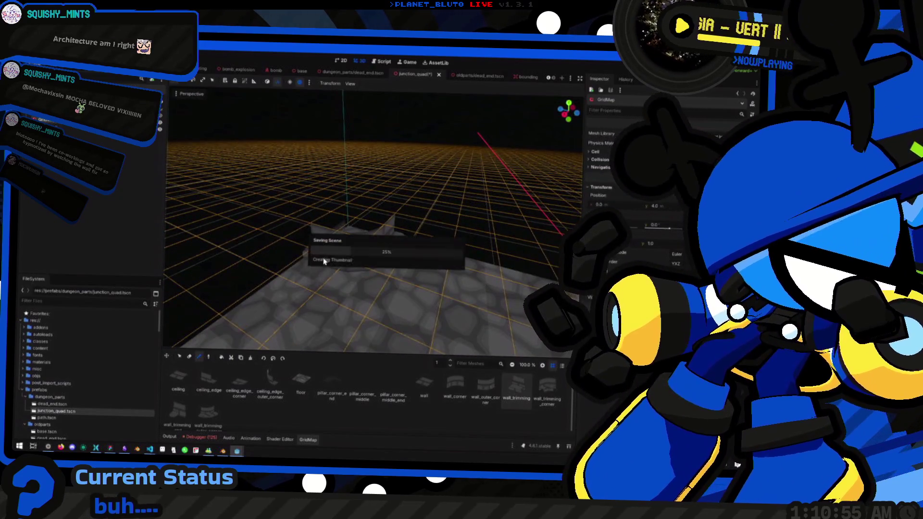
Pick wall_outer_corner and raise the GridMap level to floor 4, swinging the view toward the ceiling
{"action": "left_click", "coordinate": [485, 382]}
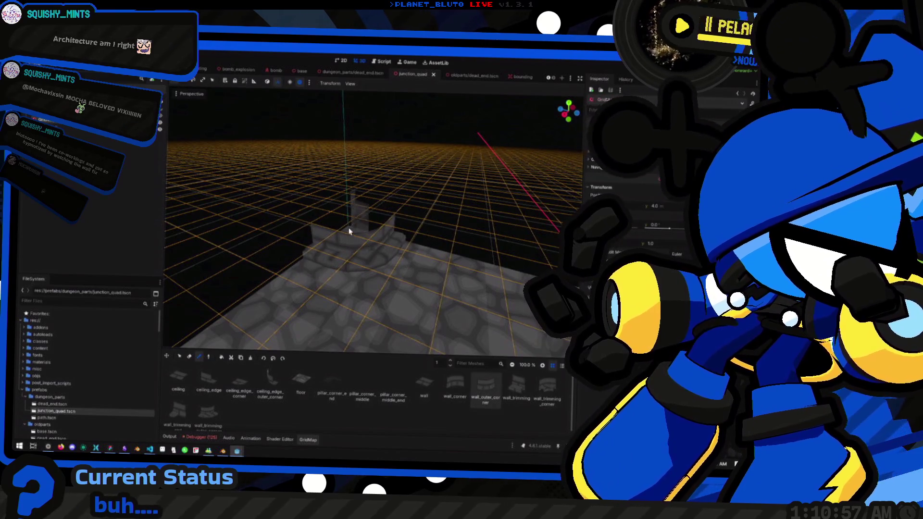
{"action": "key", "text": "e"}
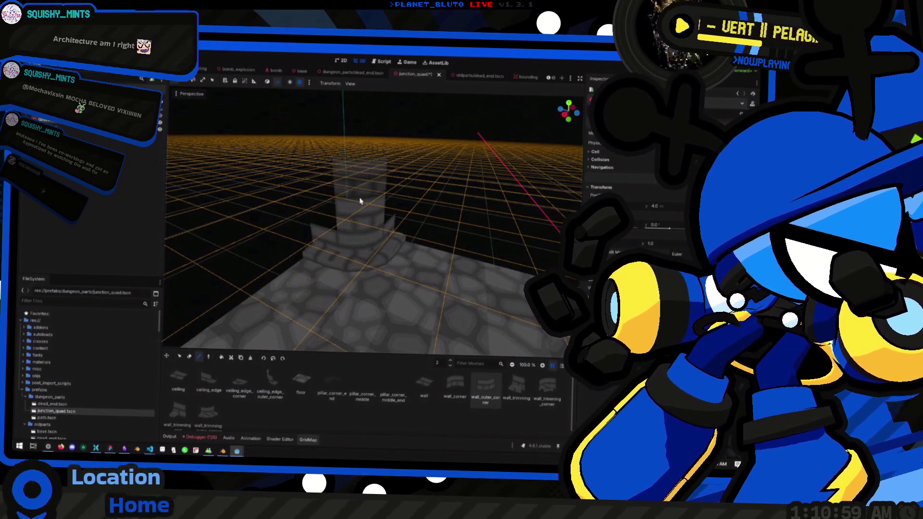
{"action": "key", "text": "e"}
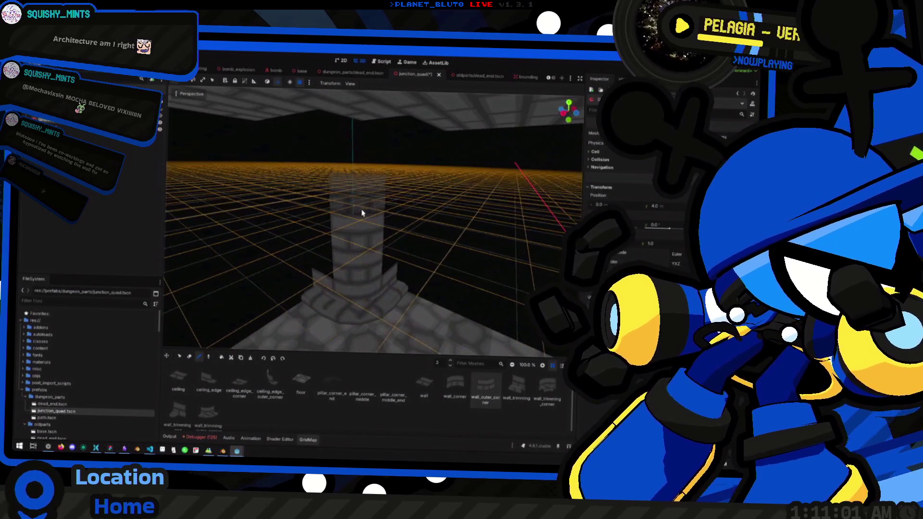
{"action": "key", "text": "e"}
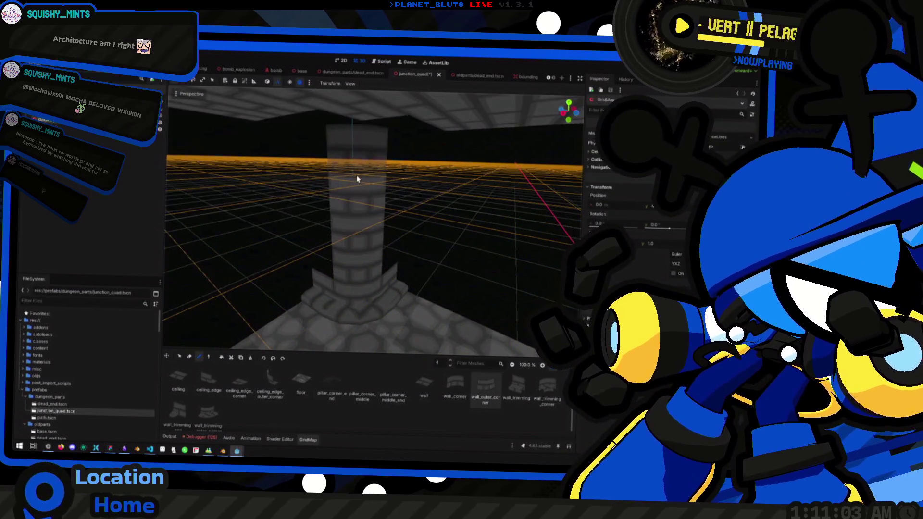
{"action": "scroll", "coordinate": [359, 176], "scroll_direction": "up", "scroll_amount": 5}
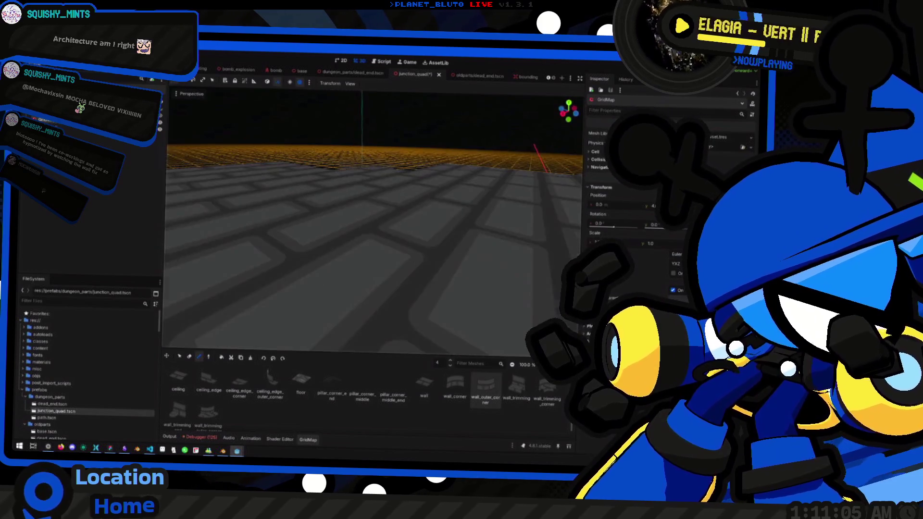
{"action": "scroll", "coordinate": [359, 172], "scroll_direction": "down", "scroll_amount": 5}
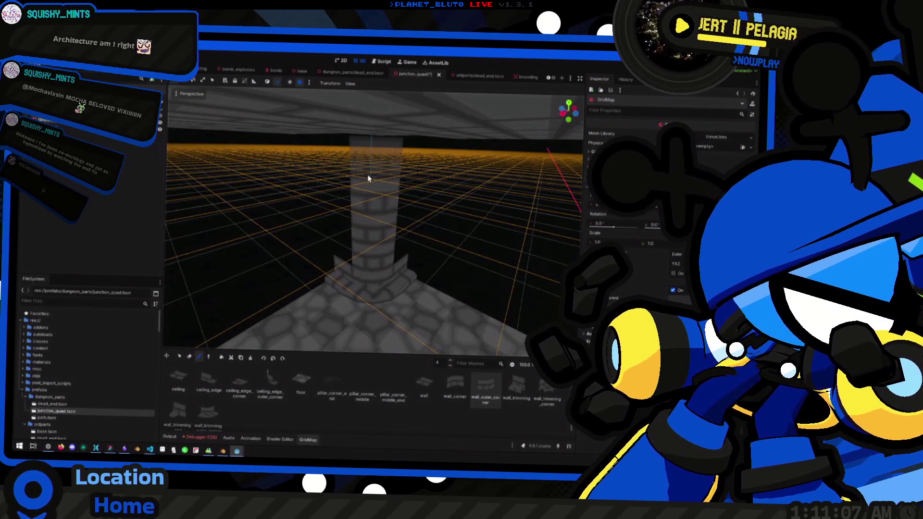
{"action": "scroll", "coordinate": [359, 172], "scroll_direction": "up", "scroll_amount": 5}
{"action": "mouse_move", "coordinate": [372, 216]}
{"action": "left_mouse_down"}
{"action": "mouse_move", "coordinate": [356, 211]}
{"action": "mouse_move", "coordinate": [353, 192]}
{"action": "mouse_move", "coordinate": [399, 269]}
{"action": "mouse_move", "coordinate": [402, 256]}
{"action": "left_mouse_up"}
Step the level further up the pillar, back to floor 1, then up again while orbiting closer
{"action": "key", "text": "e"}
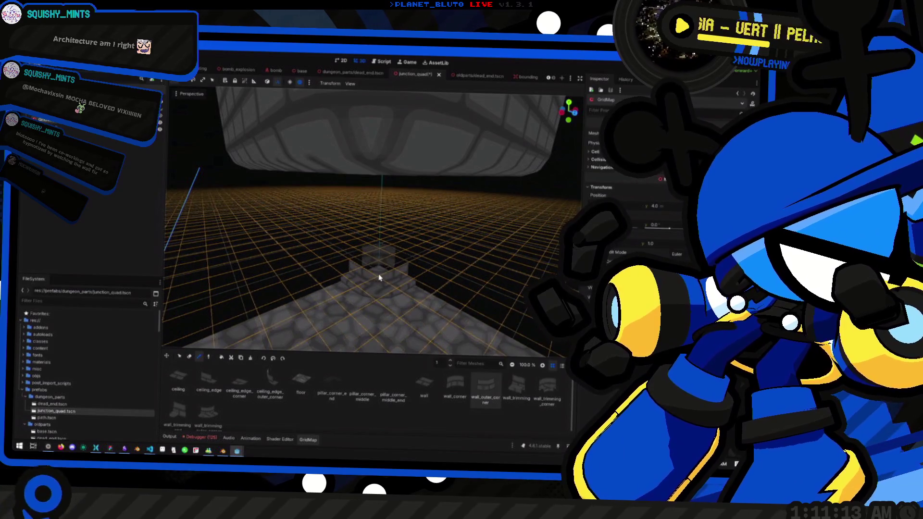
{"action": "key", "text": "e"}
{"action": "key", "text": "e"}
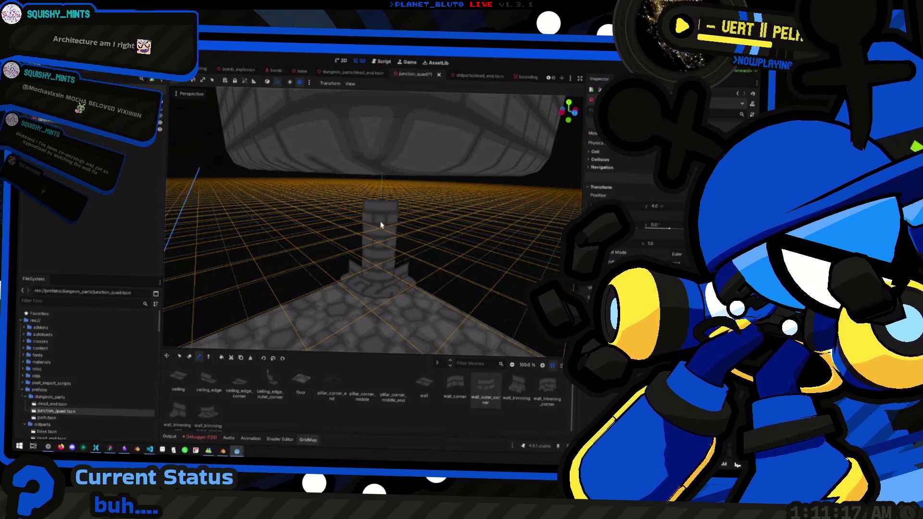
{"action": "key", "text": "e"}
{"action": "scroll", "coordinate": [383, 204], "scroll_direction": "up", "scroll_amount": 5}
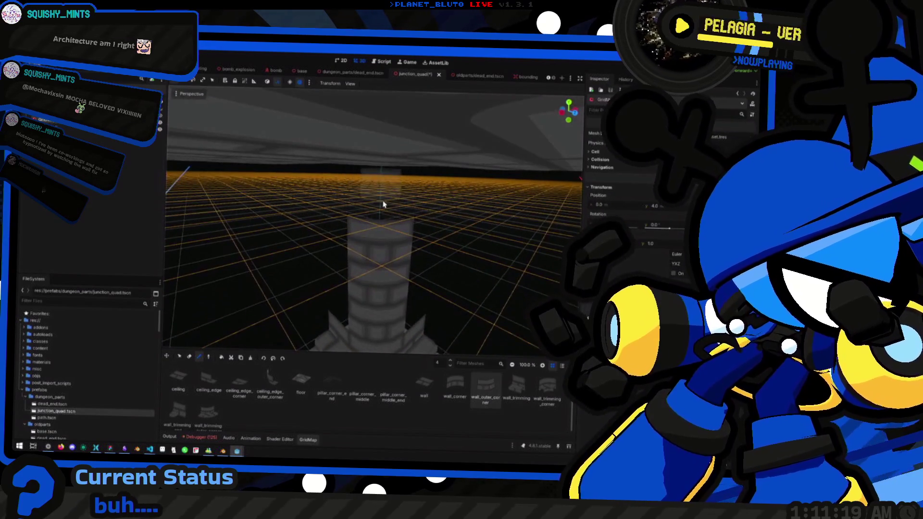
{"action": "key", "text": "q"}
{"action": "key", "text": "q"}
{"action": "key", "text": "q"}
{"action": "scroll", "coordinate": [383, 204], "scroll_direction": "down", "scroll_amount": 5}
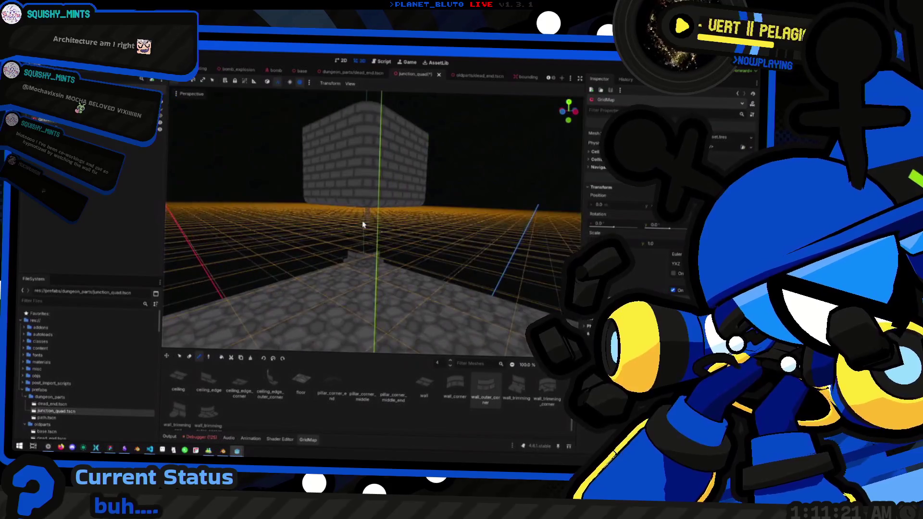
{"action": "left_click_drag", "start_coordinate": [365, 270], "coordinate": [377, 253]}
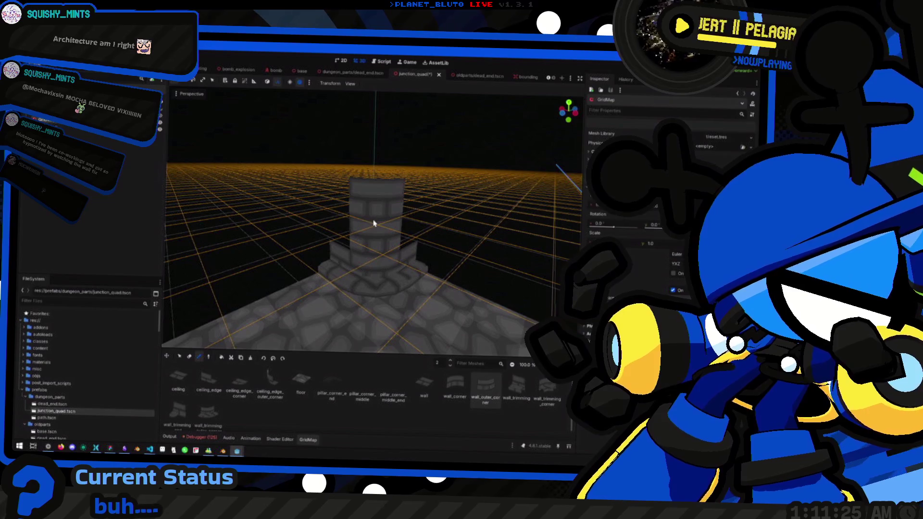
{"action": "key", "text": "e"}
{"action": "key", "text": "e"}
{"action": "scroll", "coordinate": [374, 226], "scroll_direction": "down", "scroll_amount": 3}
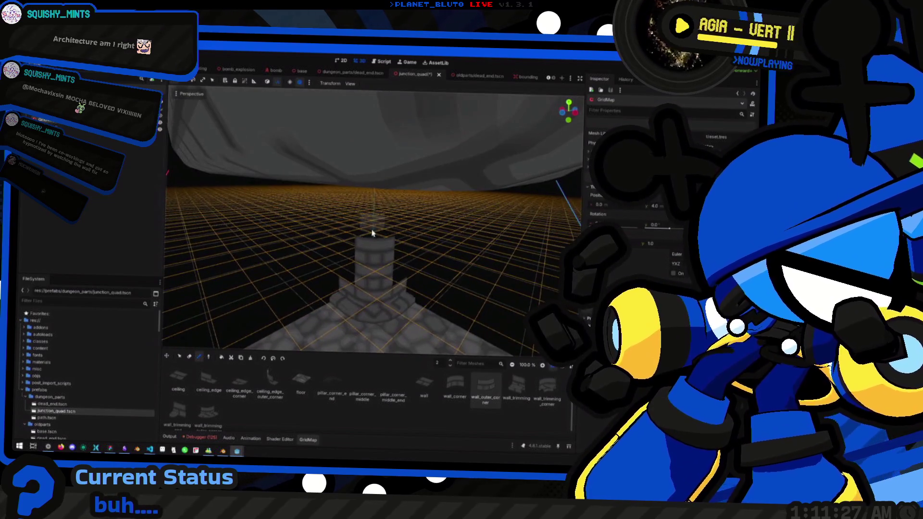
{"action": "key", "text": "e"}
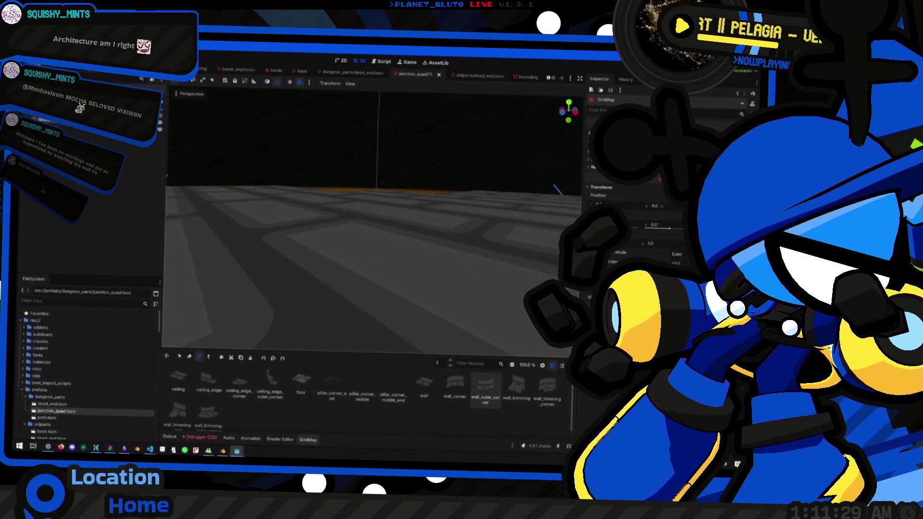
{"action": "left_click_drag", "start_coordinate": [377, 210], "coordinate": [351, 245]}
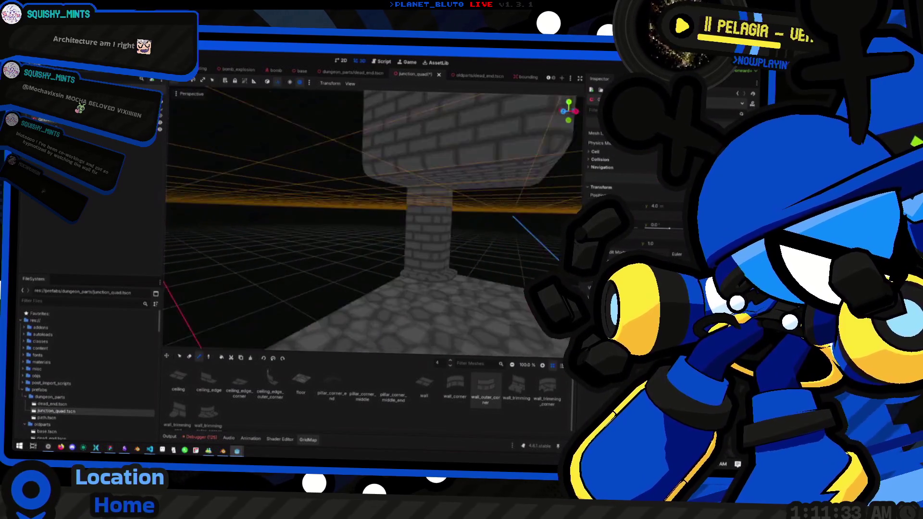
Look over the brick pillar and the ceiling edge from front and perspective views
{"action": "key", "text": "KP_1"}
{"action": "mouse_move", "coordinate": [406, 219]}
{"action": "left_mouse_down"}
{"action": "mouse_move", "coordinate": [380, 228]}
{"action": "mouse_move", "coordinate": [412, 248]}
{"action": "mouse_move", "coordinate": [441, 244]}
{"action": "mouse_move", "coordinate": [398, 256]}
{"action": "left_mouse_up"}
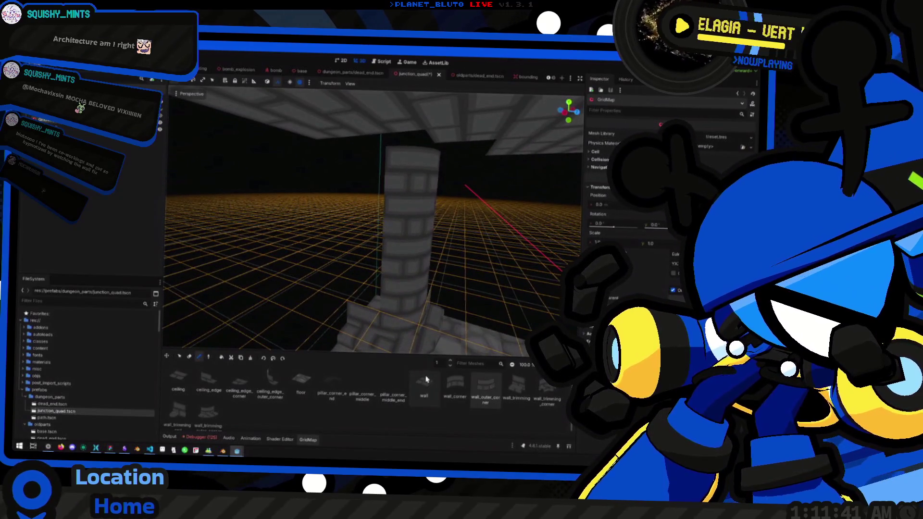
{"action": "left_click_drag", "start_coordinate": [364, 296], "coordinate": [364, 297]}
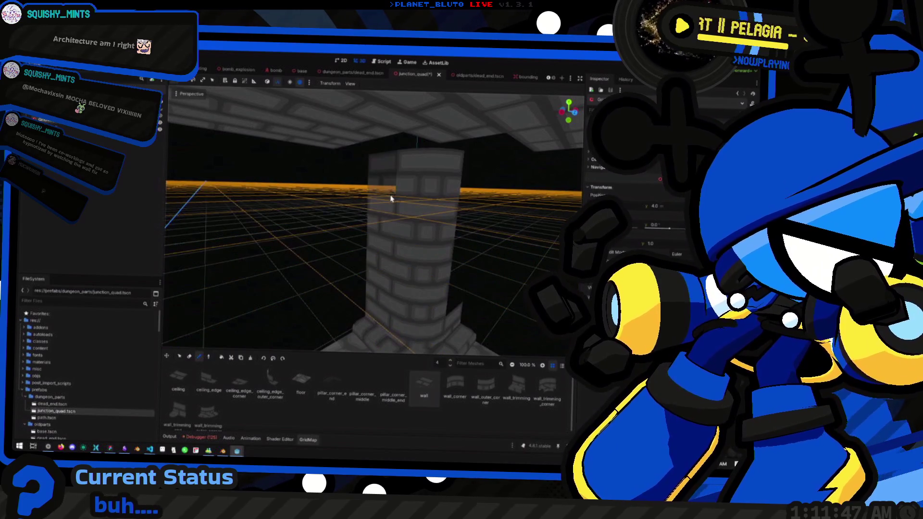
{"action": "mouse_move", "coordinate": [391, 198]}
{"action": "left_mouse_down"}
{"action": "mouse_move", "coordinate": [398, 181]}
{"action": "mouse_move", "coordinate": [412, 181]}
{"action": "mouse_move", "coordinate": [374, 269]}
{"action": "mouse_move", "coordinate": [374, 248]}
{"action": "left_mouse_up"}
Switch the GridMap editing floor between levels 1 and 4 around the pillar beneath the ceiling
{"action": "key", "text": "e"}
{"action": "key", "text": "e"}
{"action": "key", "text": "e"}
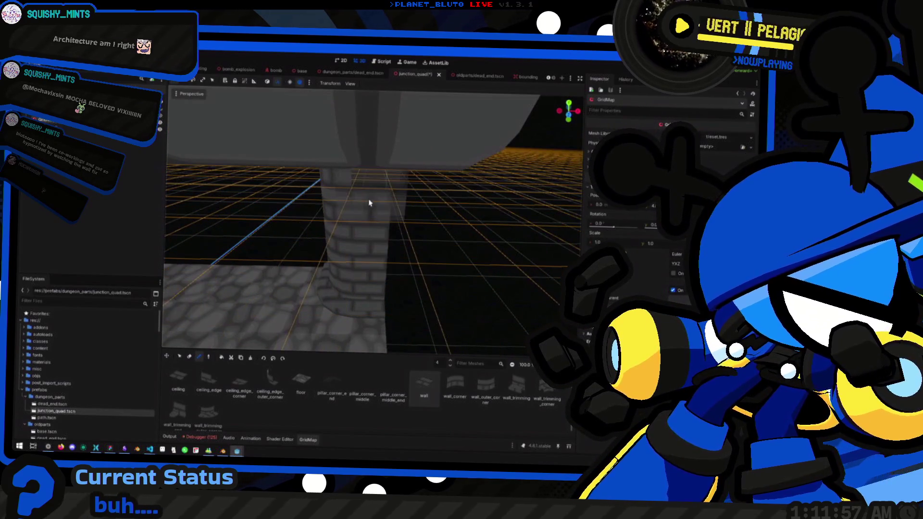
{"action": "mouse_move", "coordinate": [369, 189]}
{"action": "left_mouse_down"}
{"action": "mouse_move", "coordinate": [371, 212]}
{"action": "mouse_move", "coordinate": [355, 192]}
{"action": "mouse_move", "coordinate": [371, 190]}
{"action": "left_mouse_up"}
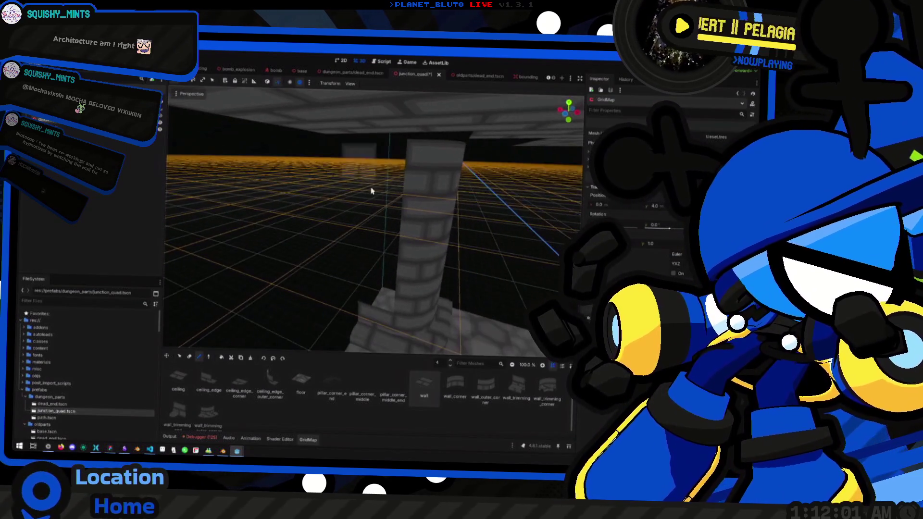
{"action": "key", "text": "q"}
{"action": "key", "text": "q"}
{"action": "key", "text": "q"}
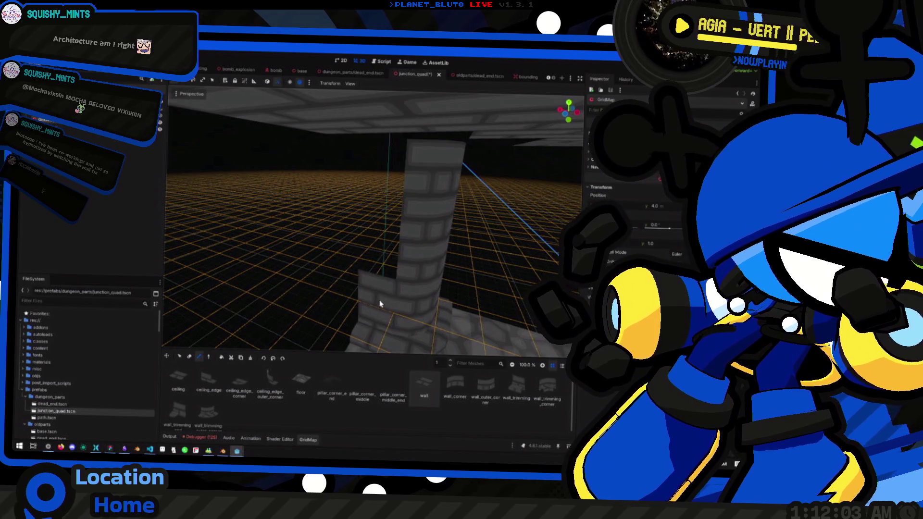
{"action": "key", "text": "e"}
{"action": "key", "text": "e"}
{"action": "key", "text": "e"}
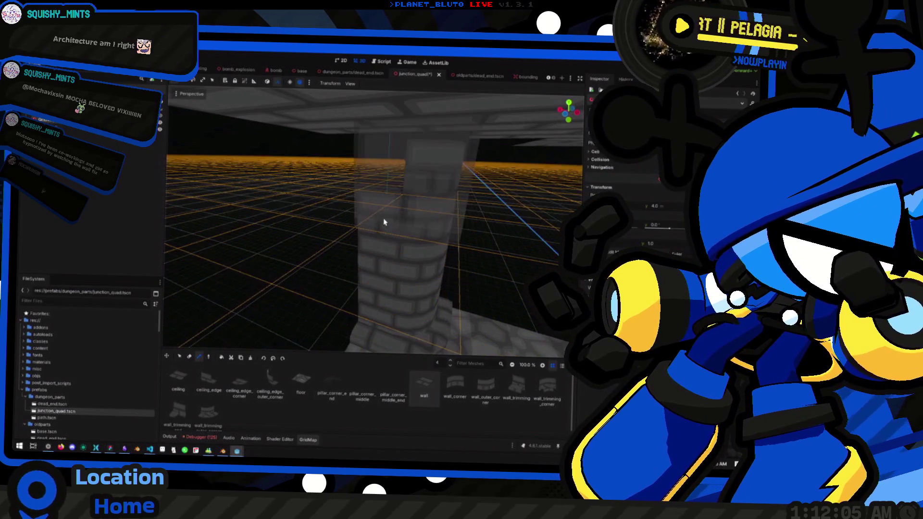
{"action": "key", "text": "q"}
{"action": "key", "text": "q"}
{"action": "key", "text": "q"}
{"action": "mouse_move", "coordinate": [388, 190]}
{"action": "left_mouse_down"}
{"action": "mouse_move", "coordinate": [370, 274]}
{"action": "mouse_move", "coordinate": [394, 284]}
{"action": "left_mouse_up"}
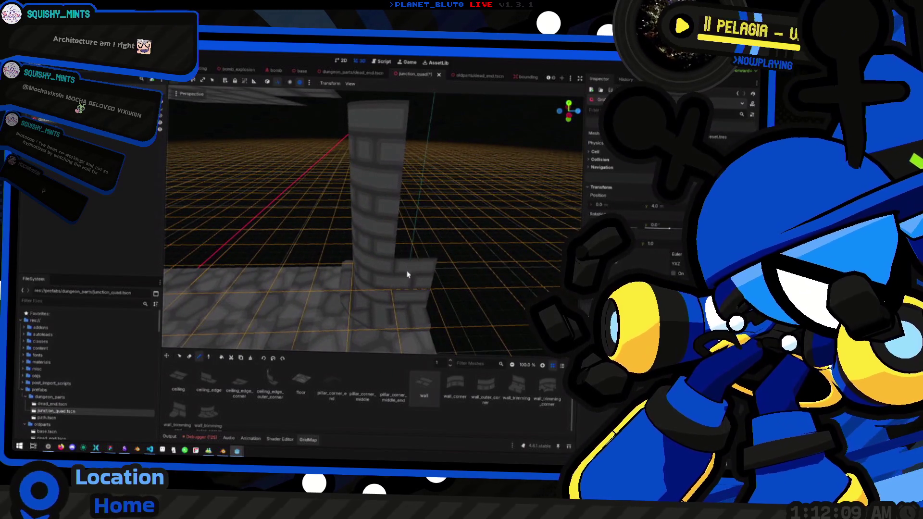
{"action": "key", "text": "e"}
{"action": "key", "text": "e"}
{"action": "key", "text": "e"}
{"action": "left_click_drag", "start_coordinate": [422, 171], "coordinate": [387, 260]}
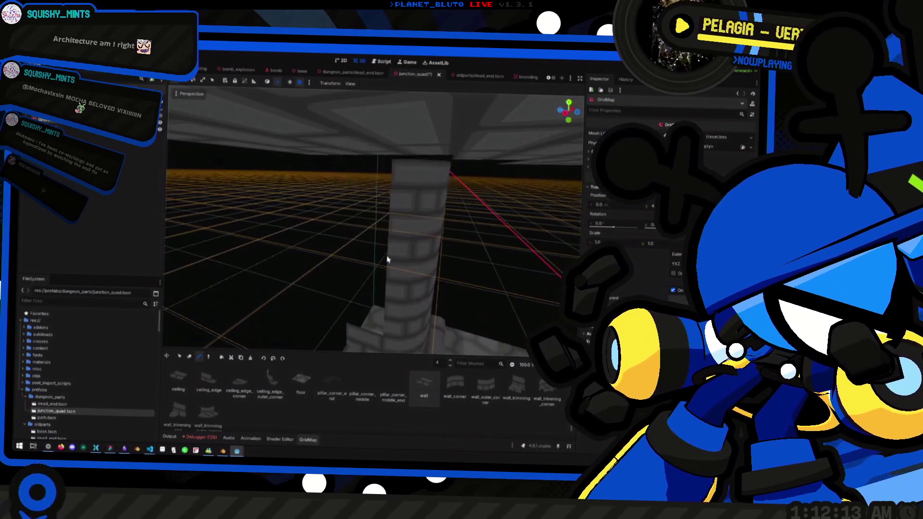
{"action": "key", "text": "q"}
{"action": "key", "text": "q"}
{"action": "key", "text": "q"}
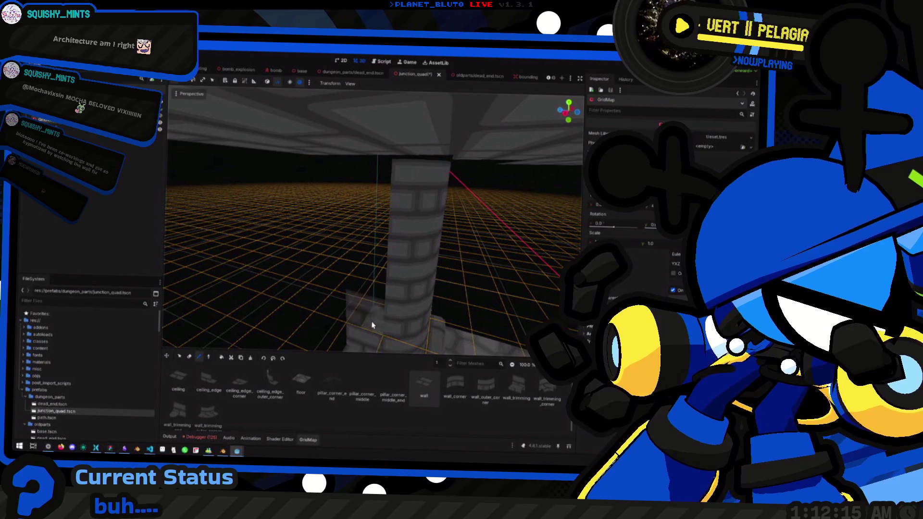
{"action": "key", "text": "e"}
{"action": "key", "text": "e"}
{"action": "key", "text": "e"}
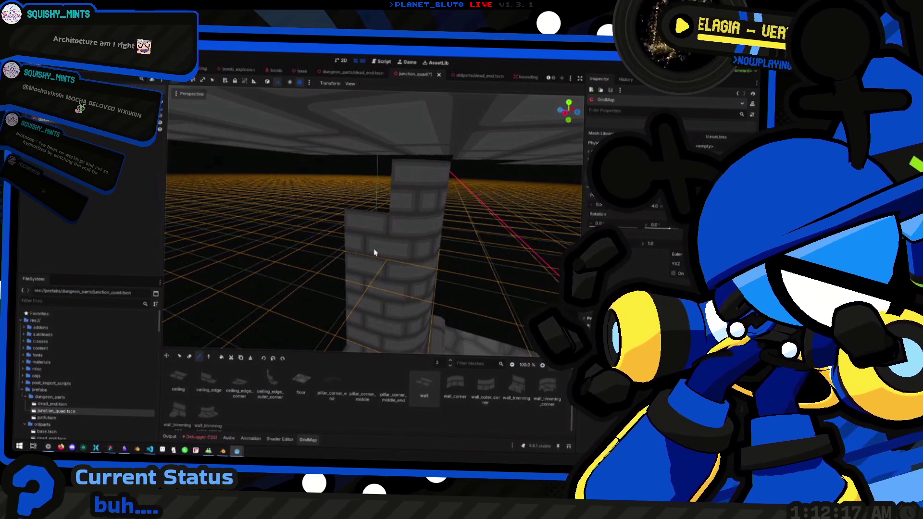
{"action": "key", "text": "q"}
{"action": "key", "text": "q"}
{"action": "key", "text": "q"}
{"action": "mouse_move", "coordinate": [377, 208]}
{"action": "left_mouse_down"}
{"action": "mouse_move", "coordinate": [359, 289]}
{"action": "mouse_move", "coordinate": [356, 159]}
{"action": "mouse_move", "coordinate": [317, 174]}
{"action": "mouse_move", "coordinate": [385, 256]}
{"action": "mouse_move", "coordinate": [462, 255]}
{"action": "mouse_move", "coordinate": [394, 241]}
{"action": "mouse_move", "coordinate": [403, 364]}
{"action": "left_mouse_up"}
{"action": "key", "text": "e"}
{"action": "key", "text": "e"}
{"action": "key", "text": "e"}
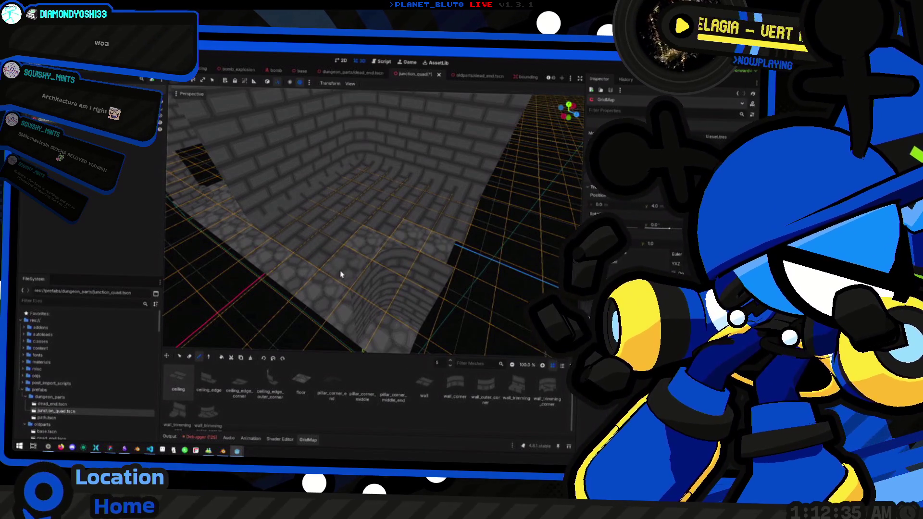
Set the GridMap editing floor to 5, check the walls and cobbled floor, then save junction_quad.tscn
{"action": "key", "text": "e"}
{"action": "key", "text": "q"}
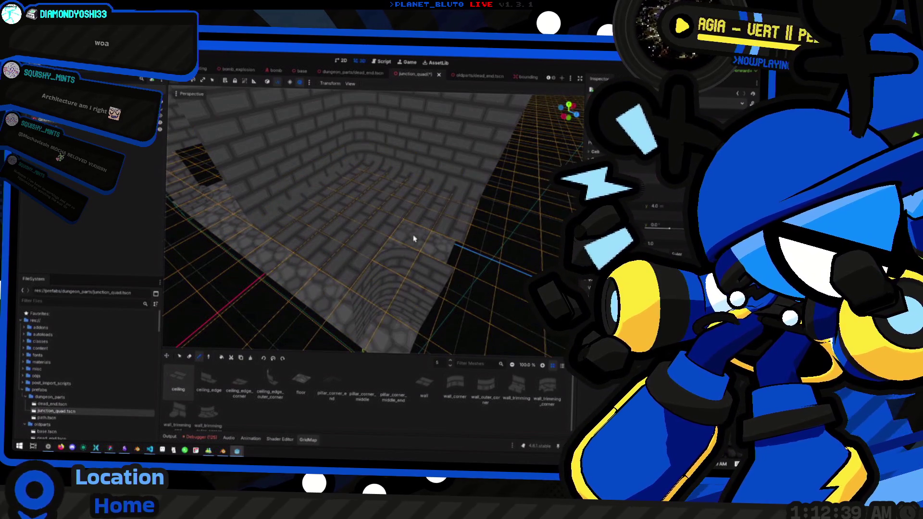
{"action": "mouse_move", "coordinate": [439, 243]}
{"action": "left_mouse_down"}
{"action": "mouse_move", "coordinate": [423, 182]}
{"action": "mouse_move", "coordinate": [379, 234]}
{"action": "left_mouse_up"}
{"action": "mouse_move", "coordinate": [471, 225]}
{"action": "left_mouse_down"}
{"action": "mouse_move", "coordinate": [467, 199]}
{"action": "mouse_move", "coordinate": [456, 228]}
{"action": "mouse_move", "coordinate": [364, 255]}
{"action": "mouse_move", "coordinate": [366, 230]}
{"action": "mouse_move", "coordinate": [342, 221]}
{"action": "mouse_move", "coordinate": [453, 254]}
{"action": "left_mouse_up"}
{"action": "key", "text": "ctrl+s"}
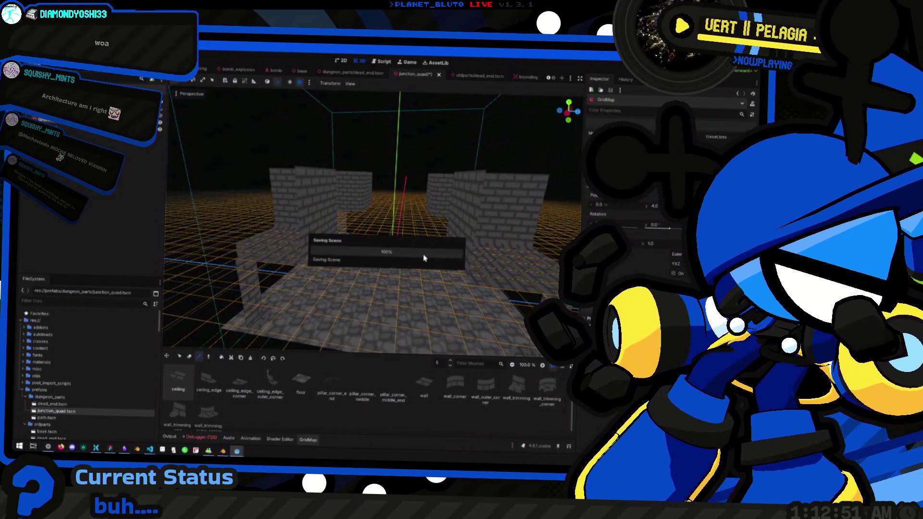
Run the project, choose a character class and host a game session in the dungeon
{"action": "key", "text": "F5"}
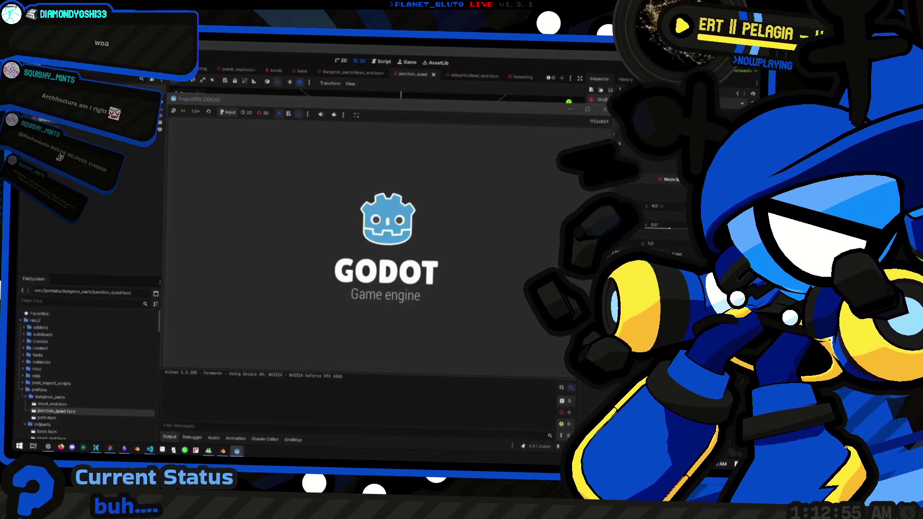
{"action": "left_click", "coordinate": [266, 159]}
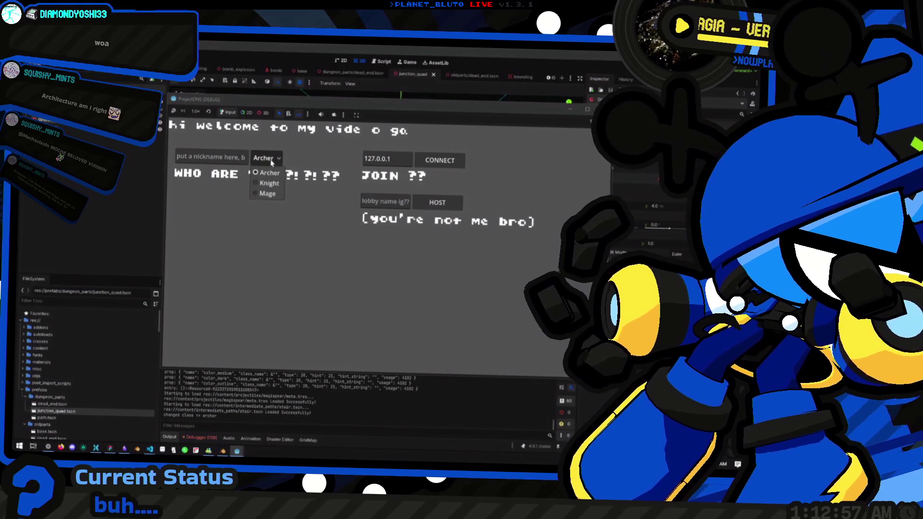
{"action": "left_click", "coordinate": [443, 204]}
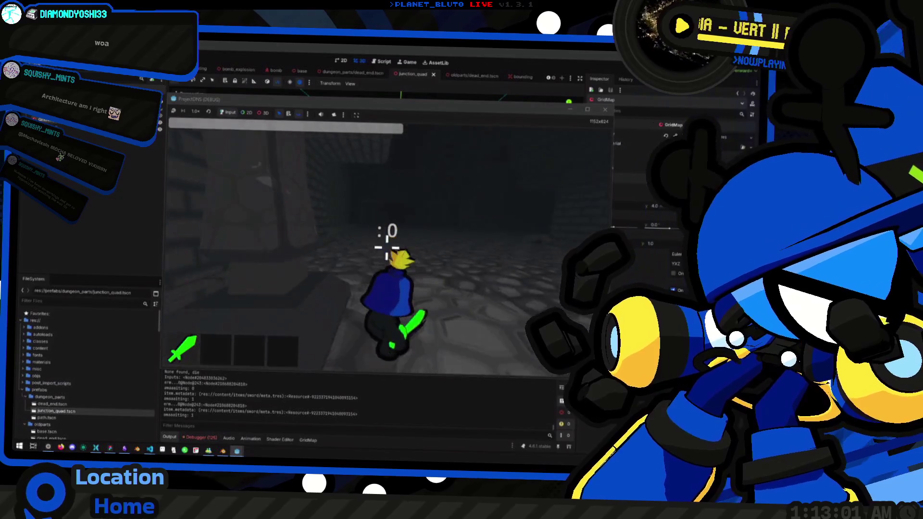
{"action": "key", "text": "space"}
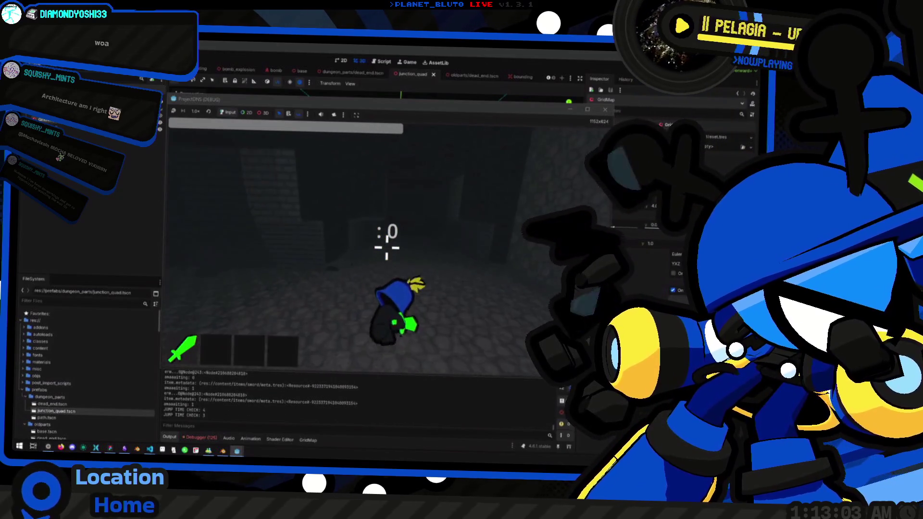
{"action": "key", "text": "space"}
{"action": "key", "text": "space"}
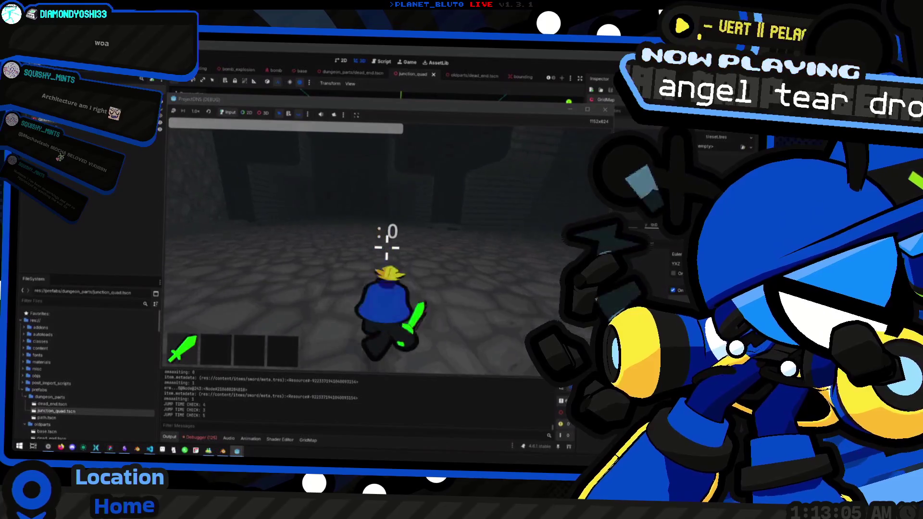
{"action": "key", "text": "space"}
{"action": "key", "text": "space"}
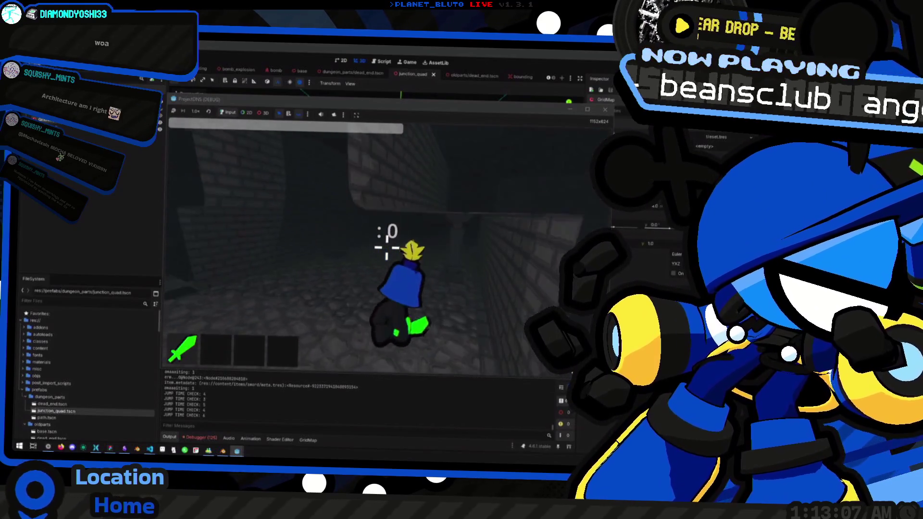
{"action": "key", "text": "space"}
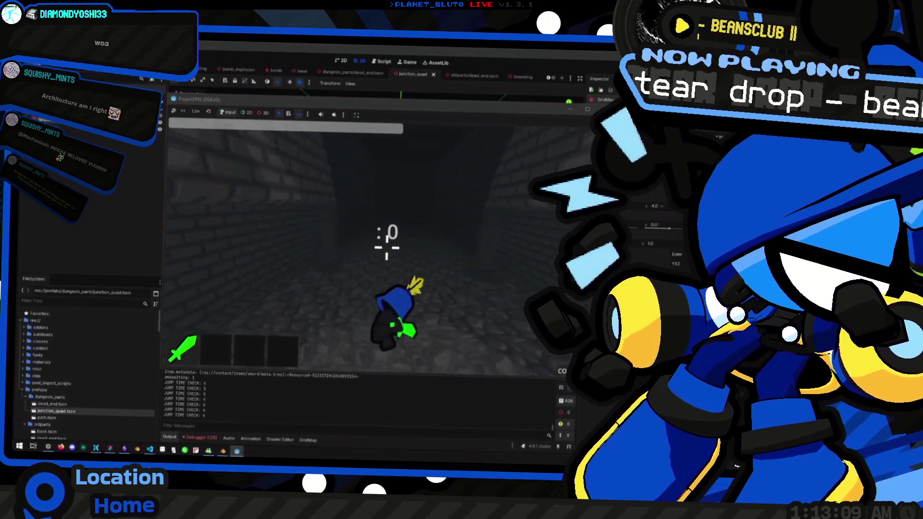
{"action": "key", "text": "space"}
{"action": "key", "text": "space"}
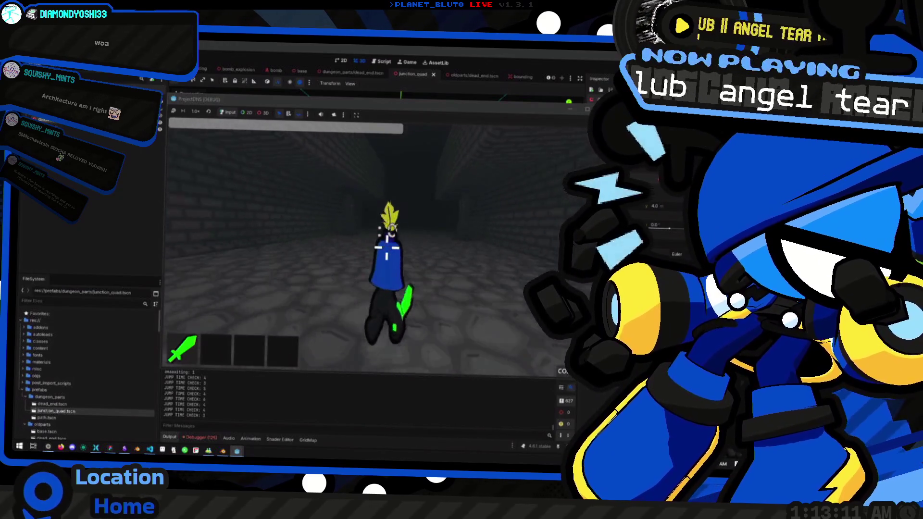
{"action": "key", "text": "space"}
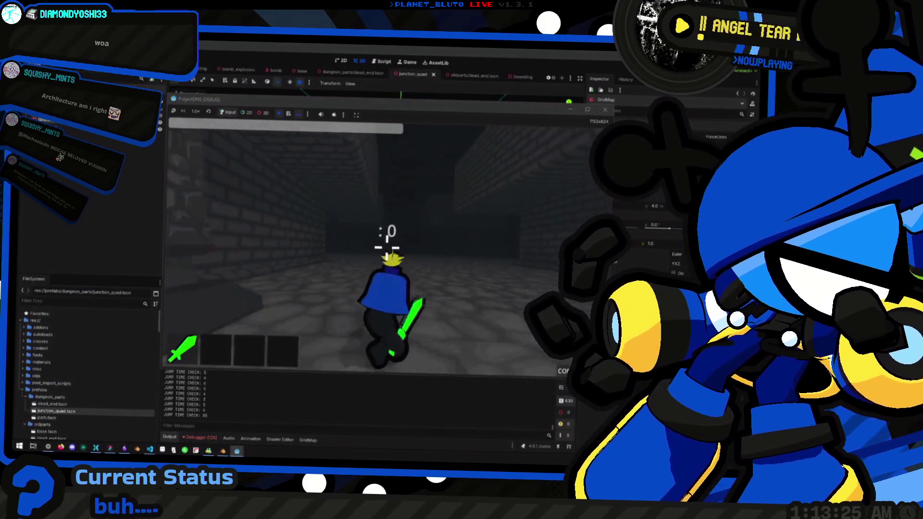
Run and jump down the brick corridor, then release the mouse and stop the game
{"action": "key", "text": "w"}
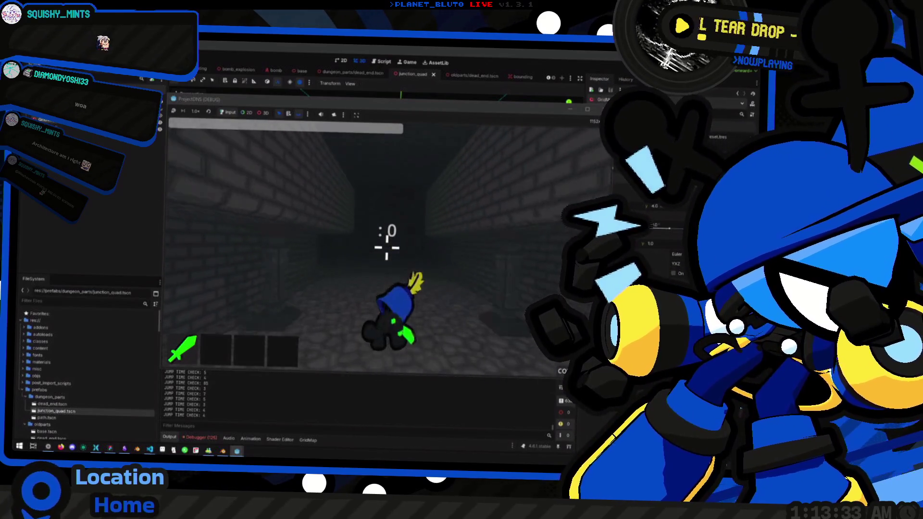
{"action": "key", "text": "w"}
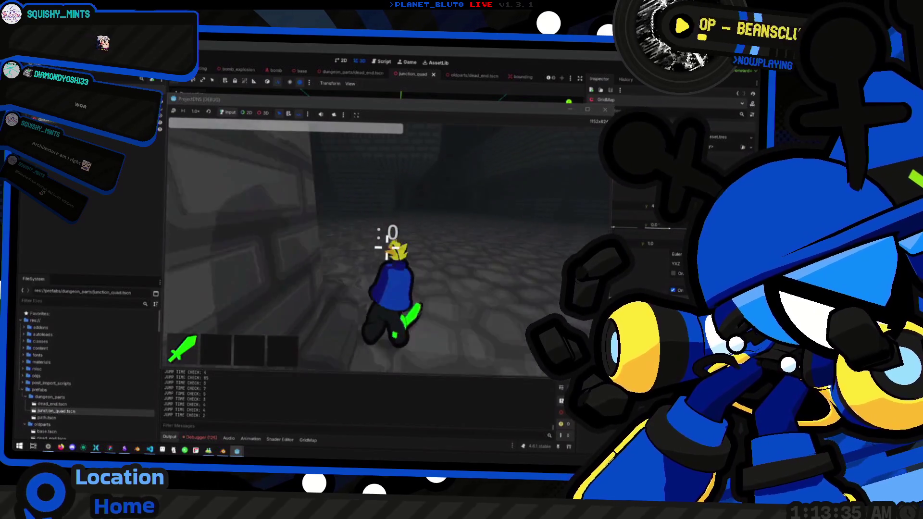
{"action": "key", "text": "w"}
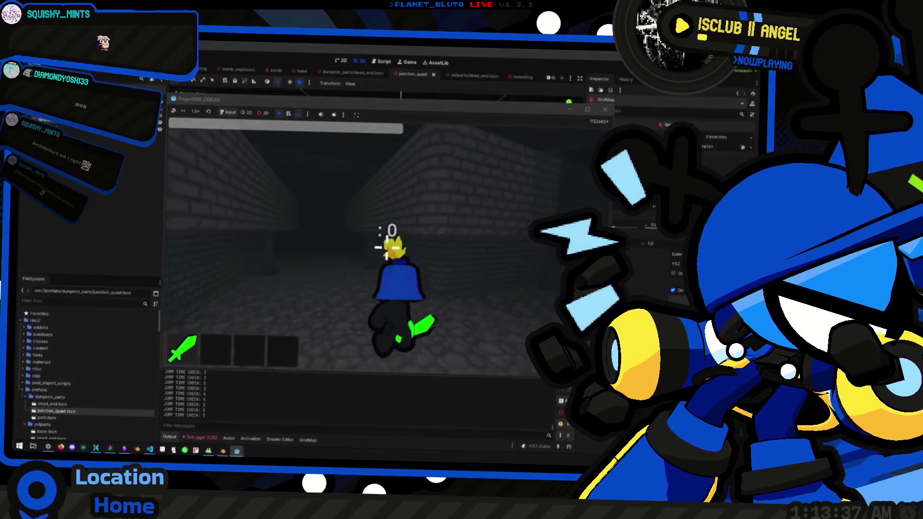
{"action": "key", "text": "w"}
{"action": "key", "text": "space"}
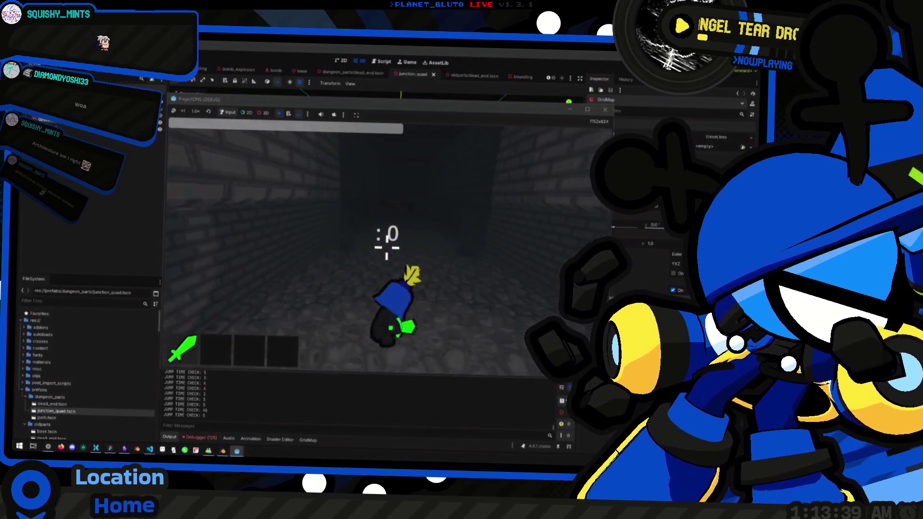
{"action": "key", "text": "w"}
{"action": "key", "text": "space"}
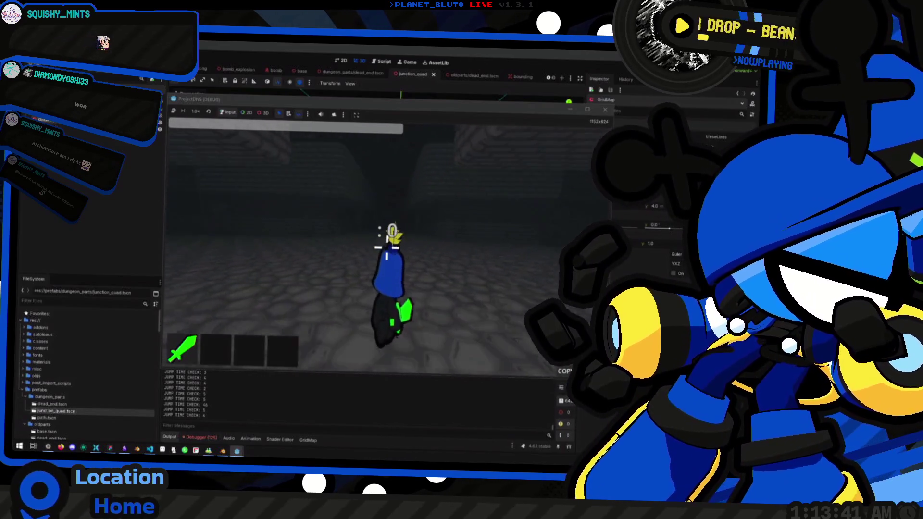
{"action": "key", "text": "w"}
{"action": "key", "text": "space"}
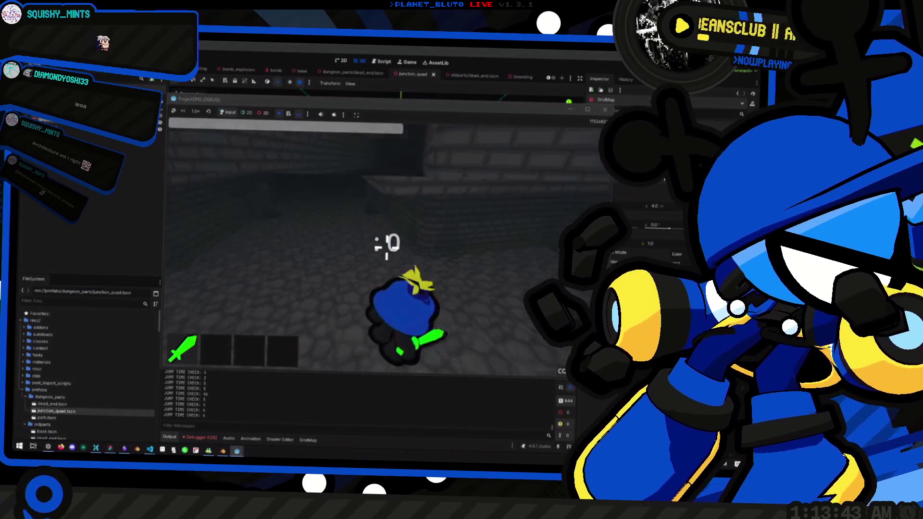
{"action": "key", "text": "w"}
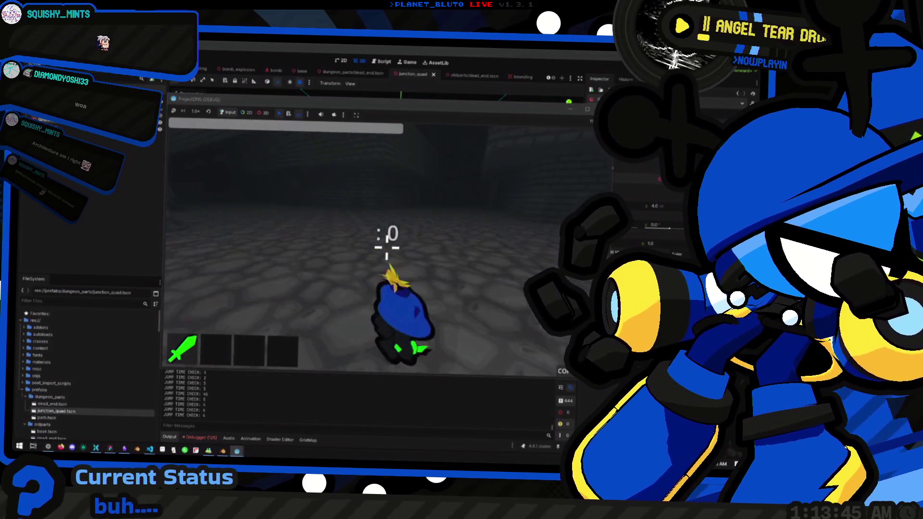
{"action": "key", "text": "Escape"}
{"action": "key", "text": "F8"}
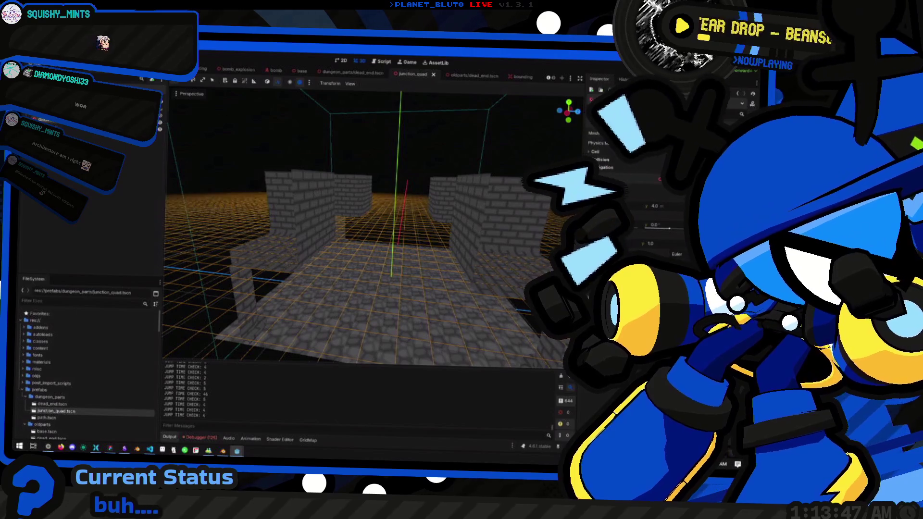
Select the junction's Quad node and frame it in the viewport
{"action": "scroll", "coordinate": [340, 237], "scroll_direction": "up", "scroll_amount": 2}
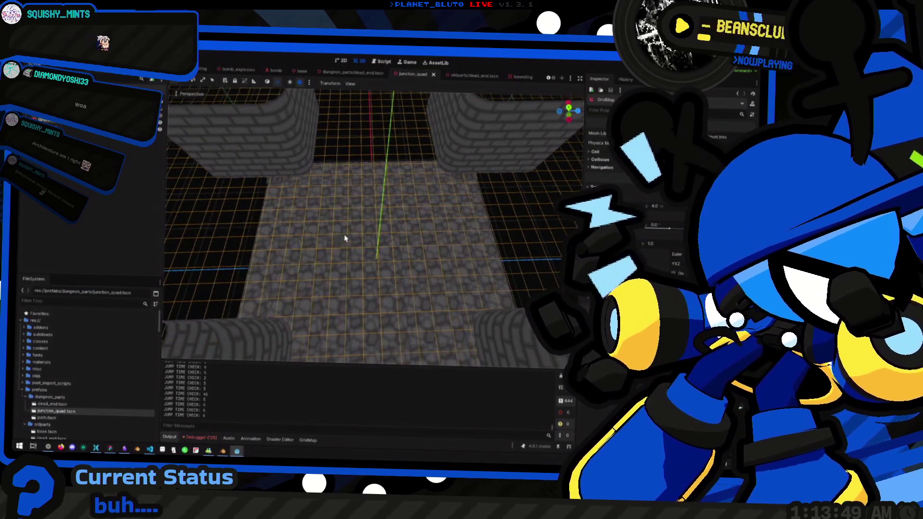
{"action": "scroll", "coordinate": [361, 241], "scroll_direction": "up", "scroll_amount": 1}
{"action": "scroll", "coordinate": [362, 243], "scroll_direction": "down", "scroll_amount": 2}
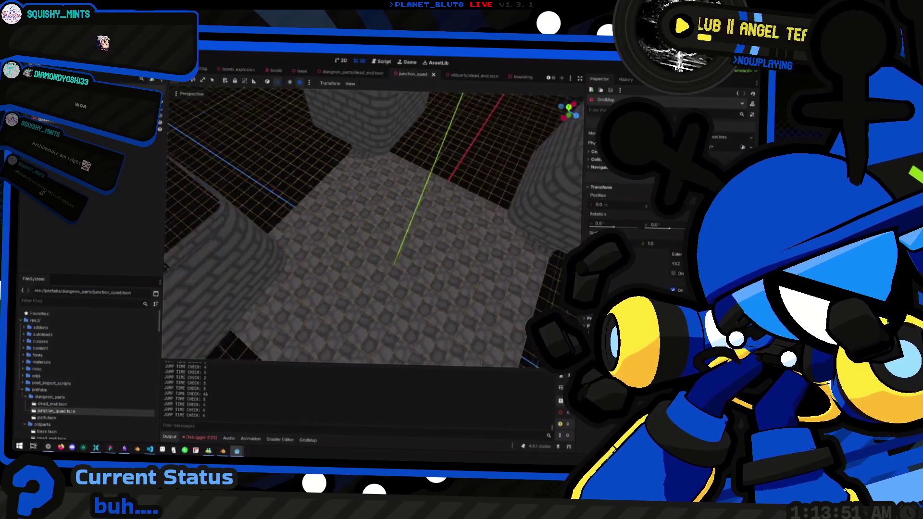
{"action": "scroll", "coordinate": [362, 244], "scroll_direction": "up", "scroll_amount": 2}
{"action": "left_click_drag", "start_coordinate": [362, 243], "coordinate": [372, 242]}
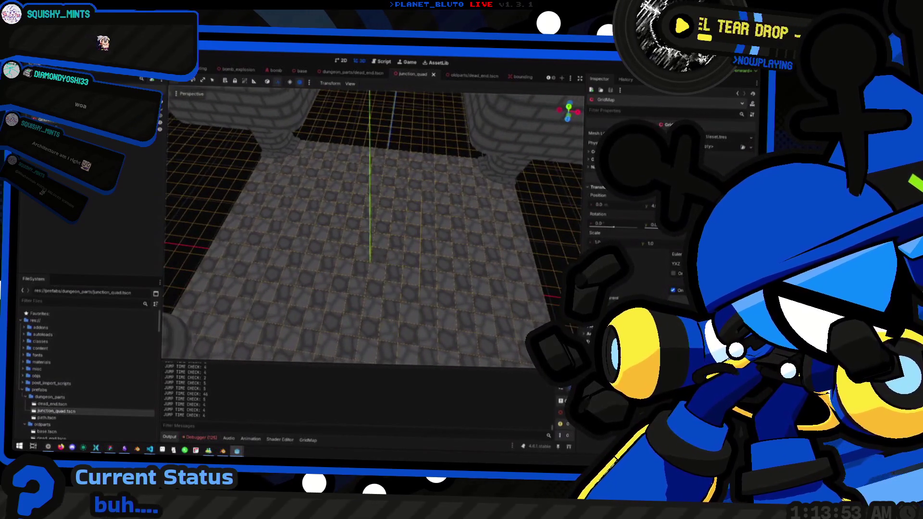
{"action": "left_click", "coordinate": [367, 268]}
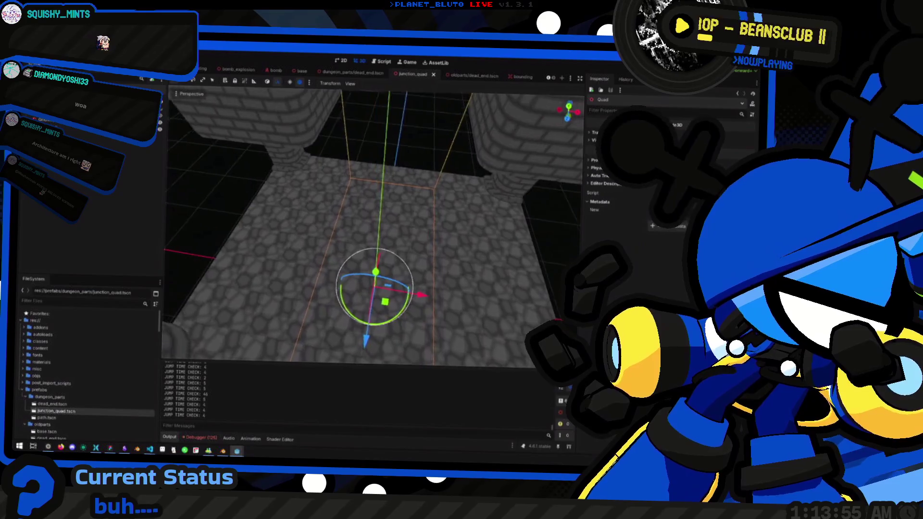
{"action": "scroll", "coordinate": [367, 268], "scroll_direction": "down", "scroll_amount": 4}
{"action": "key", "text": "f"}
{"action": "left_click_drag", "start_coordinate": [365, 270], "coordinate": [192, 184]}
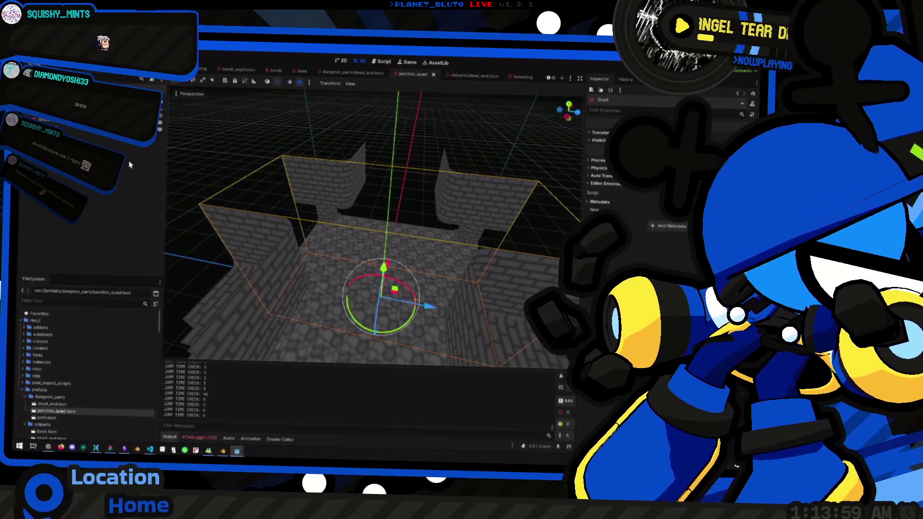
Hide a node with its Scene-tree eye icon and duplicate the selected junction piece
{"action": "left_click", "coordinate": [160, 115]}
{"action": "left_click_drag", "start_coordinate": [202, 154], "coordinate": [249, 201]}
{"action": "key", "text": "ctrl+d"}
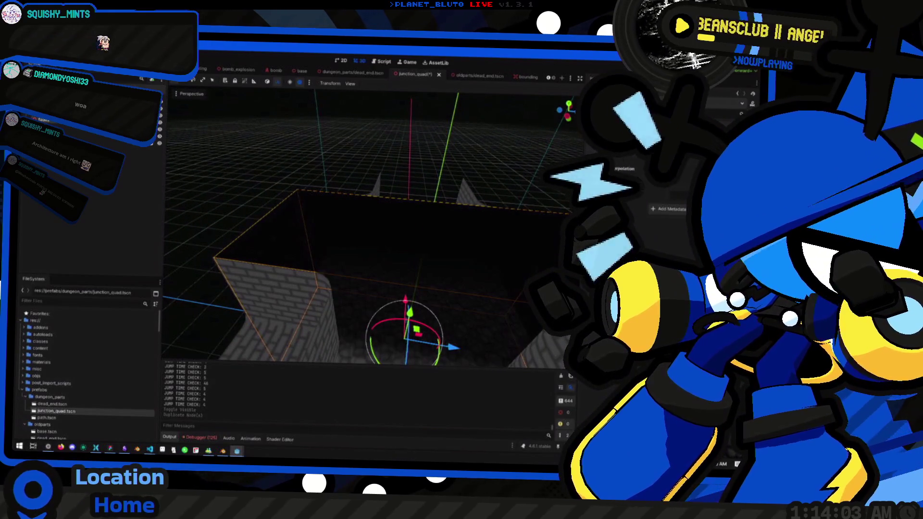
Rotate the duplicated piece 90 degrees and centre it in a top orthogonal view
{"action": "key", "text": "f"}
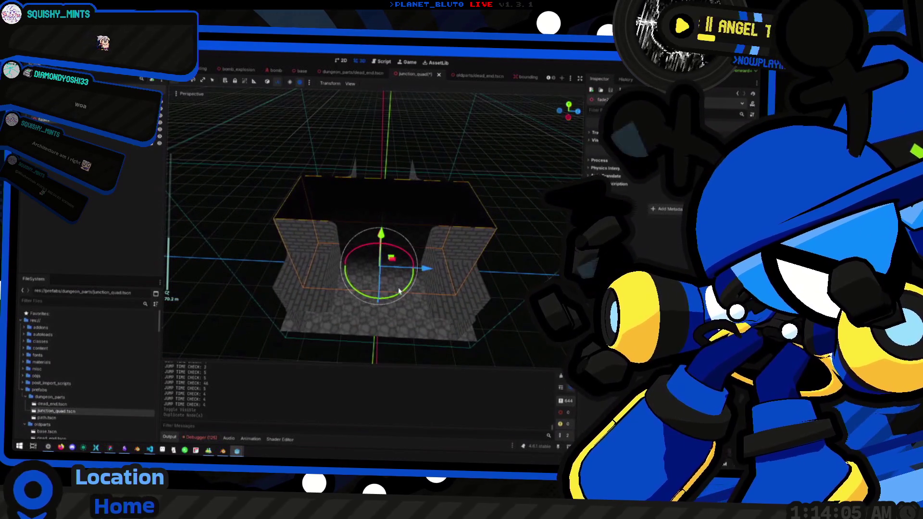
{"action": "mouse_move", "coordinate": [397, 298]}
{"action": "left_mouse_down"}
{"action": "mouse_move", "coordinate": [365, 305]}
{"action": "mouse_move", "coordinate": [332, 297]}
{"action": "left_mouse_up"}
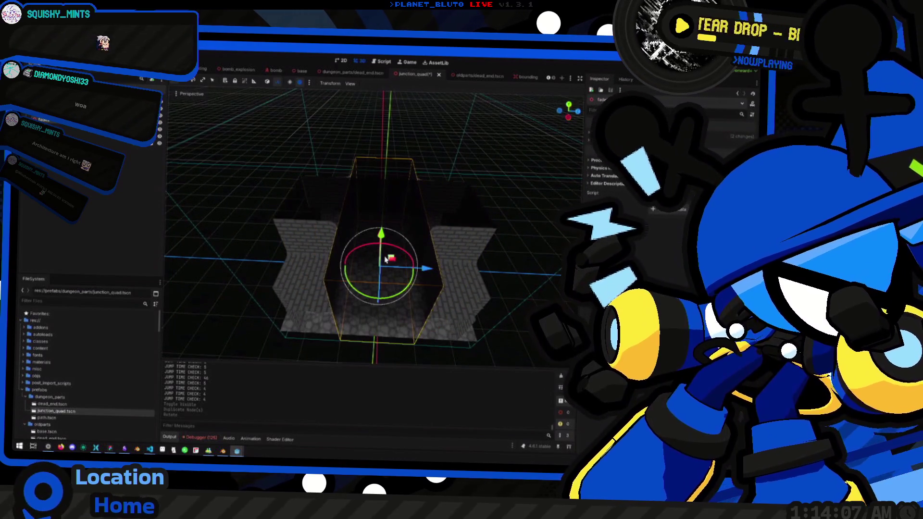
{"action": "left_click", "coordinate": [571, 105]}
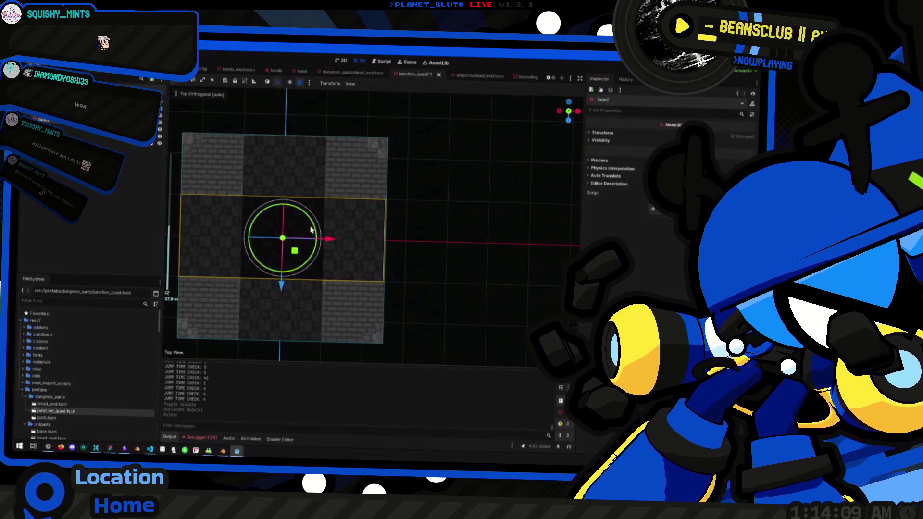
{"action": "key", "text": "f"}
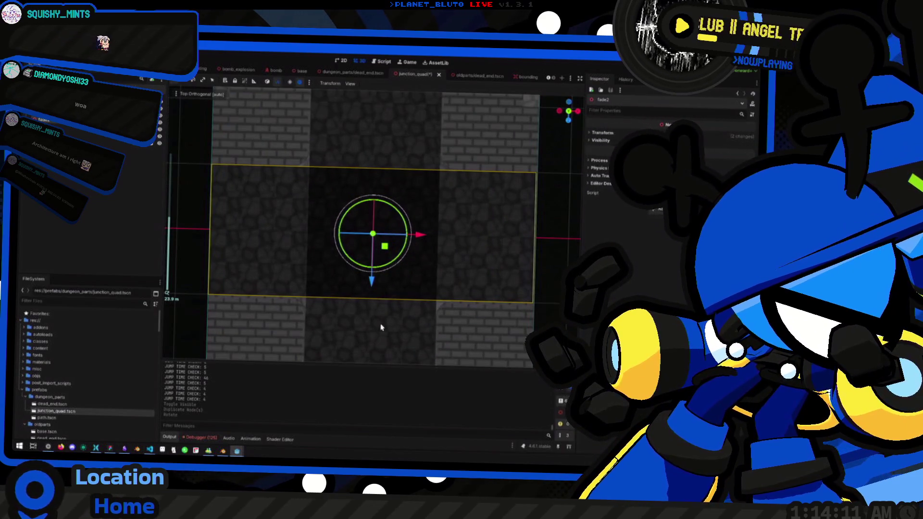
Move the horizontal quad along Z to -25 and briefly test-play the layout
{"action": "left_click", "coordinate": [382, 334]}
{"action": "left_click", "coordinate": [60, 125]}
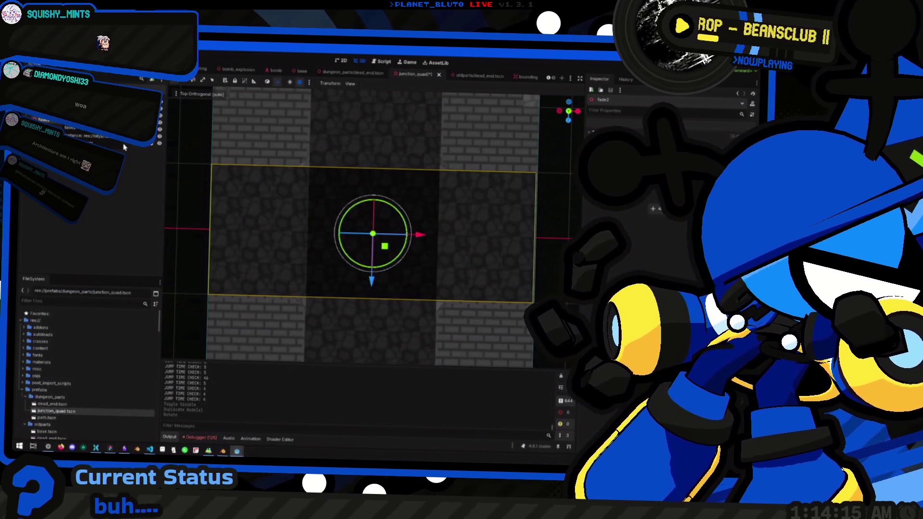
{"action": "left_click_drag", "start_coordinate": [371, 264], "coordinate": [377, 80]}
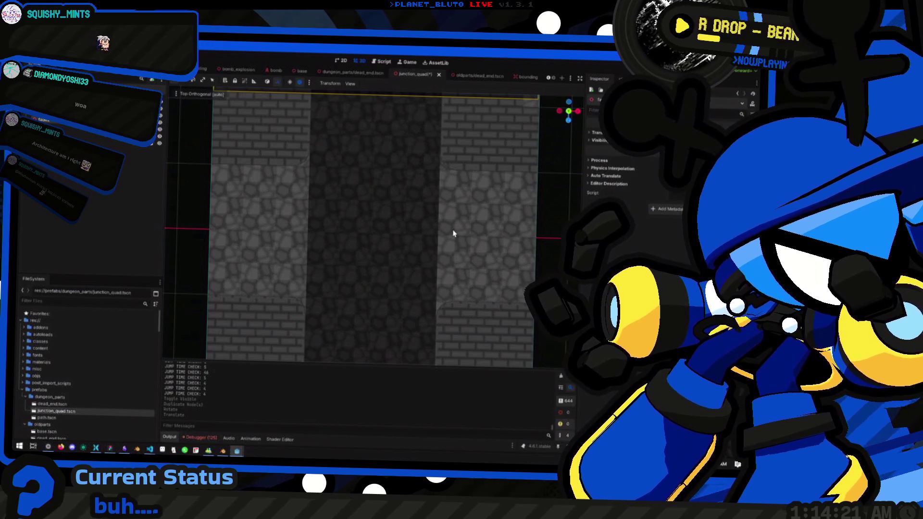
{"action": "key", "text": "F5"}
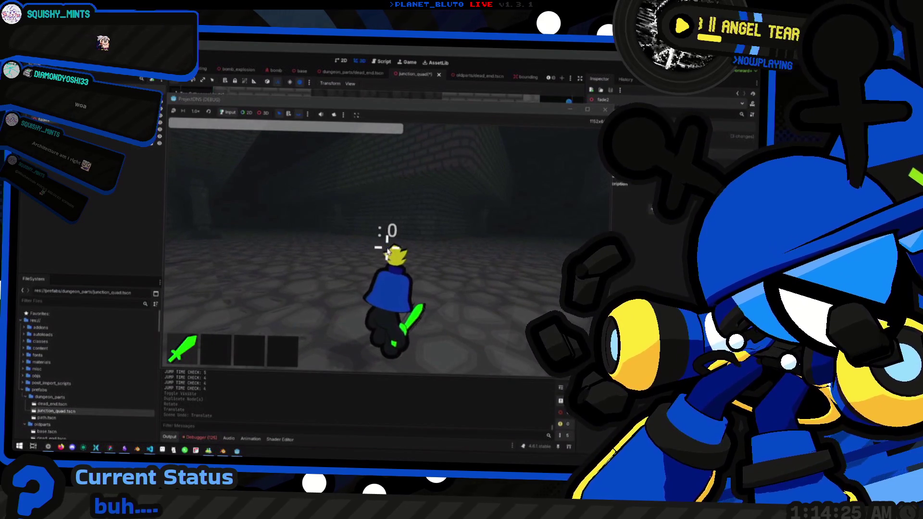
{"action": "key", "text": "F8"}
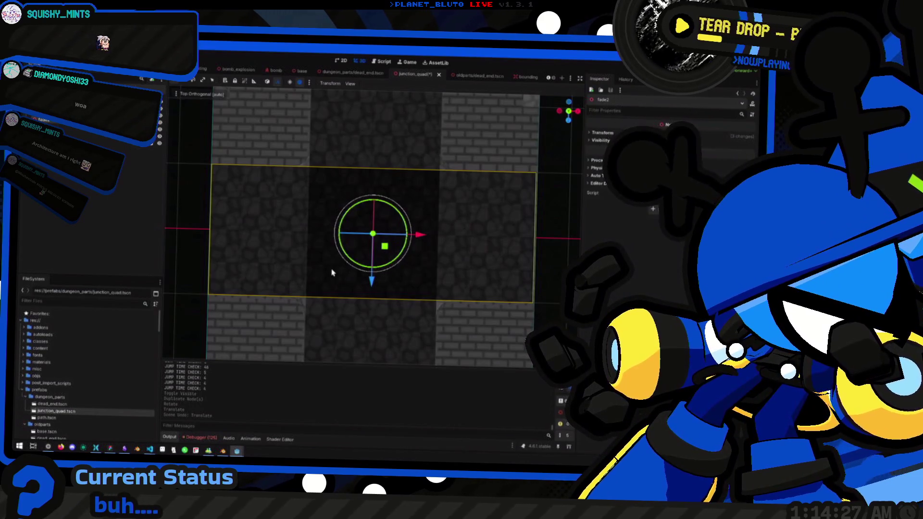
Nudge the quad back into place after undoing a bad move, and launch the game again
{"action": "mouse_move", "coordinate": [384, 247]}
{"action": "left_mouse_down"}
{"action": "mouse_move", "coordinate": [247, 182]}
{"action": "mouse_move", "coordinate": [226, 144]}
{"action": "left_mouse_up"}
{"action": "key", "text": "ctrl+z"}
{"action": "scroll", "coordinate": [278, 264], "scroll_direction": "down", "scroll_amount": 2}
{"action": "scroll", "coordinate": [278, 264], "scroll_direction": "down", "scroll_amount": 1}
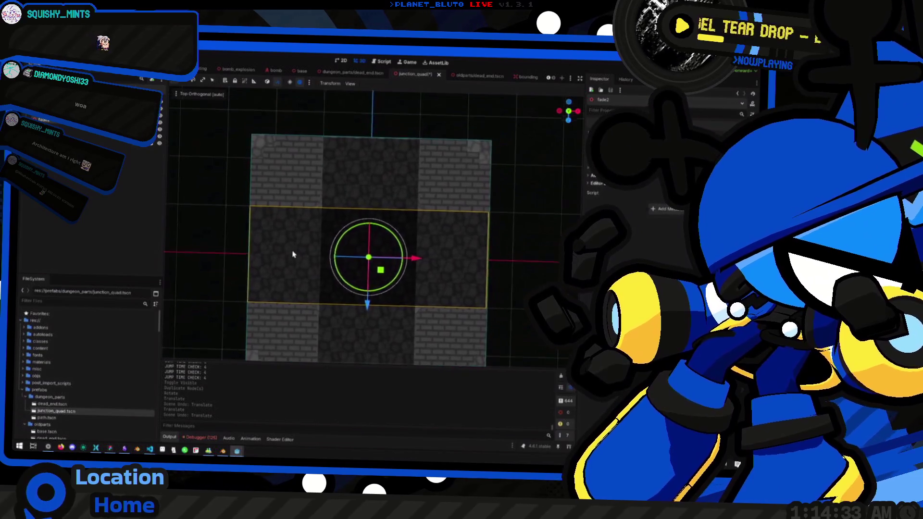
{"action": "scroll", "coordinate": [286, 247], "scroll_direction": "up", "scroll_amount": 1}
{"action": "scroll", "coordinate": [304, 208], "scroll_direction": "down", "scroll_amount": 1}
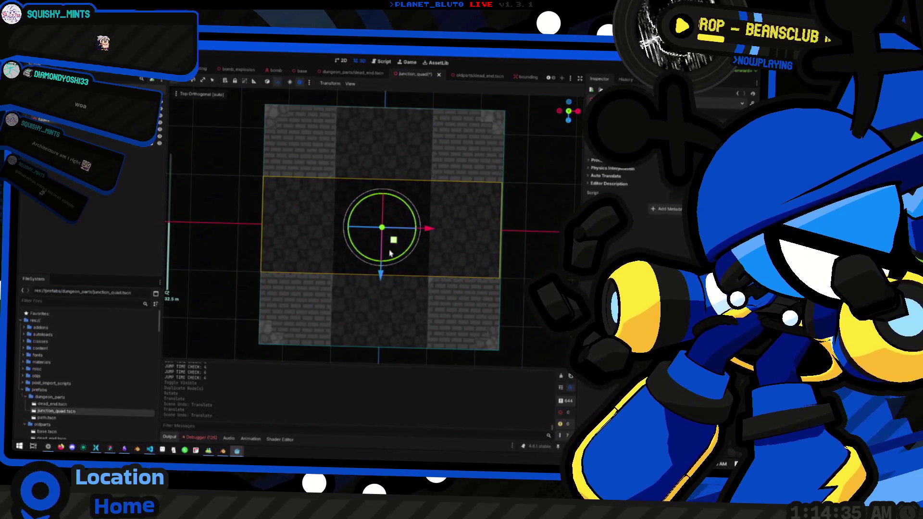
{"action": "mouse_move", "coordinate": [397, 246]}
{"action": "left_mouse_down"}
{"action": "mouse_move", "coordinate": [392, 234]}
{"action": "mouse_move", "coordinate": [413, 257]}
{"action": "left_mouse_up"}
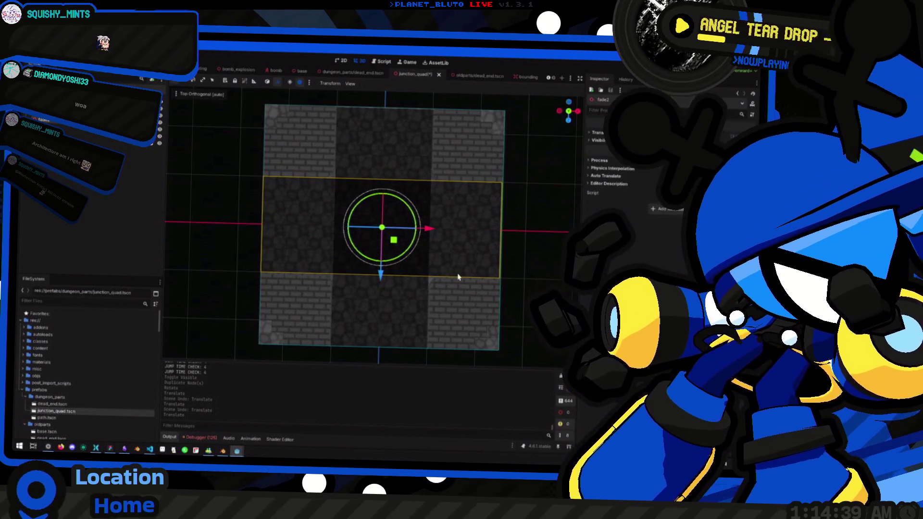
{"action": "left_click", "coordinate": [413, 258]}
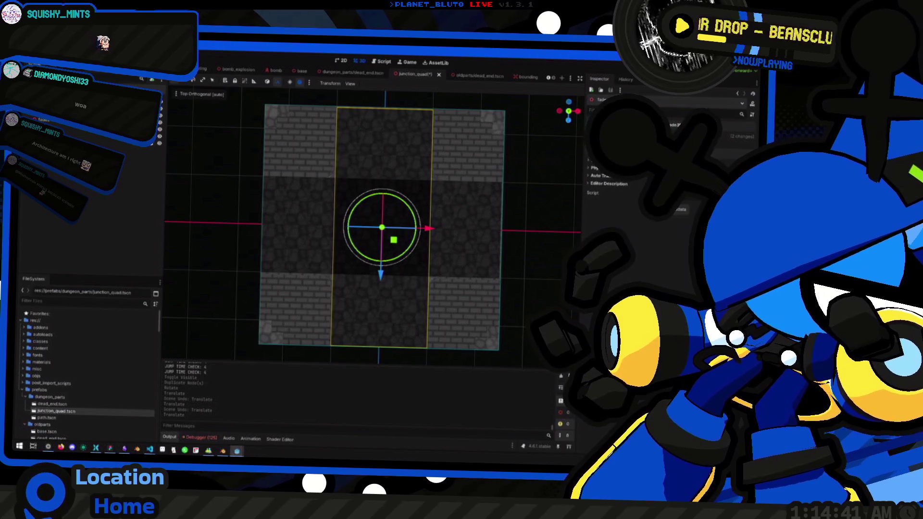
{"action": "key", "text": "F5"}
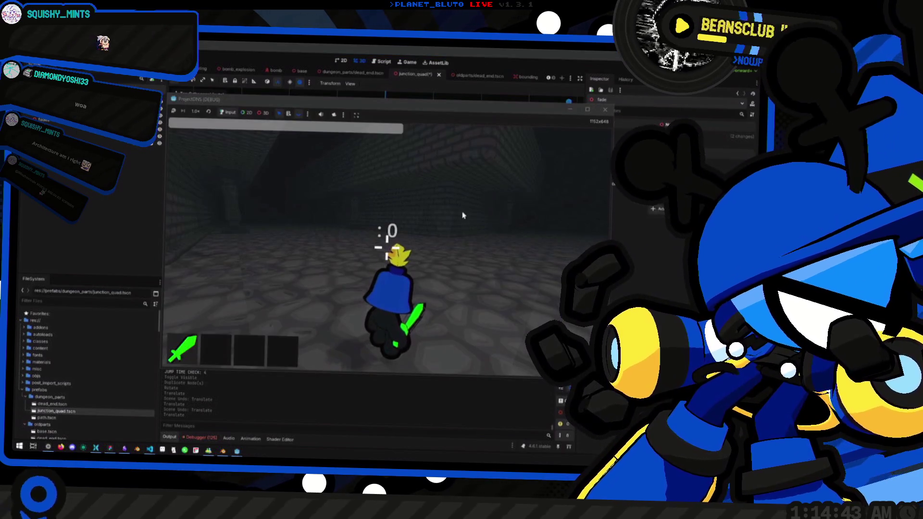
{"action": "left_click", "coordinate": [463, 215]}
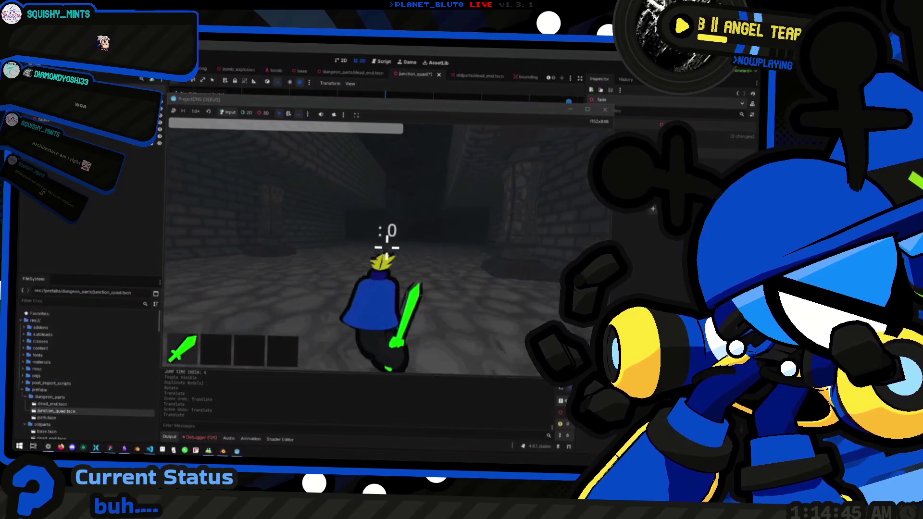
{"action": "key", "text": "w"}
{"action": "key", "text": "space"}
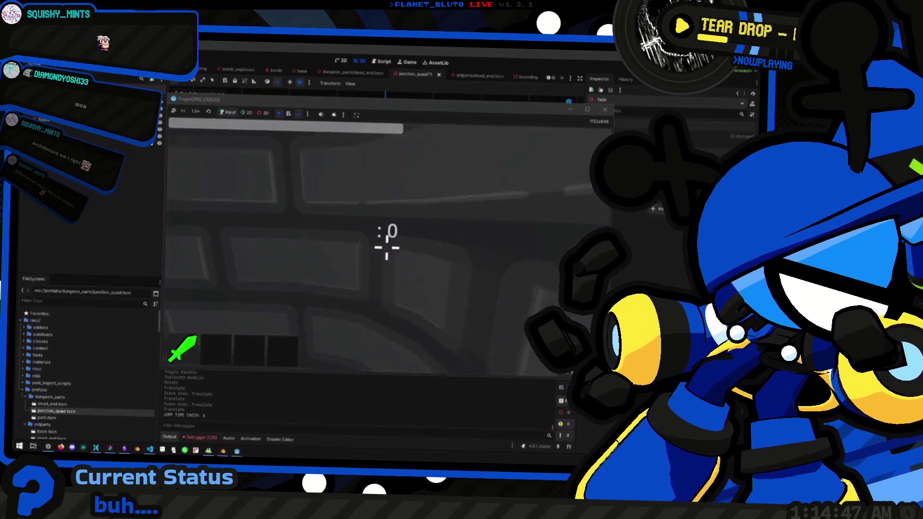
{"action": "key", "text": "w"}
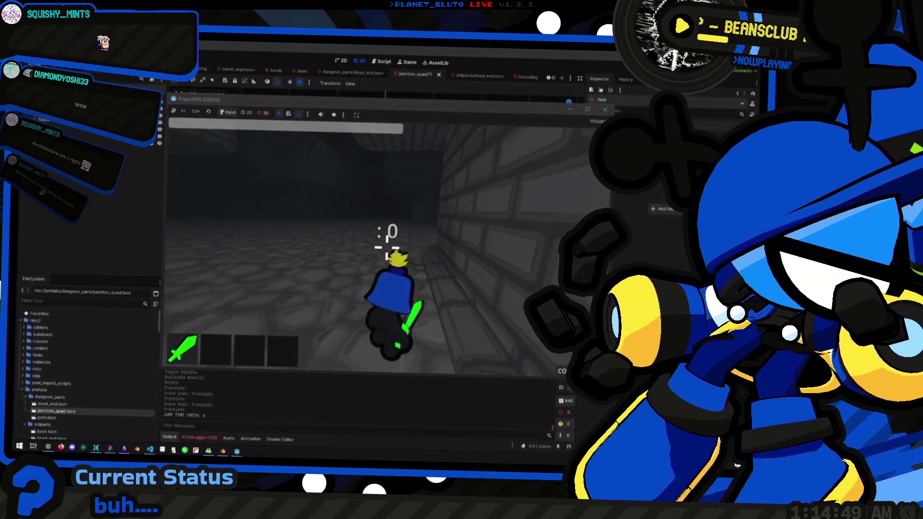
{"action": "key", "text": "w"}
{"action": "key", "text": "w"}
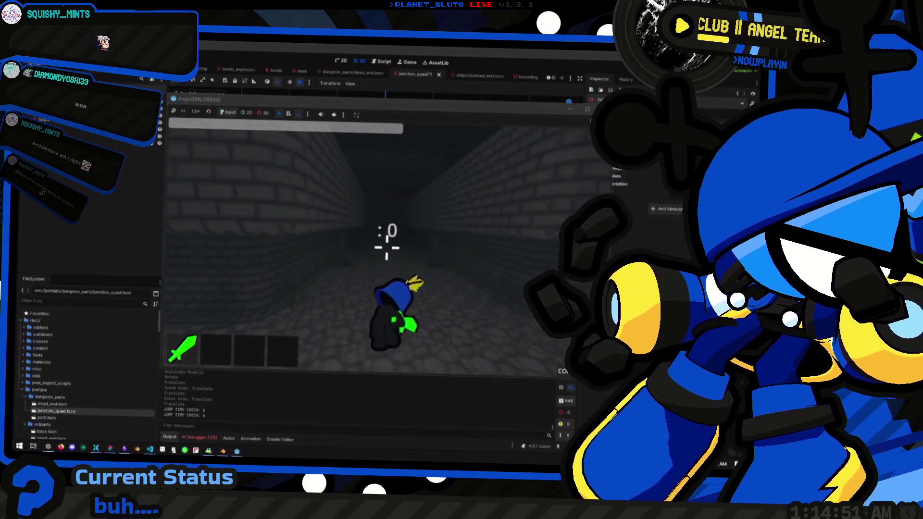
{"action": "key", "text": "space"}
{"action": "key", "text": "space"}
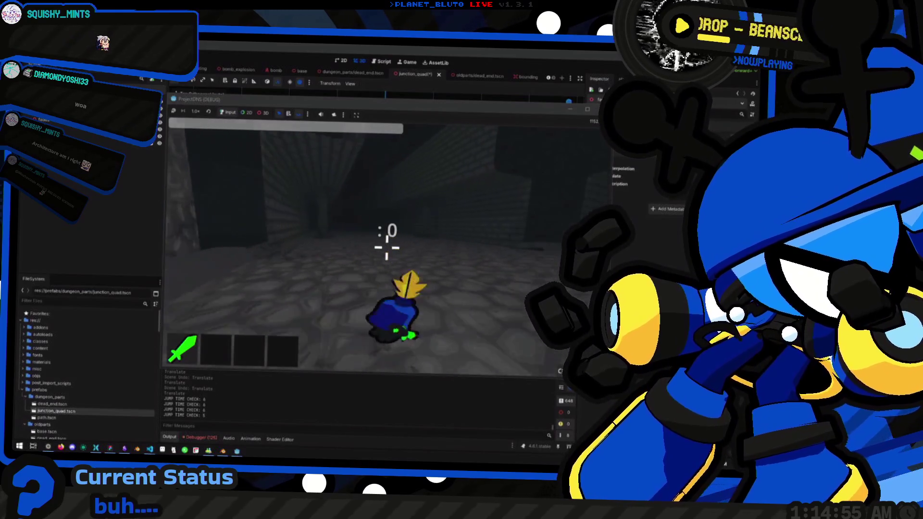
{"action": "key", "text": "space"}
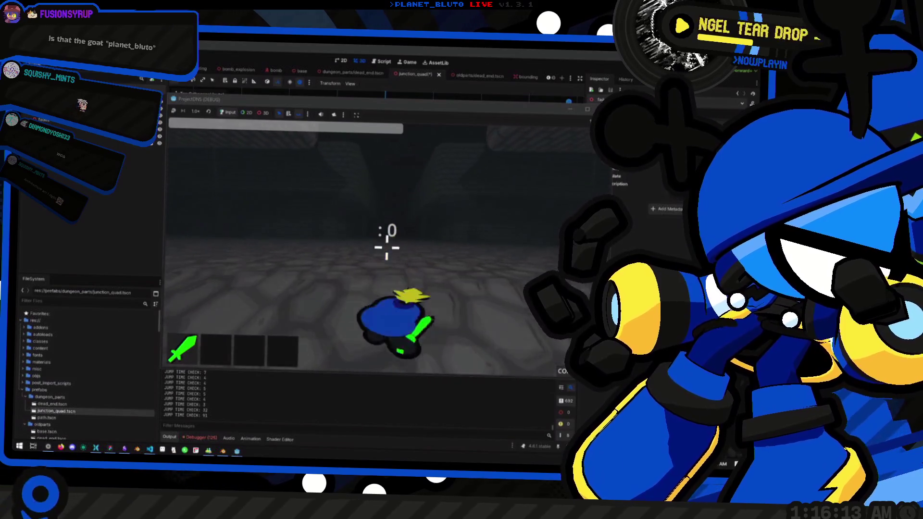
{"action": "key", "text": "w"}
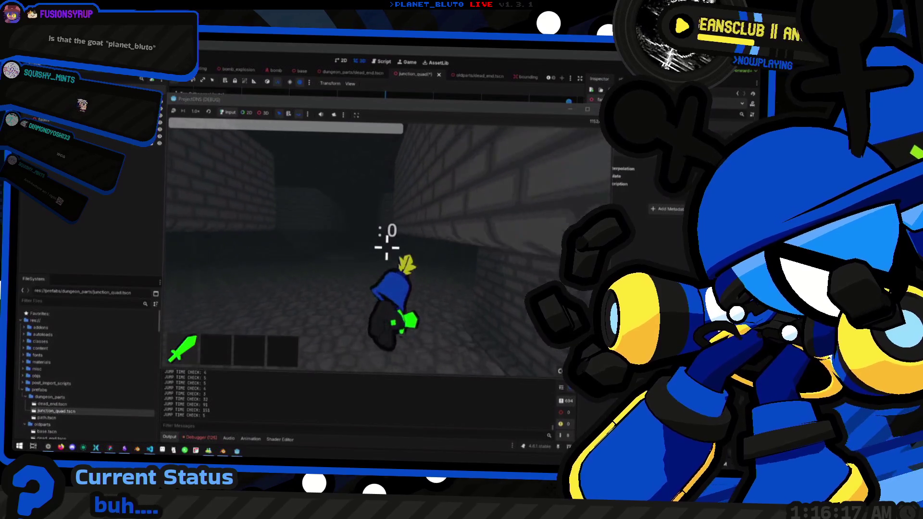
{"action": "key", "text": "space"}
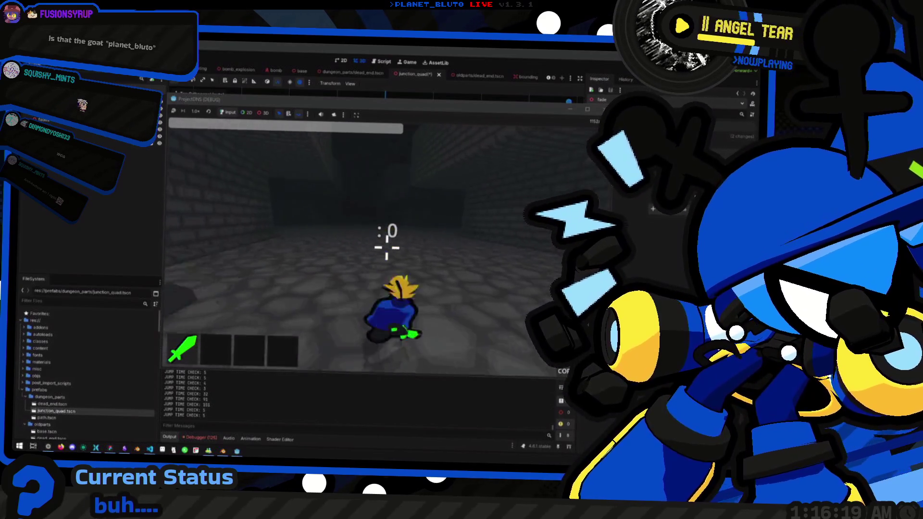
{"action": "key", "text": "space"}
{"action": "key", "text": "space"}
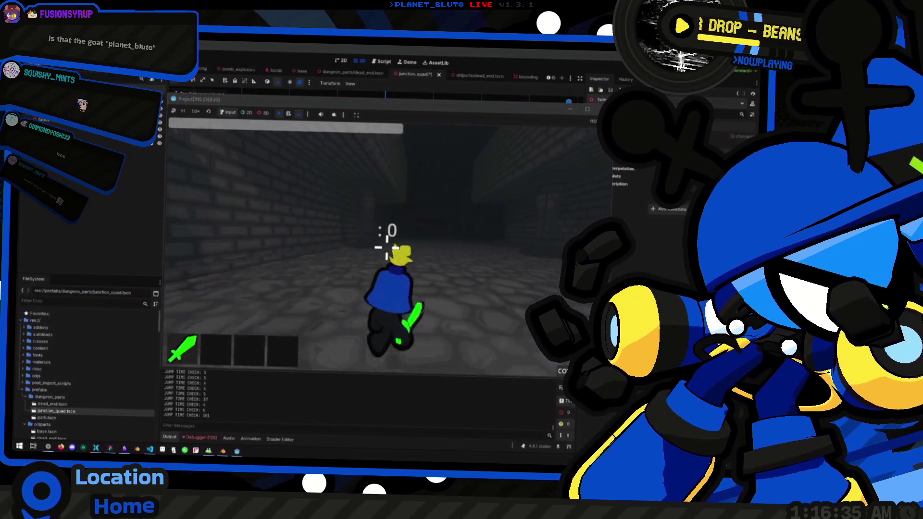
{"action": "key", "text": "space"}
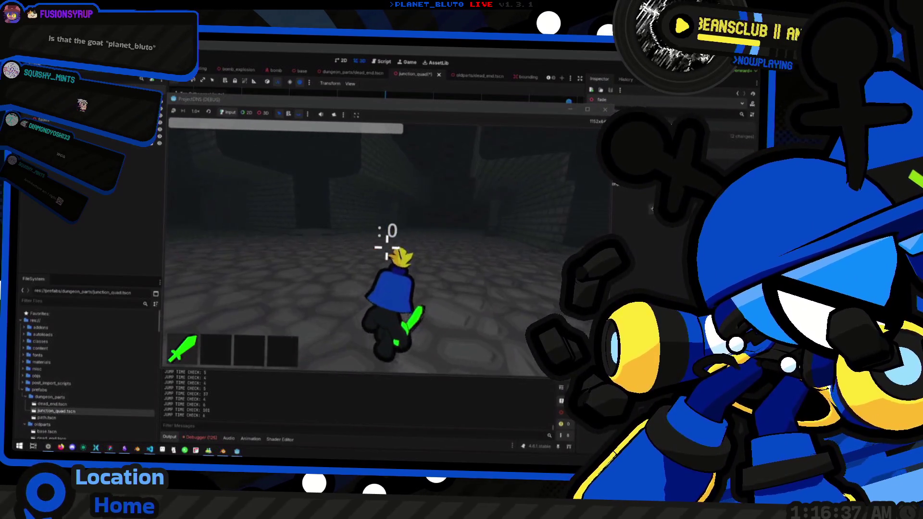
{"action": "key", "text": "space"}
{"action": "key", "text": "space"}
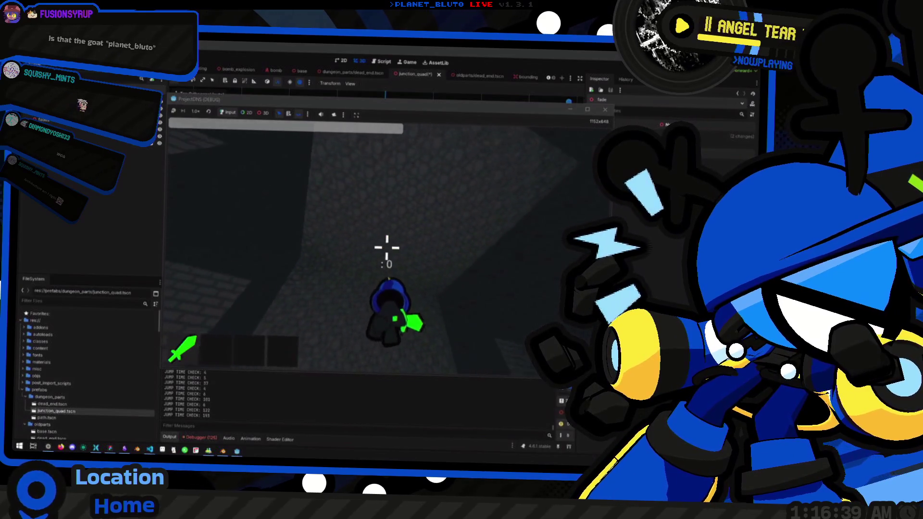
{"action": "key", "text": "space"}
{"action": "key", "text": "space"}
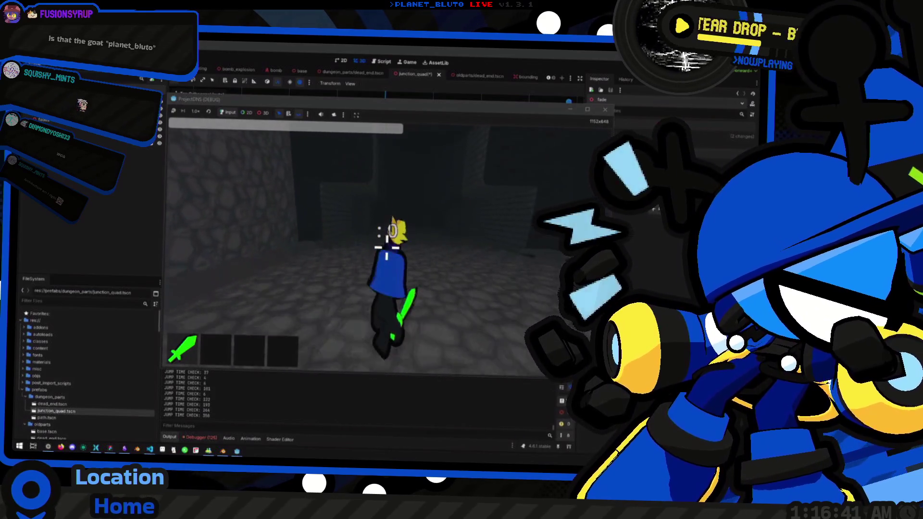
{"action": "key", "text": "space"}
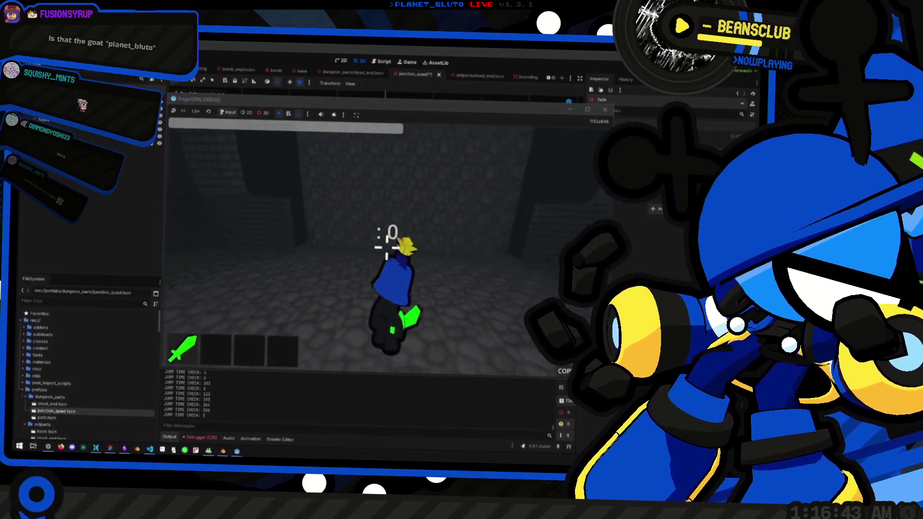
{"action": "key", "text": "space"}
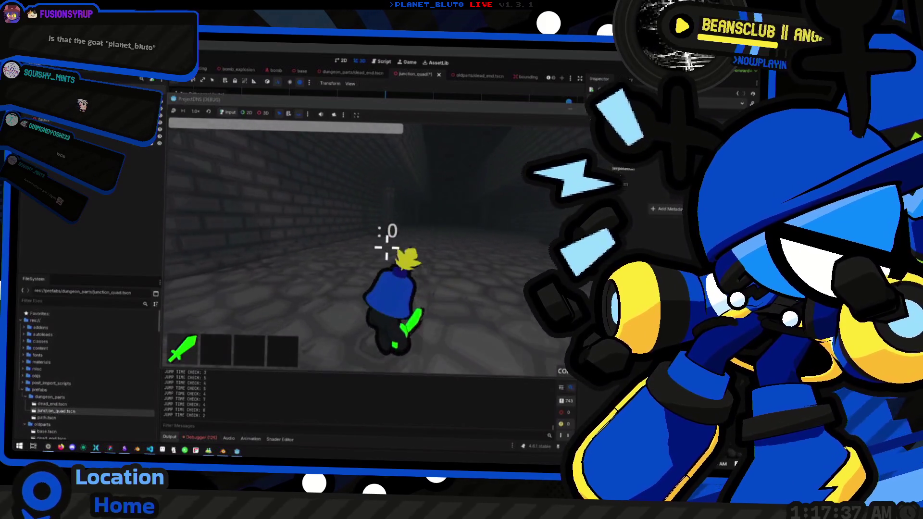
{"action": "key", "text": "space"}
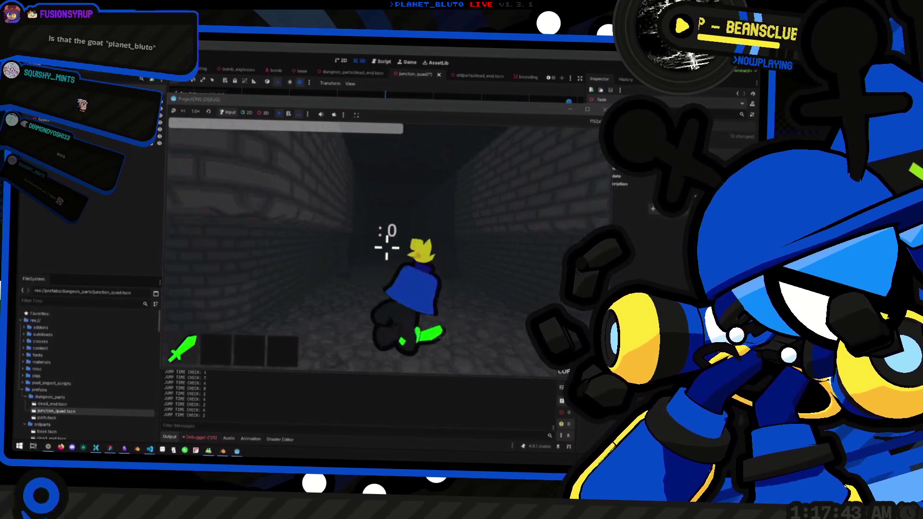
{"action": "key", "text": "w"}
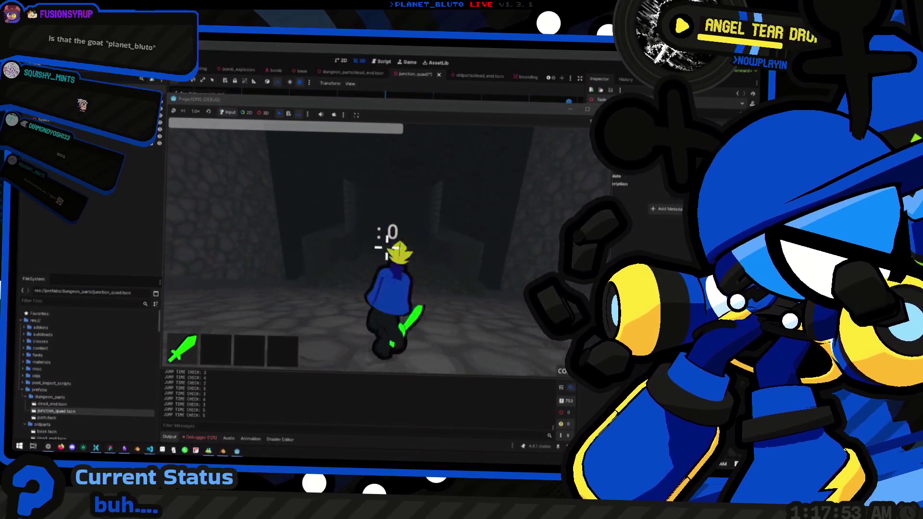
{"action": "key", "text": "w"}
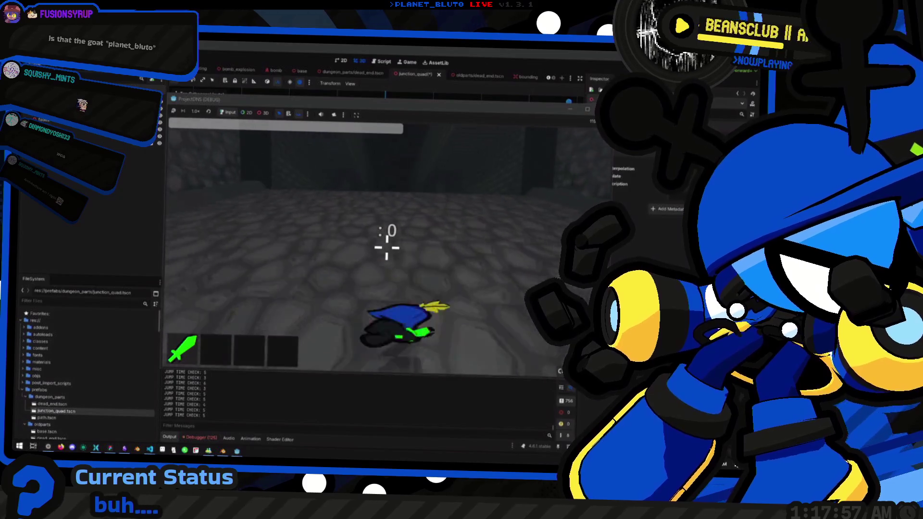
{"action": "key", "text": "d"}
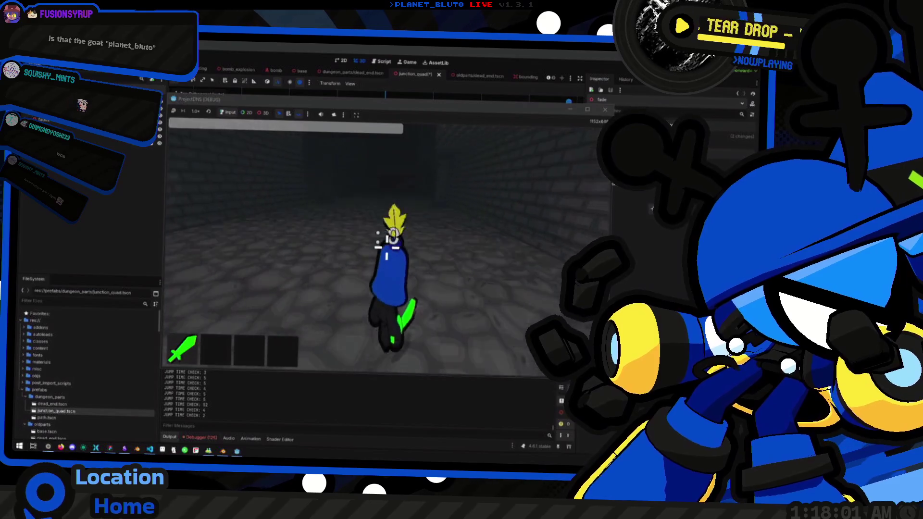
{"action": "key", "text": "s"}
{"action": "key", "text": "s"}
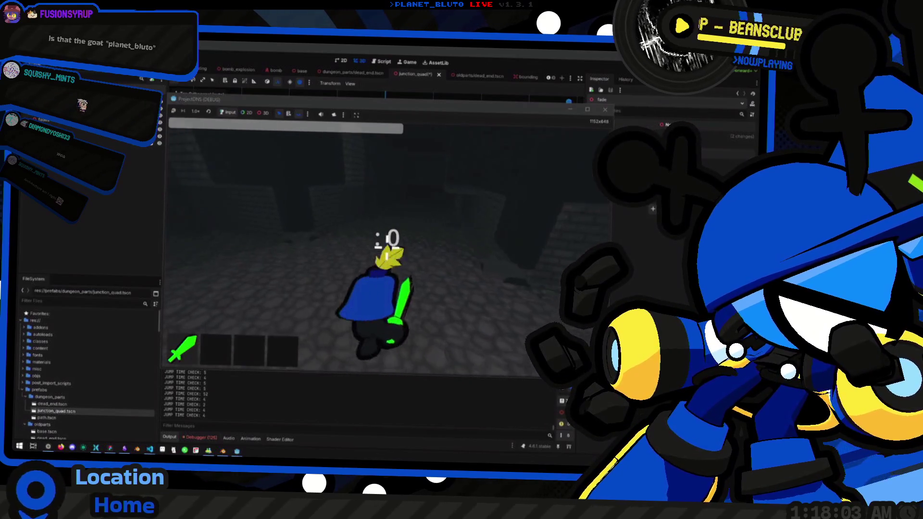
{"action": "key", "text": "w"}
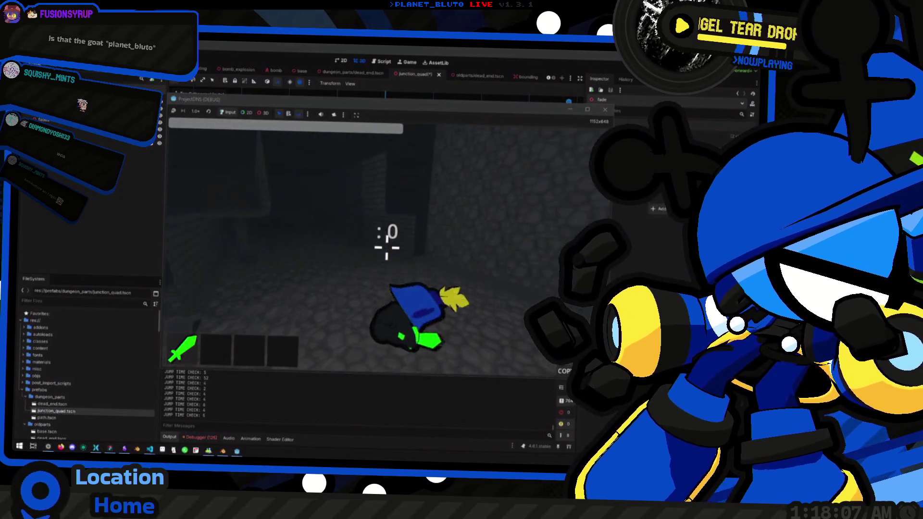
{"action": "key", "text": "w"}
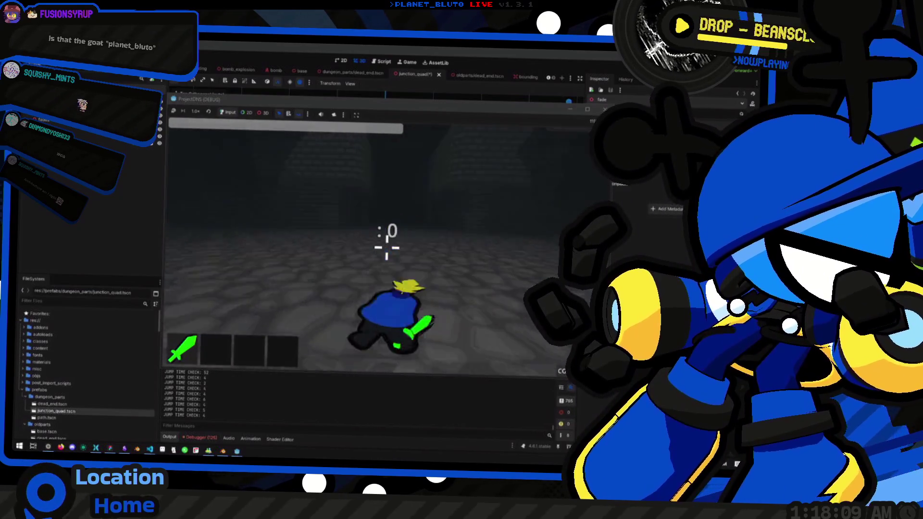
{"action": "key", "text": "s"}
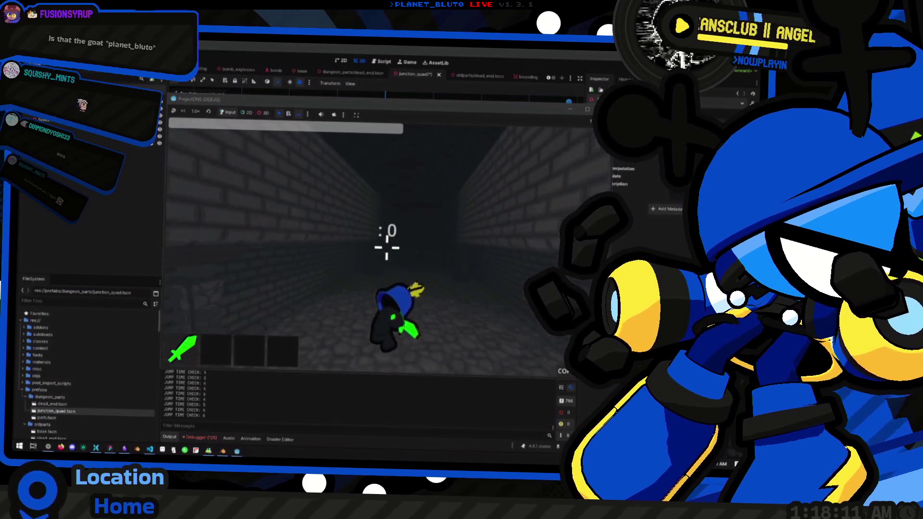
{"action": "key", "text": "w"}
{"action": "key", "text": "w"}
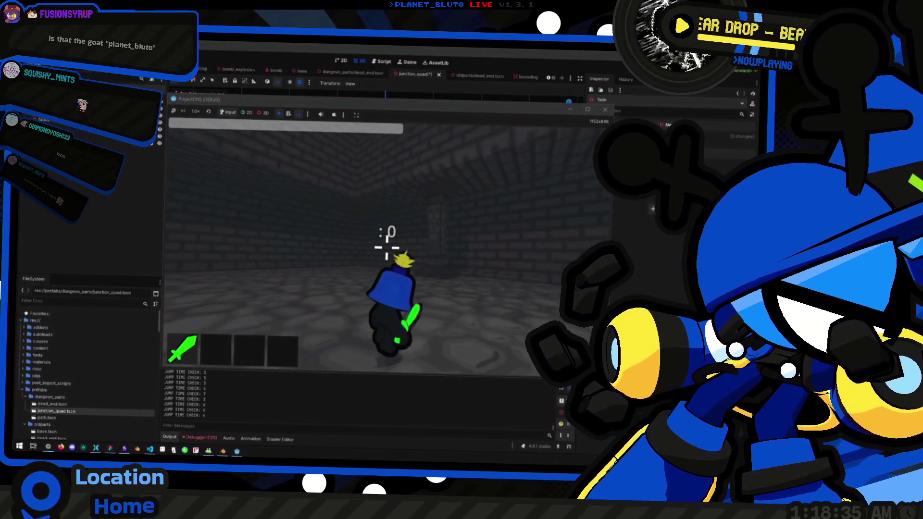
Run and jump the character down the long brick corridor
{"action": "key", "text": "space"}
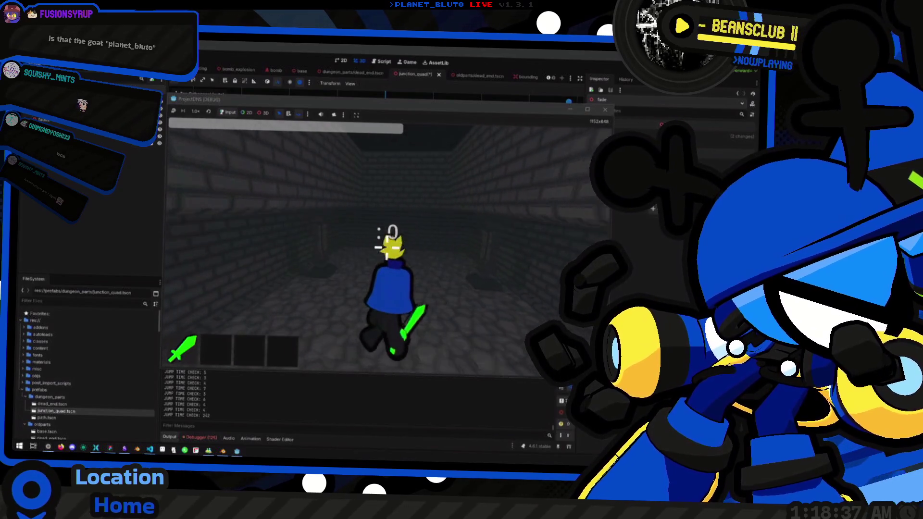
{"action": "key", "text": "space"}
{"action": "key", "text": "space"}
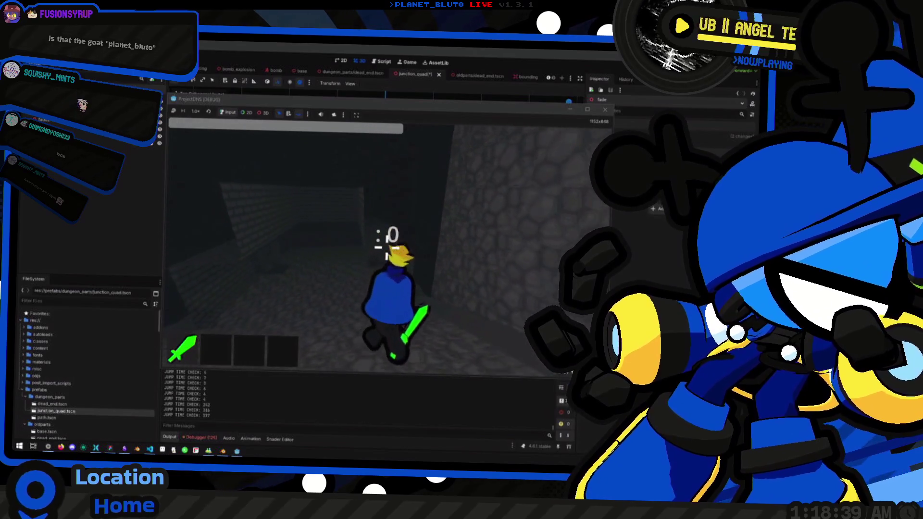
{"action": "key", "text": "space"}
{"action": "key", "text": "space"}
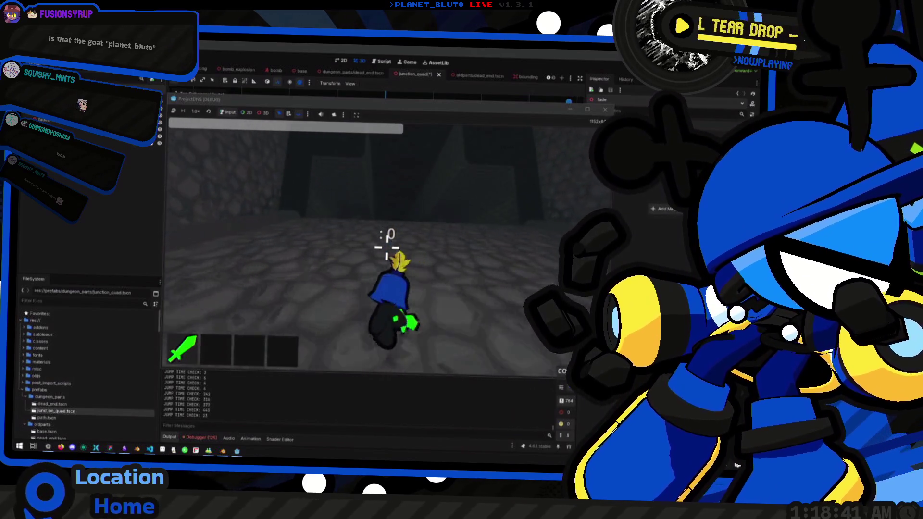
{"action": "key", "text": "space"}
{"action": "key", "text": "space"}
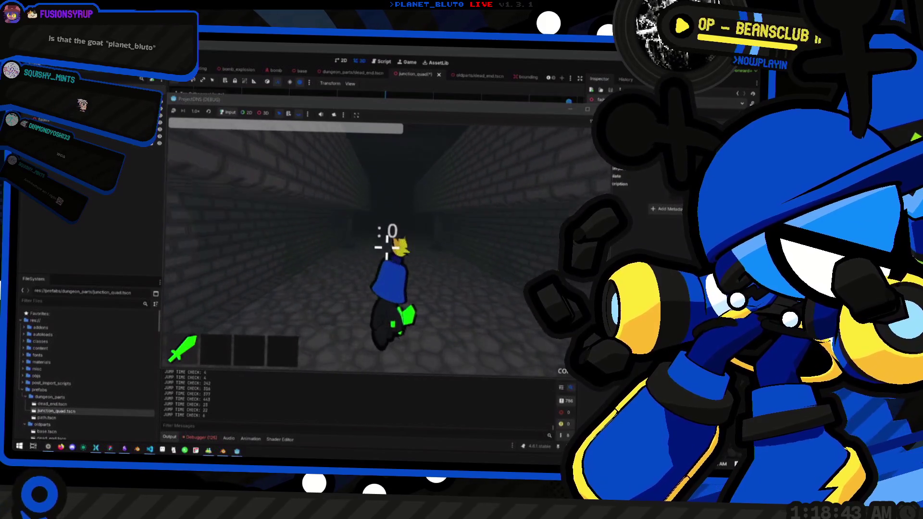
{"action": "key", "text": "space"}
{"action": "key", "text": "space"}
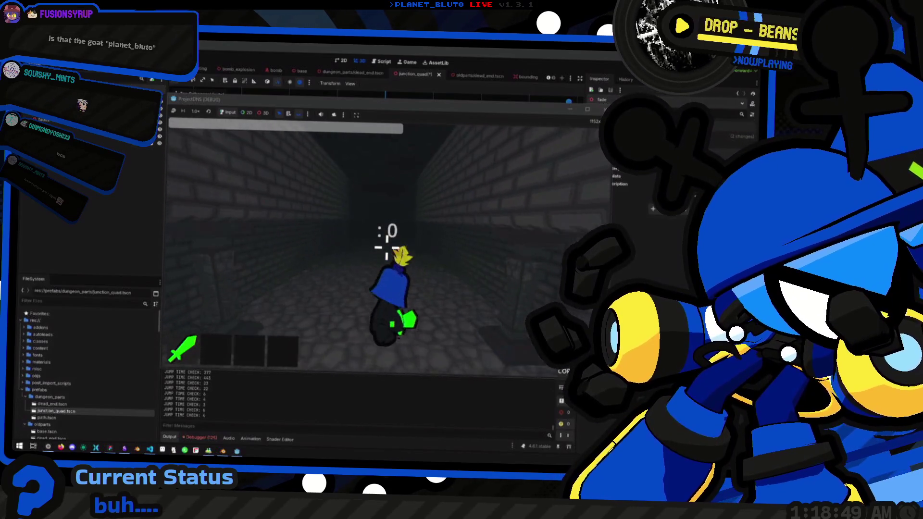
{"action": "key", "text": "w"}
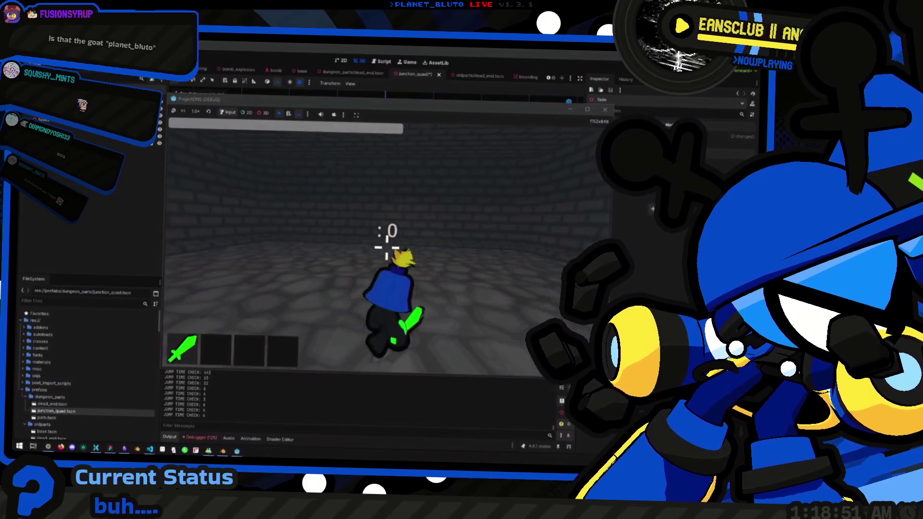
{"action": "key", "text": "w"}
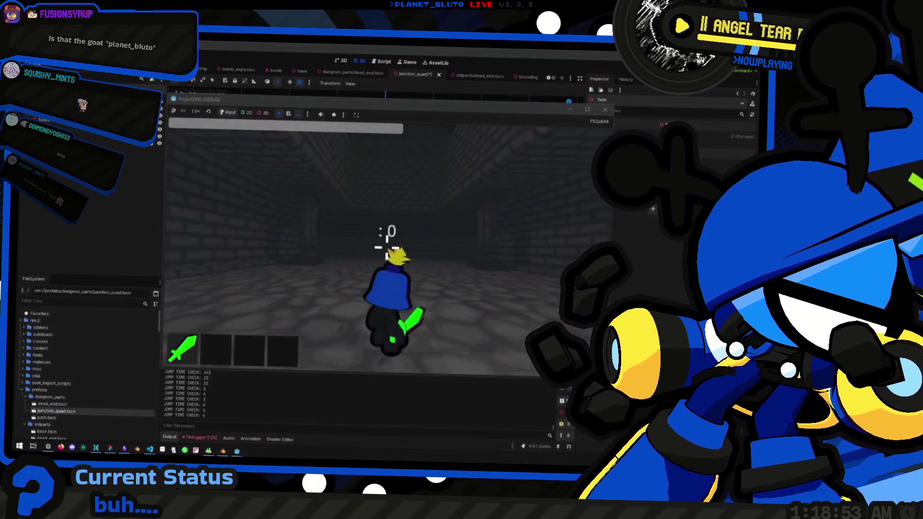
{"action": "key", "text": "w"}
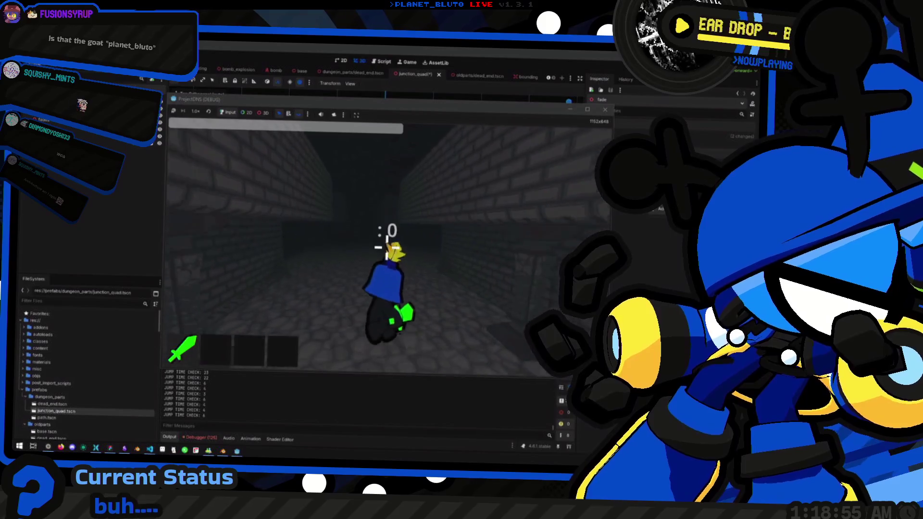
{"action": "key", "text": "space"}
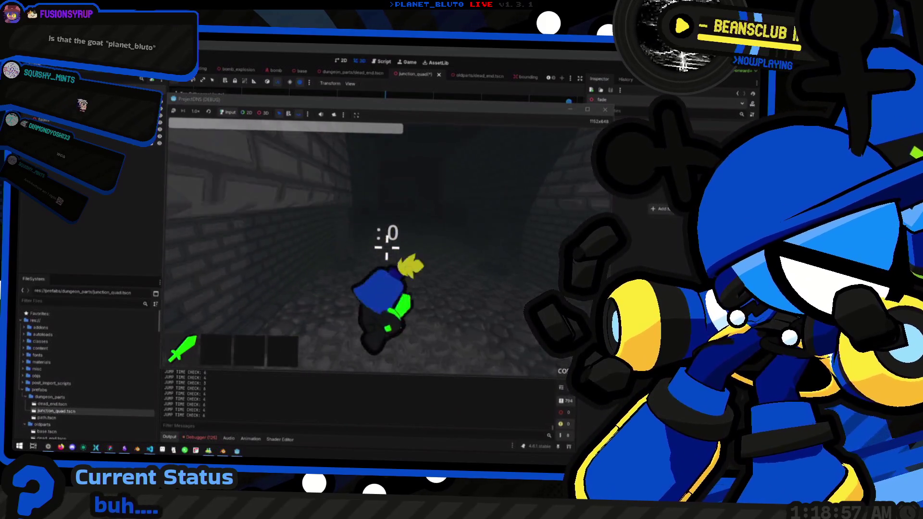
Walk through the open room and along the dark corridor, then stop the game with F8
{"action": "key", "text": "w"}
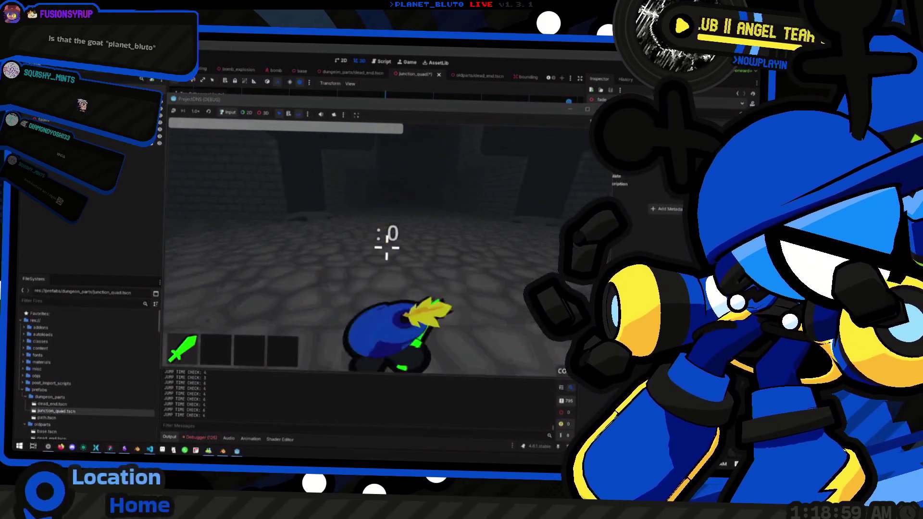
{"action": "key", "text": "w"}
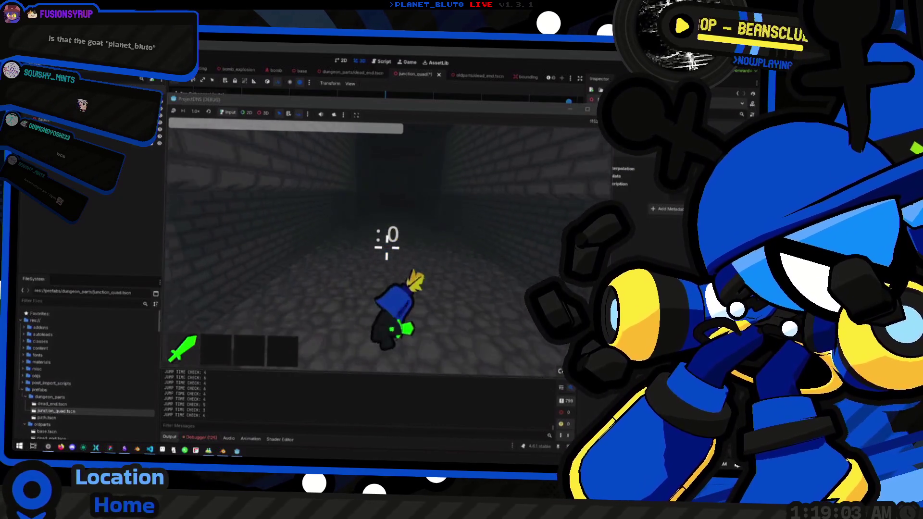
{"action": "key", "text": "w"}
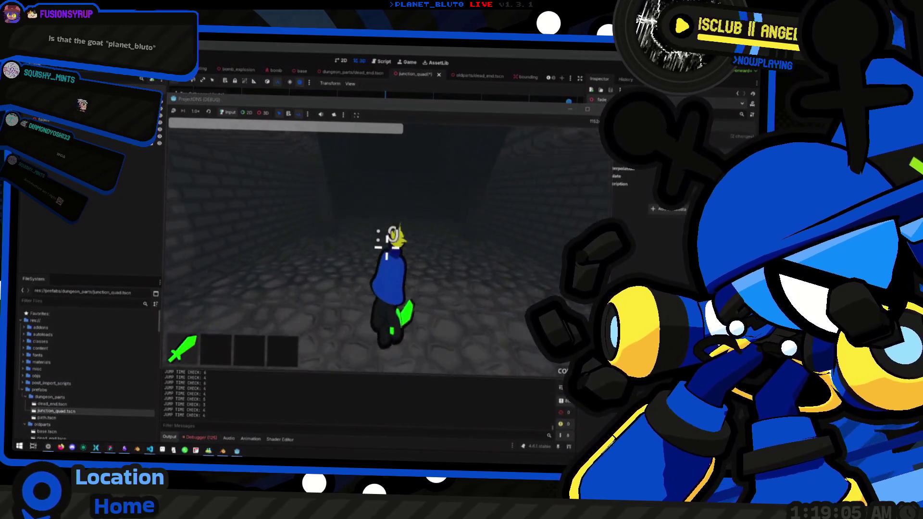
{"action": "key", "text": "w"}
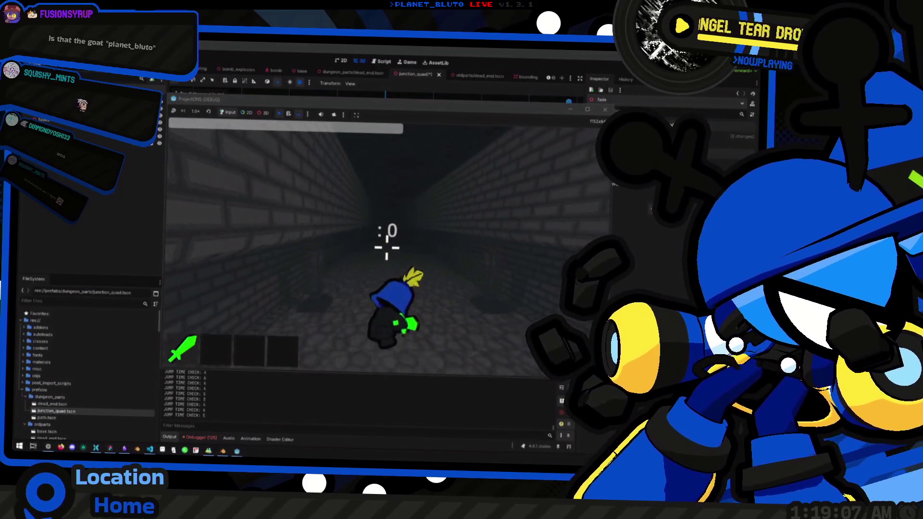
{"action": "key", "text": "w"}
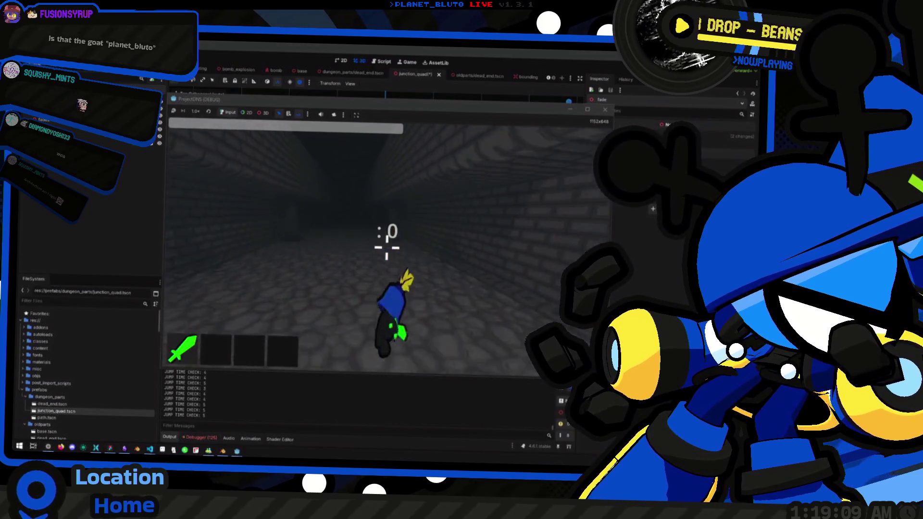
{"action": "key", "text": "w"}
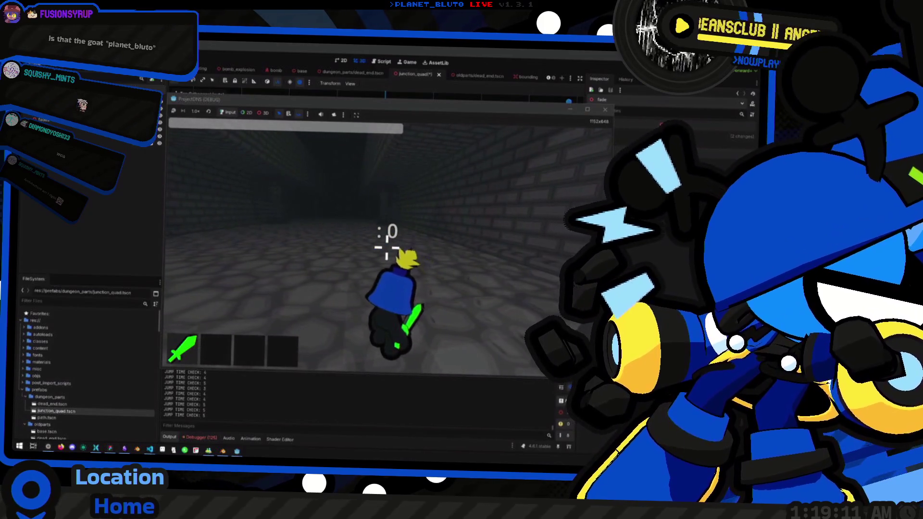
{"action": "key", "text": "F8"}
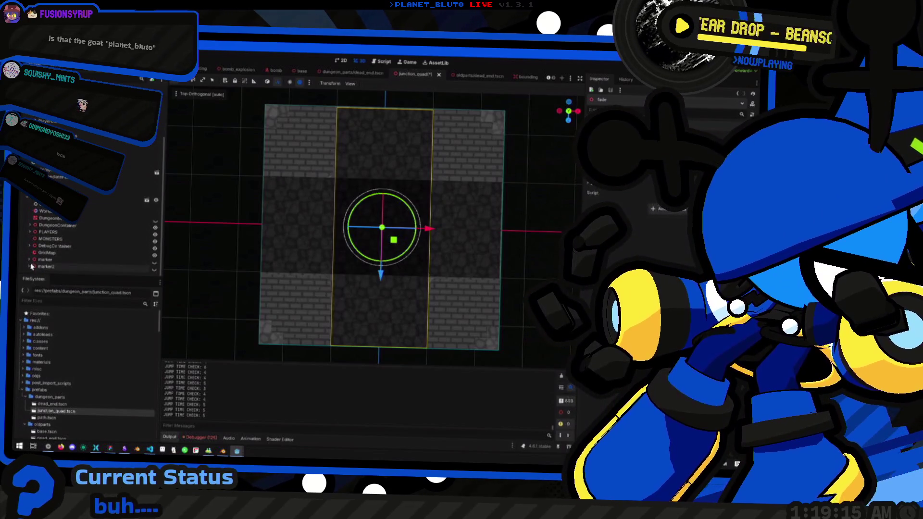
Expand PLAYERS in the Remote tree and open turn.tscn from the oldparts folder
{"action": "left_click", "coordinate": [32, 234]}
{"action": "scroll", "coordinate": [66, 244], "scroll_direction": "down", "scroll_amount": 5}
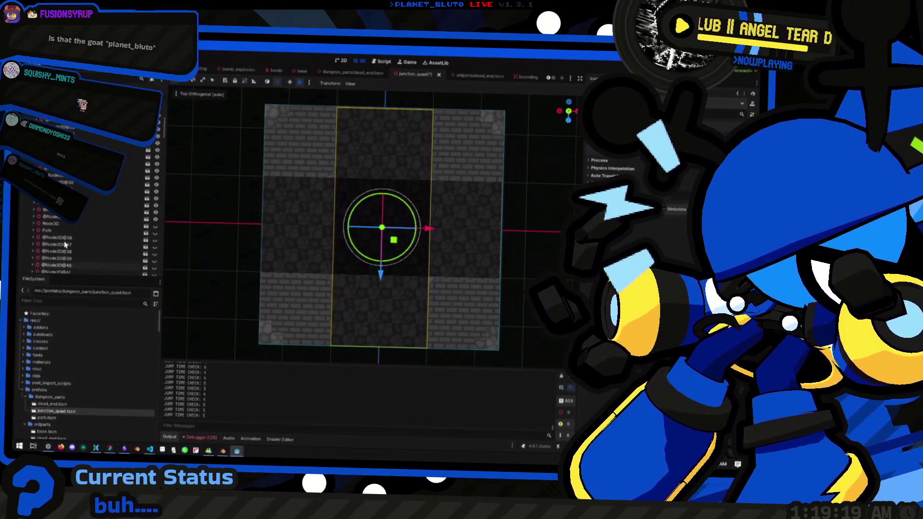
{"action": "scroll", "coordinate": [66, 244], "scroll_direction": "down", "scroll_amount": 5}
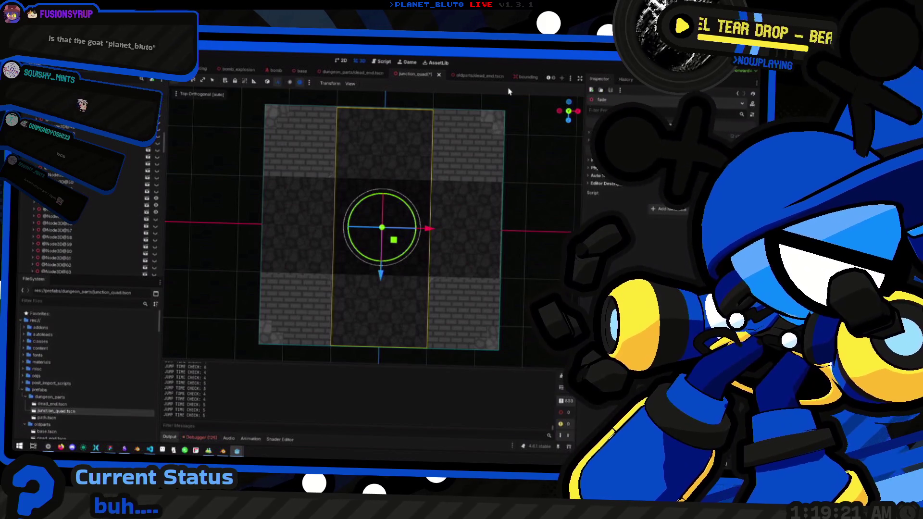
{"action": "scroll", "coordinate": [134, 340], "scroll_direction": "down", "scroll_amount": 3}
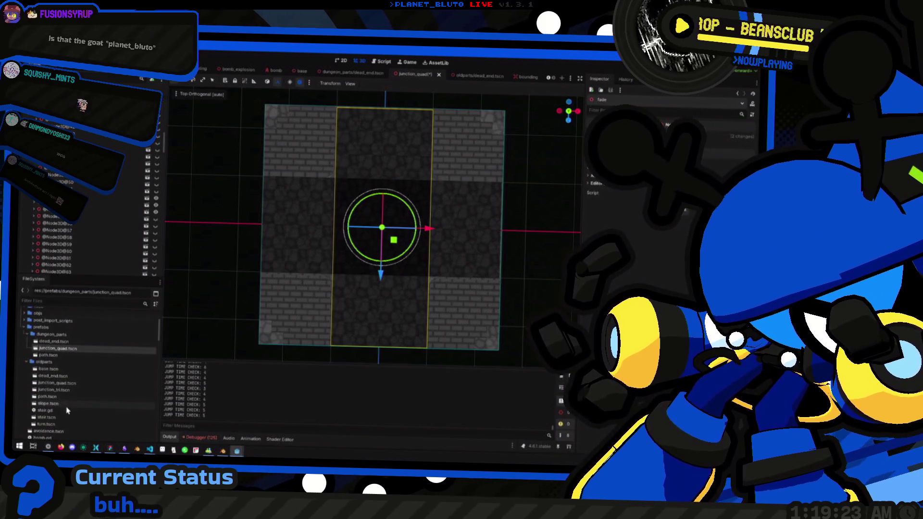
{"action": "double_click", "coordinate": [62, 425]}
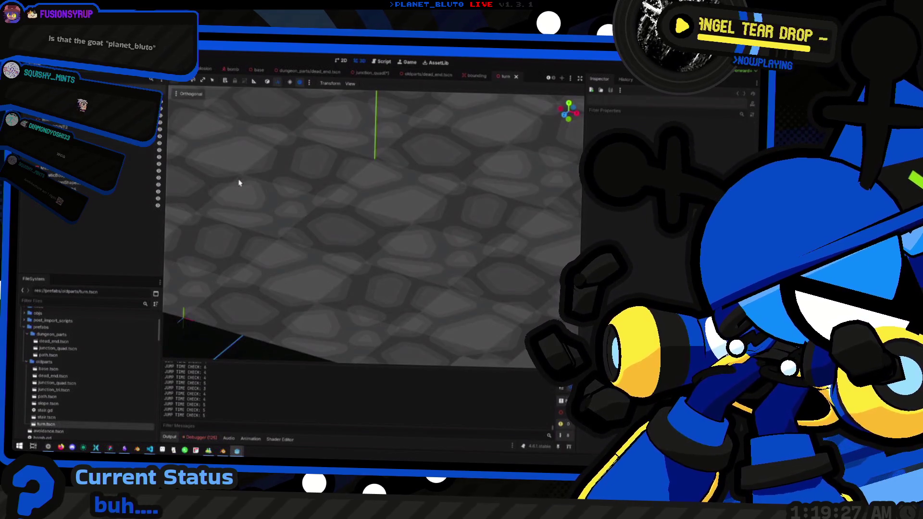
Widen the Inspector so position and rotation properties are visible
{"action": "scroll", "coordinate": [239, 183], "scroll_direction": "down", "scroll_amount": 10}
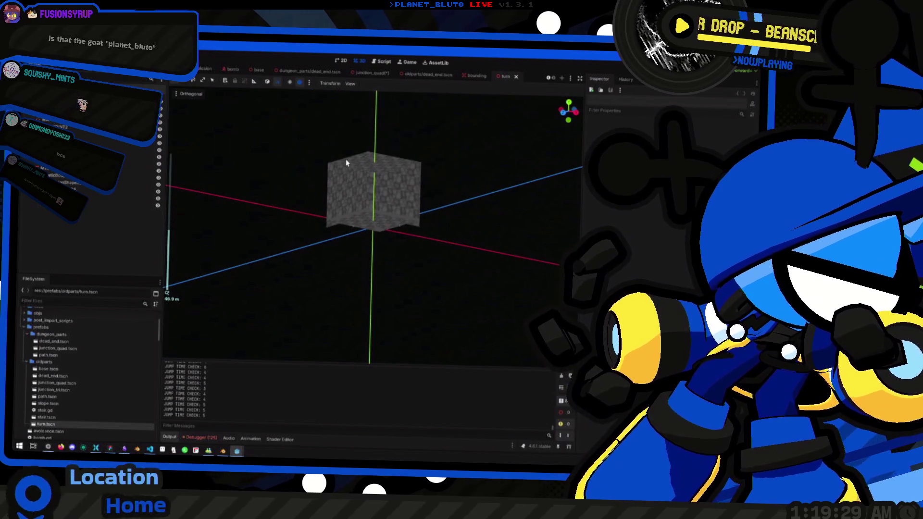
{"action": "scroll", "coordinate": [344, 169], "scroll_direction": "up", "scroll_amount": 5}
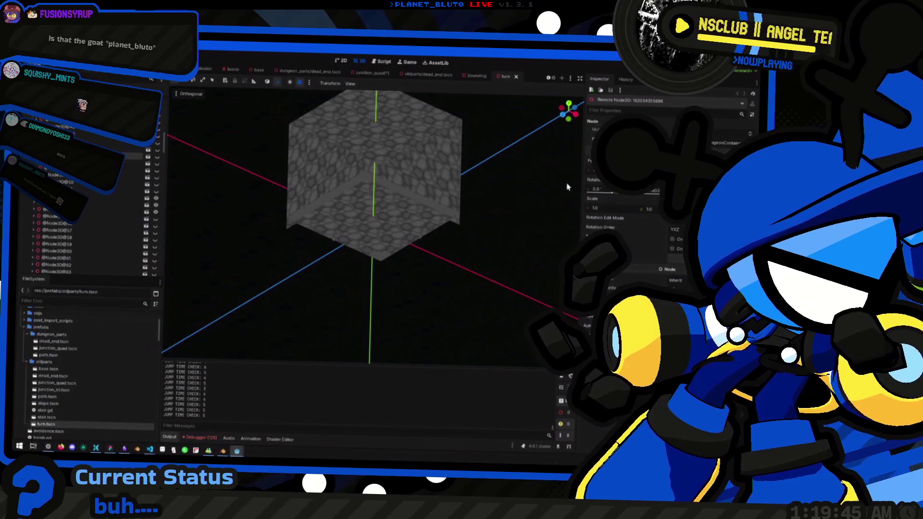
{"action": "mouse_move", "coordinate": [583, 141]}
{"action": "left_mouse_down"}
{"action": "mouse_move", "coordinate": [463, 140]}
{"action": "mouse_move", "coordinate": [547, 140]}
{"action": "left_mouse_up"}
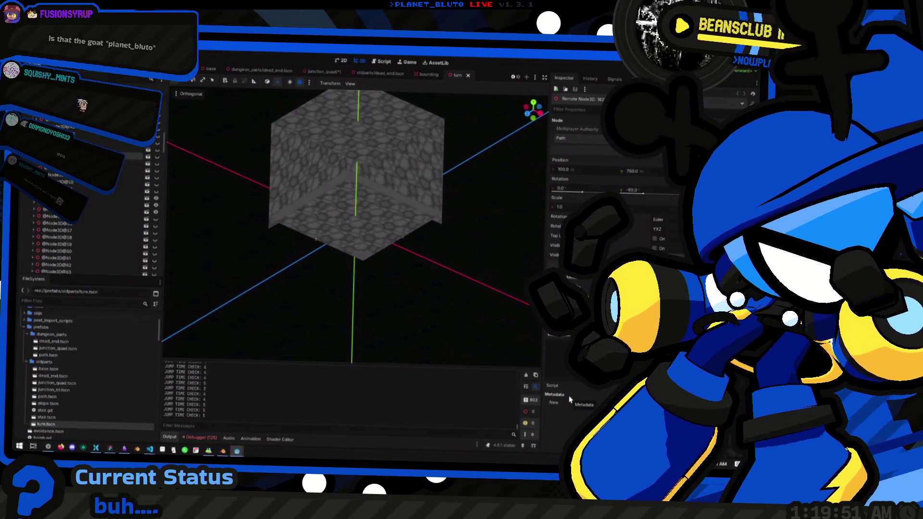
Inspect the remote node holding the stair content, then return to the running game window
{"action": "left_click", "coordinate": [47, 237]}
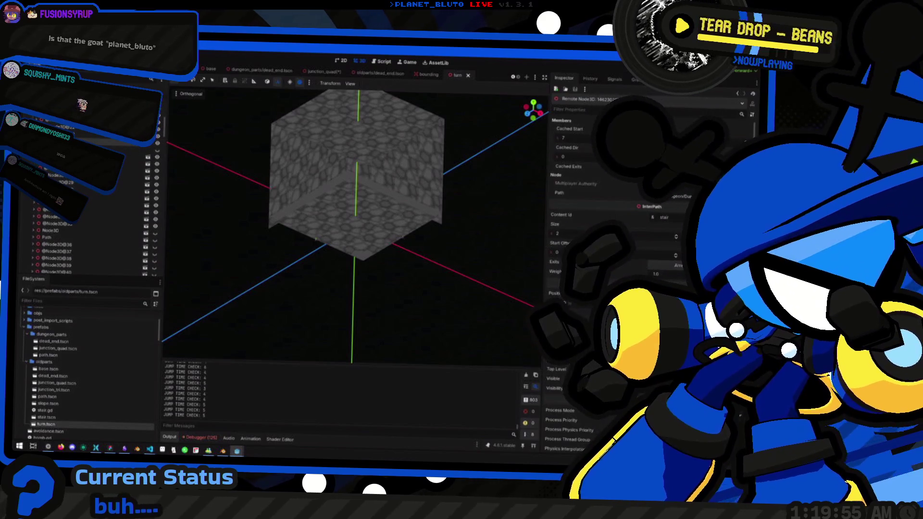
{"action": "scroll", "coordinate": [601, 216], "scroll_direction": "down", "scroll_amount": 3}
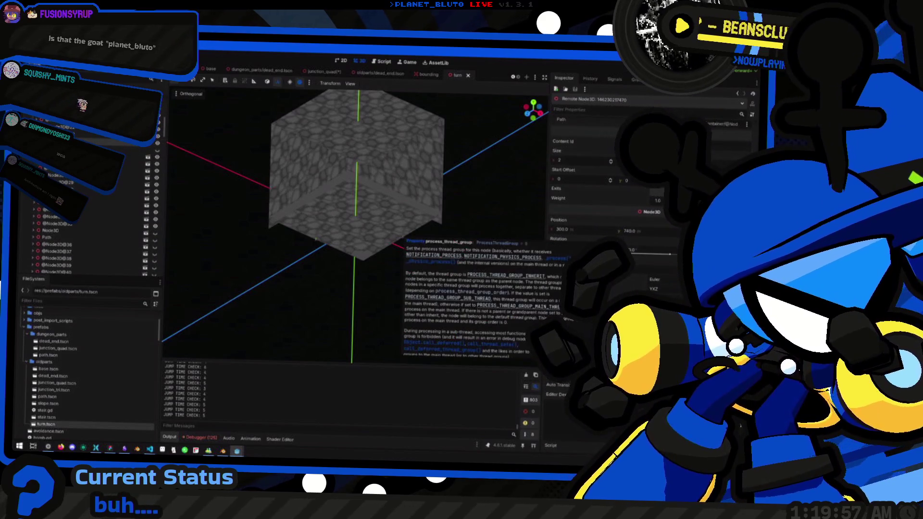
{"action": "scroll", "coordinate": [584, 205], "scroll_direction": "up", "scroll_amount": 3}
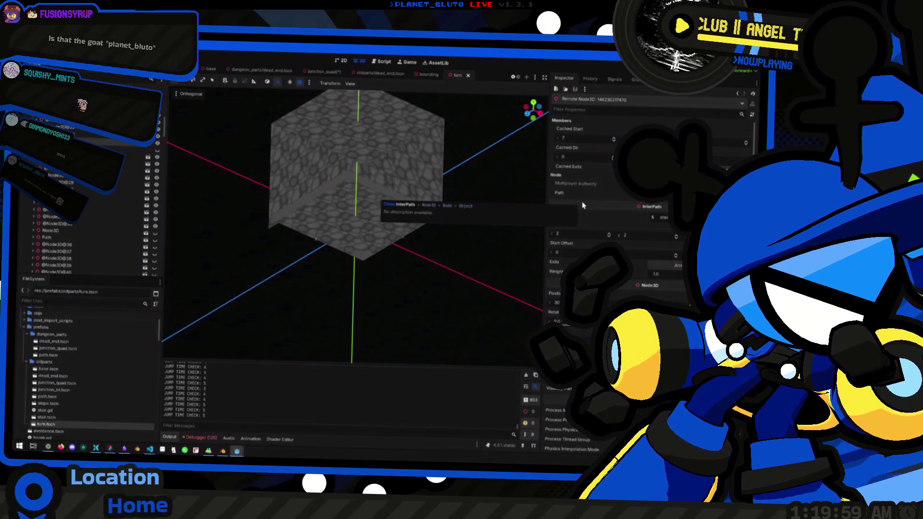
{"action": "scroll", "coordinate": [129, 182], "scroll_direction": "up", "scroll_amount": 3}
{"action": "scroll", "coordinate": [129, 182], "scroll_direction": "down", "scroll_amount": 15}
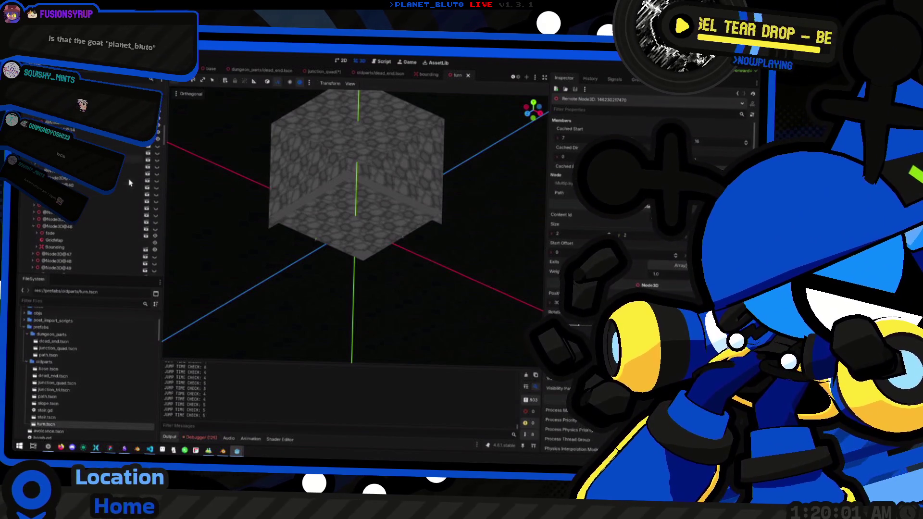
{"action": "scroll", "coordinate": [129, 182], "scroll_direction": "down", "scroll_amount": 5}
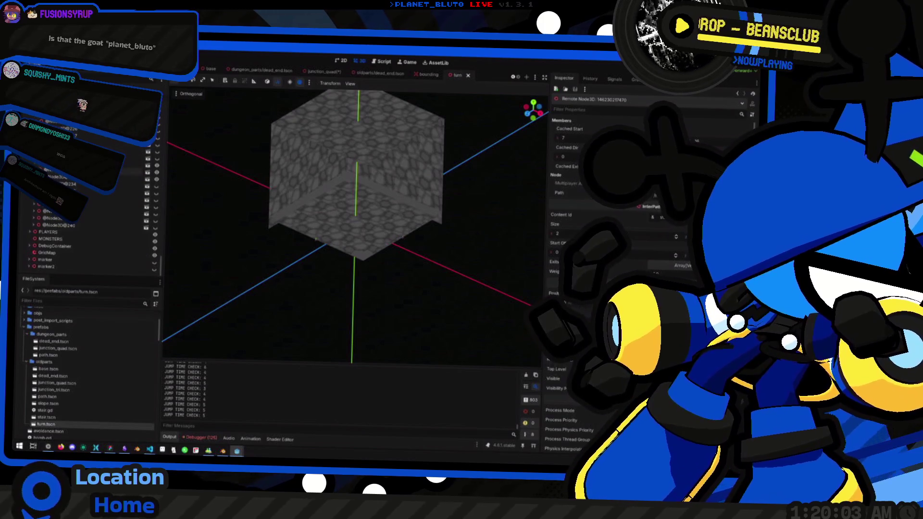
{"action": "scroll", "coordinate": [129, 182], "scroll_direction": "up", "scroll_amount": 15}
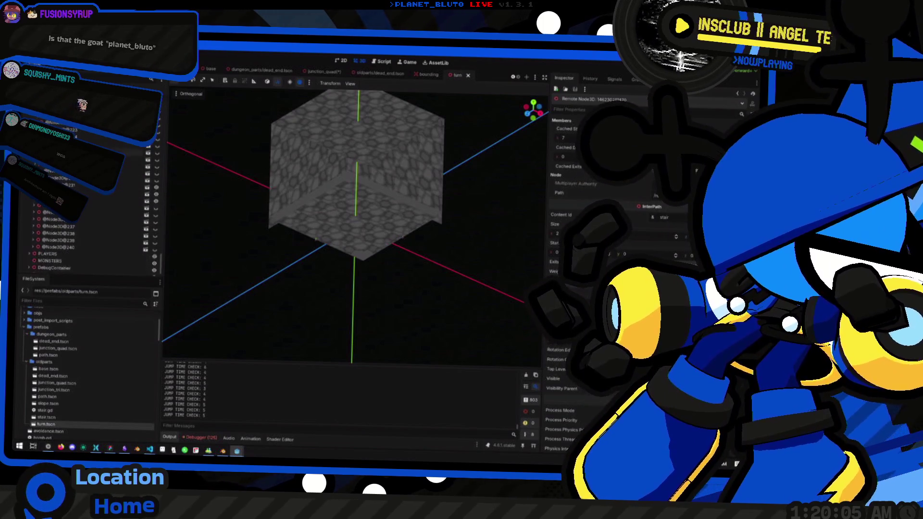
{"action": "key", "text": "alt+Tab"}
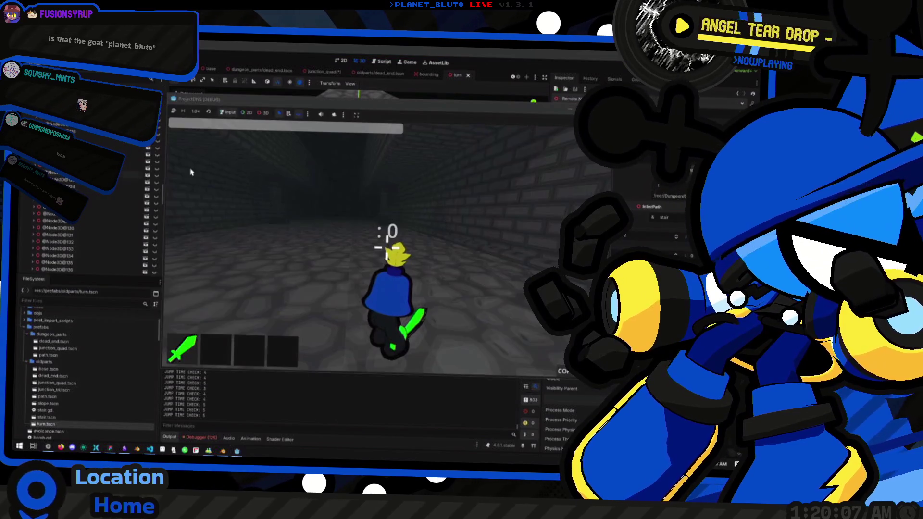